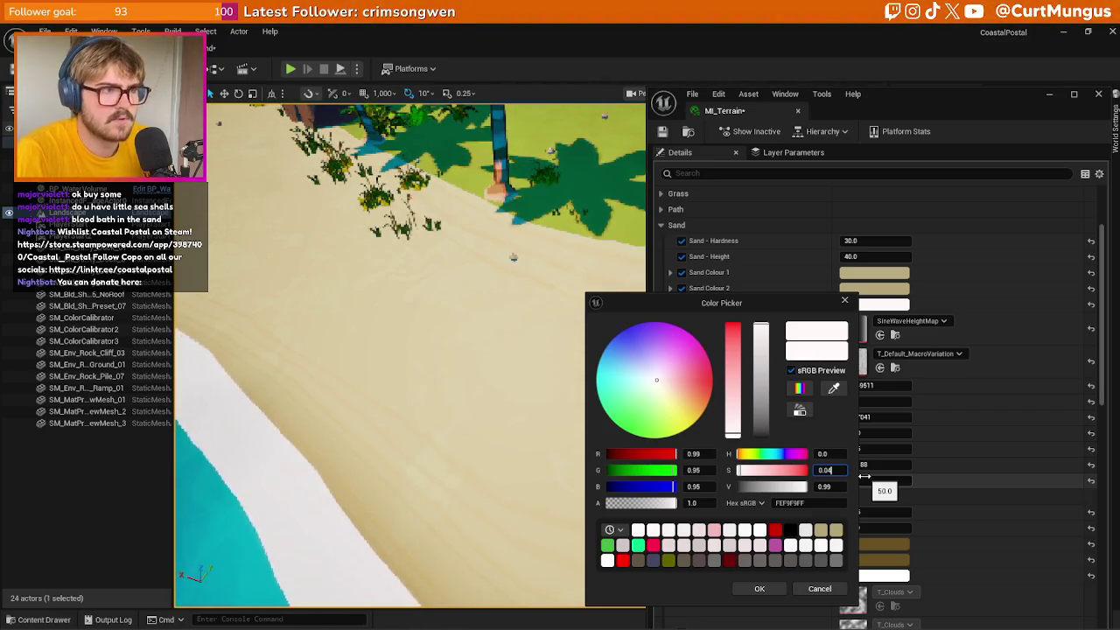
Keep the sand variation colour near-white at saturation 0.04, narrow MI_Terrain, and play the level
{"action": "mouse_move", "coordinate": [548, 369]}
{"action": "left_mouse_down"}
{"action": "mouse_move", "coordinate": [548, 412]}
{"action": "mouse_move", "coordinate": [499, 398]}
{"action": "left_mouse_up"}
{"action": "right_click", "coordinate": [444, 507]}
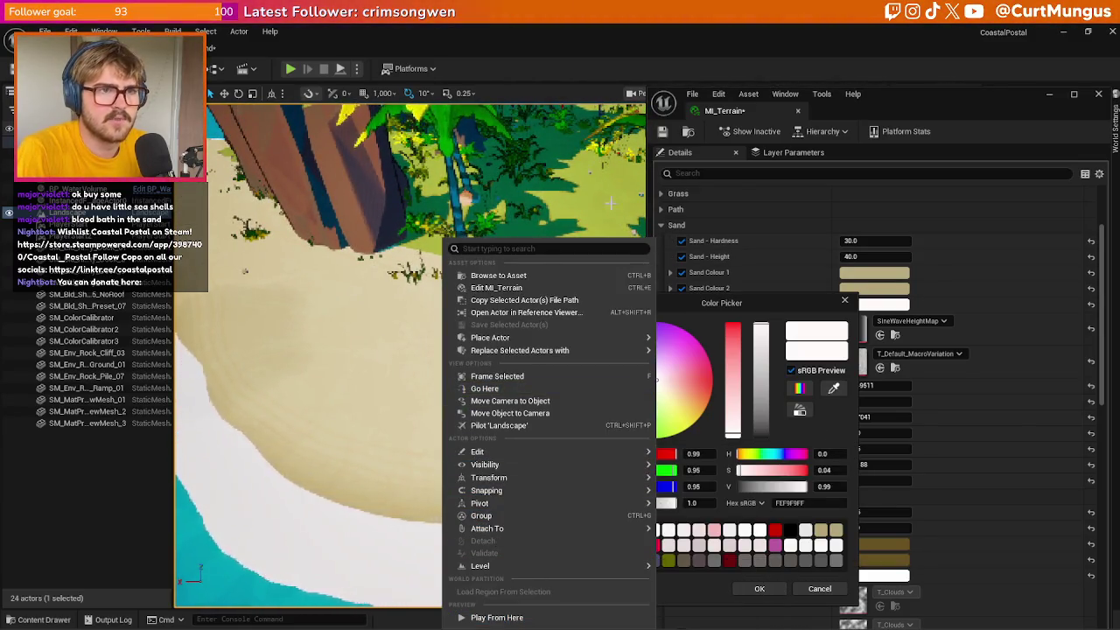
{"action": "left_click", "coordinate": [827, 313]}
{"action": "left_click", "coordinate": [765, 588]}
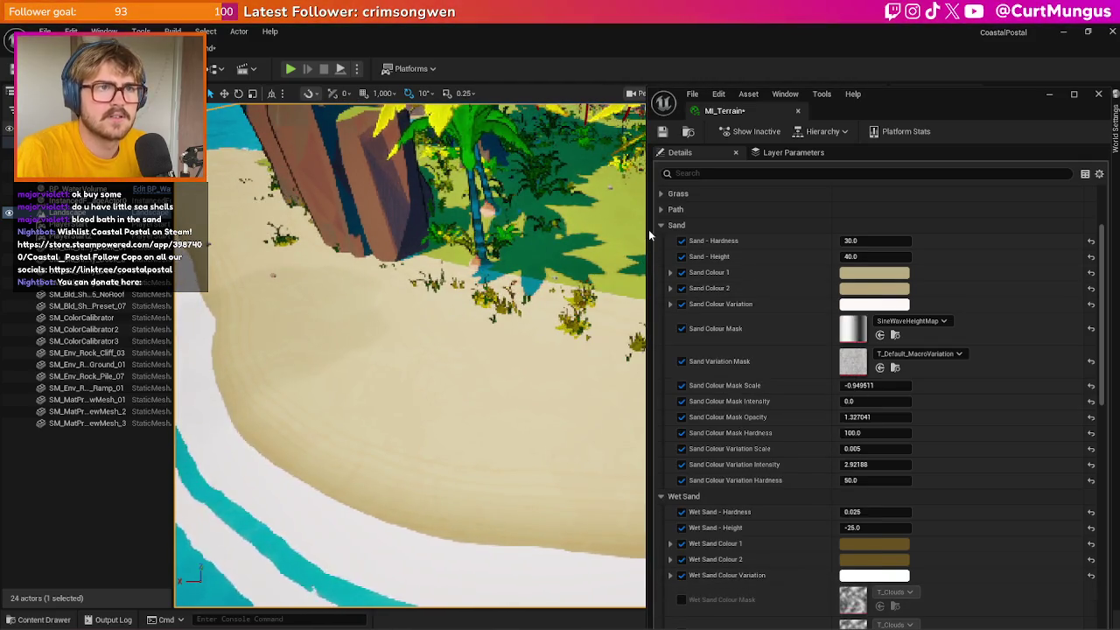
{"action": "left_click_drag", "start_coordinate": [648, 232], "coordinate": [784, 232]}
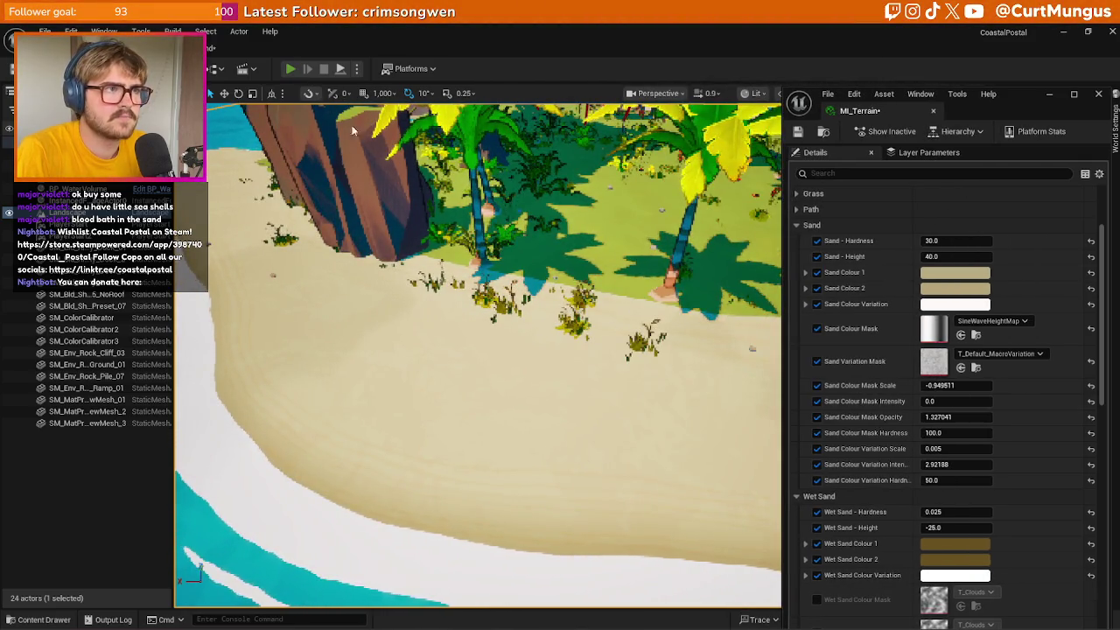
{"action": "left_click", "coordinate": [289, 68]}
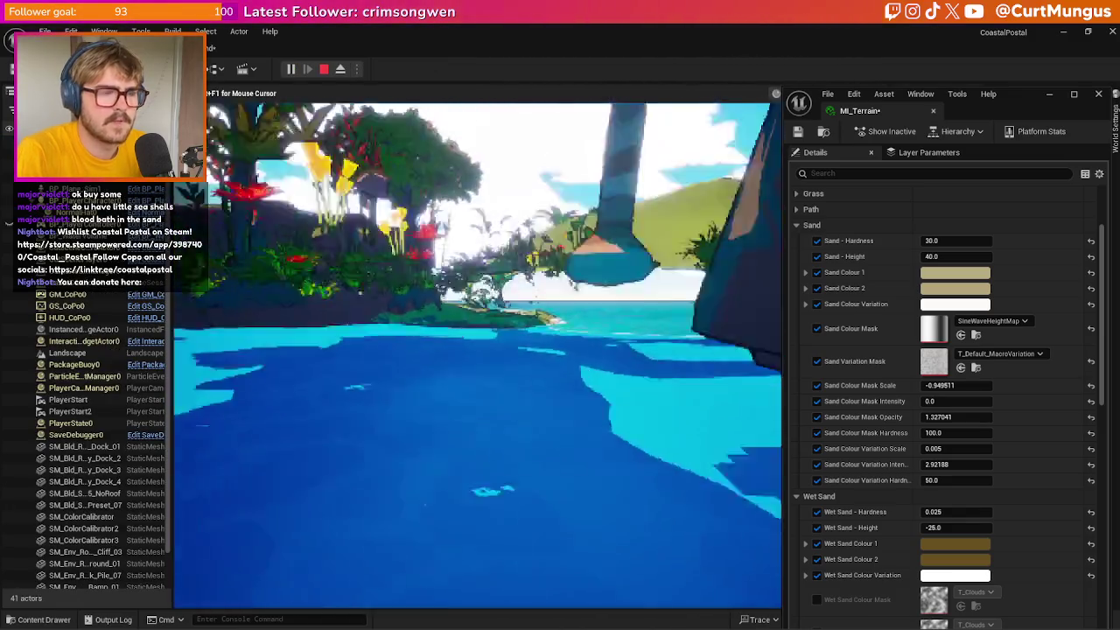
Run the character up the beach toward the palms and hut, then left across the sand, and stop play
{"action": "key", "text": "w"}
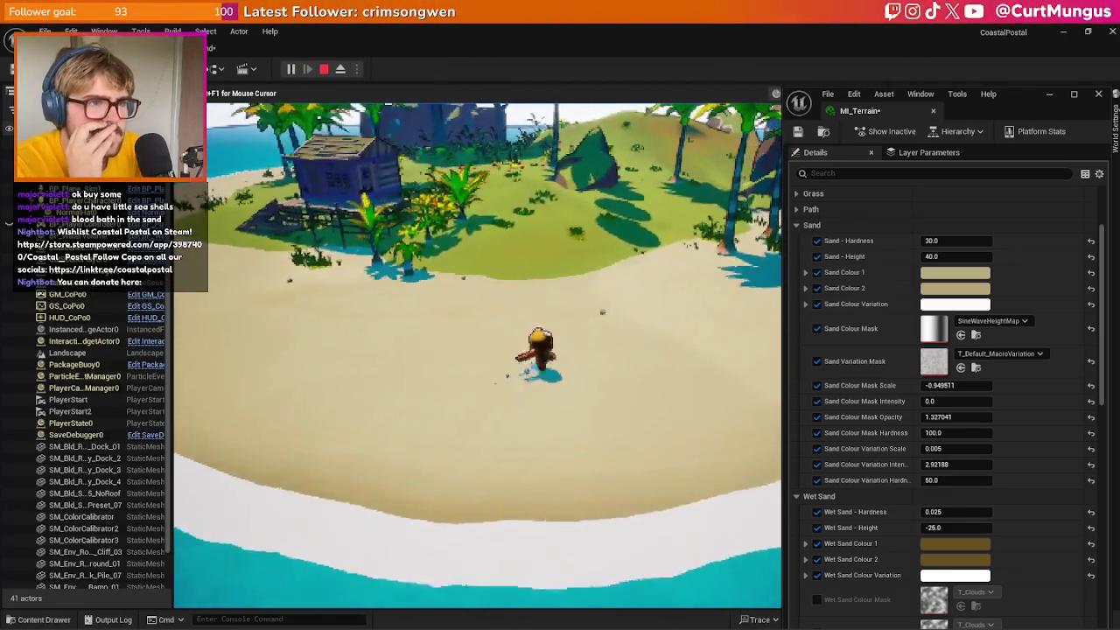
{"action": "key", "text": "w"}
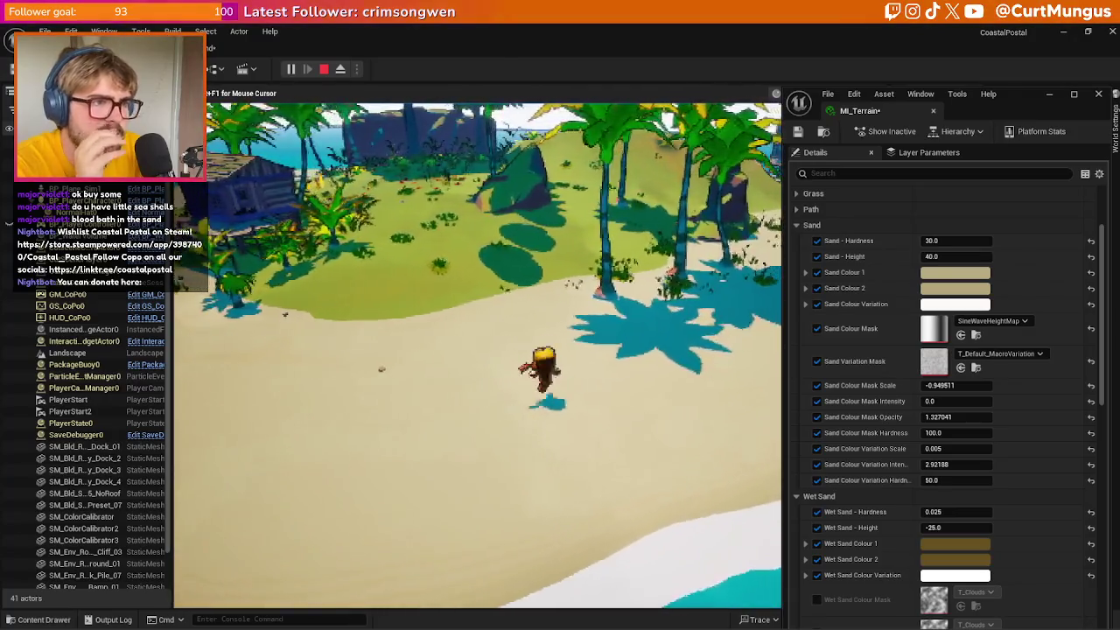
{"action": "key", "text": "w"}
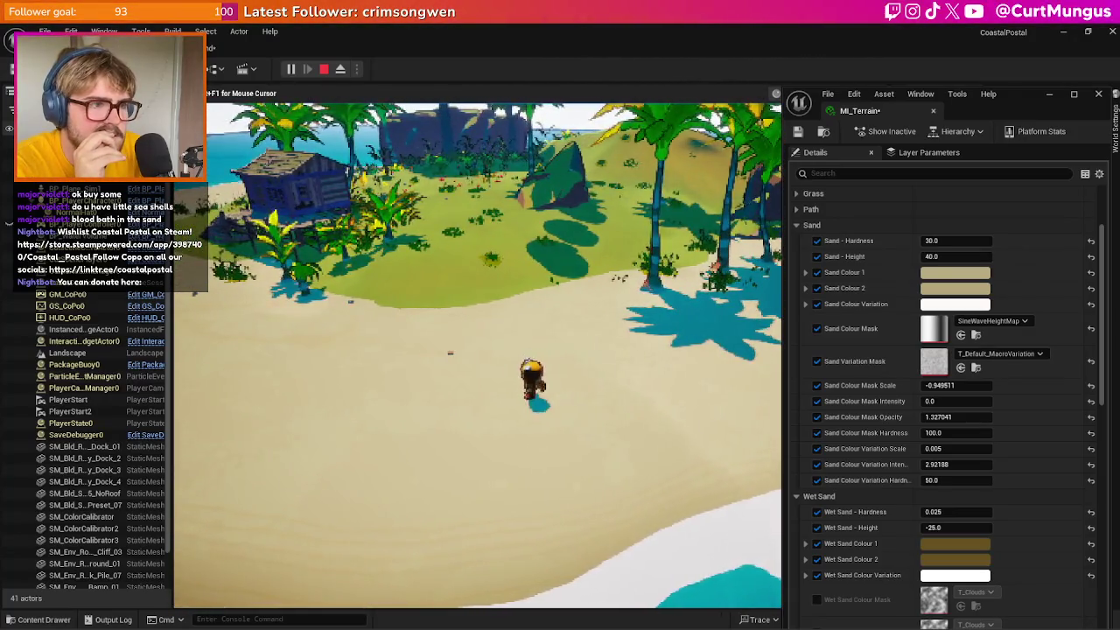
{"action": "key", "text": "a"}
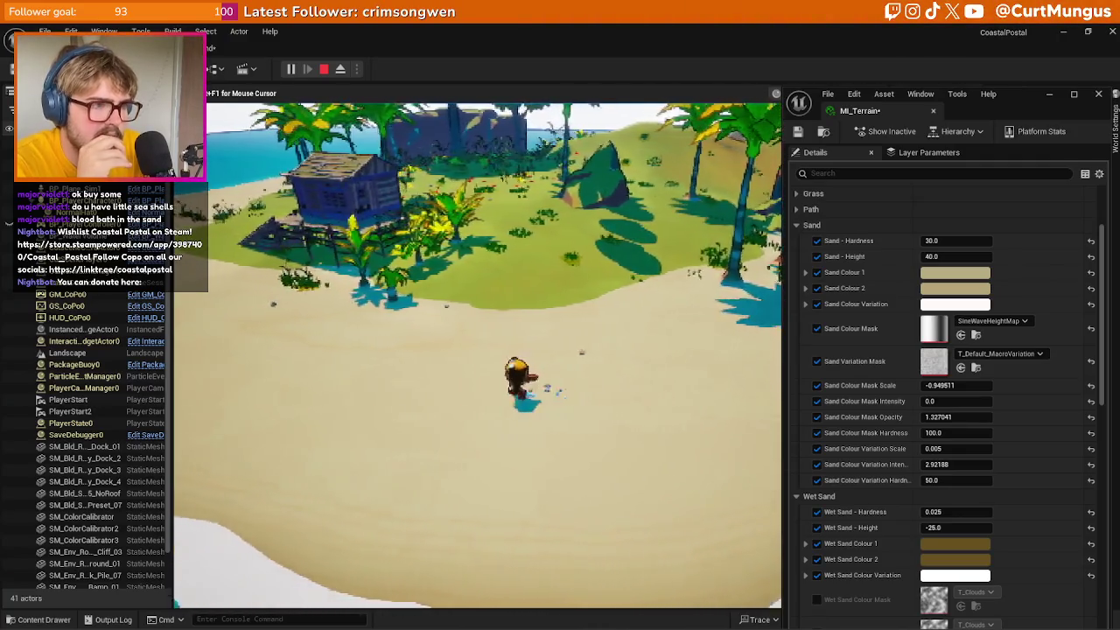
{"action": "key", "text": "a"}
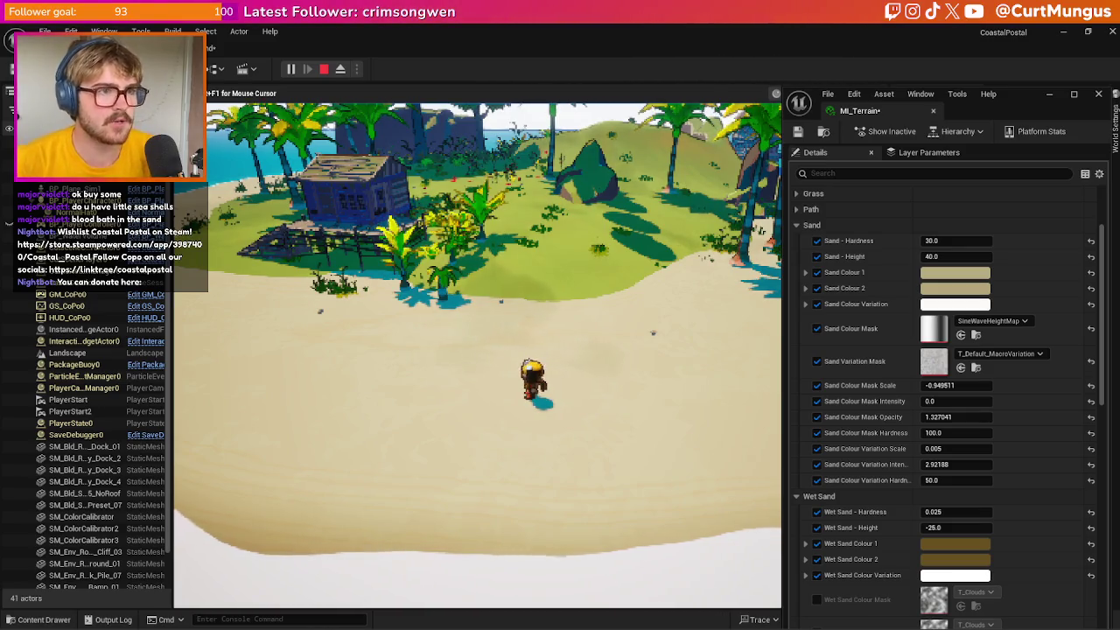
{"action": "key", "text": "Escape"}
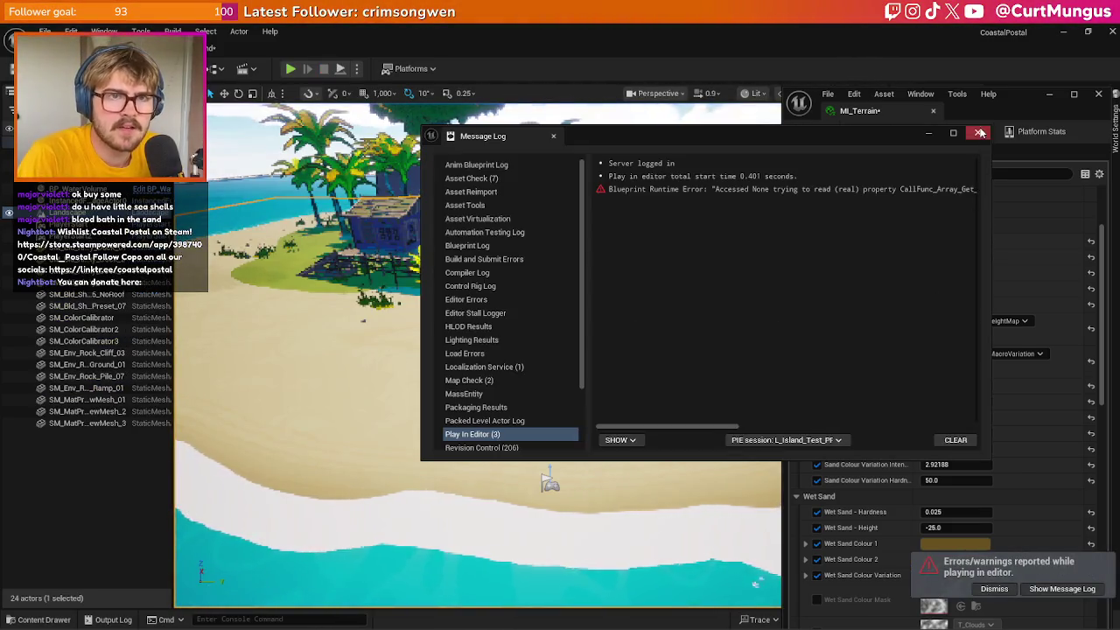
Close the error log and the play-errors notice, leaving the Sand Variation Mask unchanged
{"action": "left_click", "coordinate": [980, 133]}
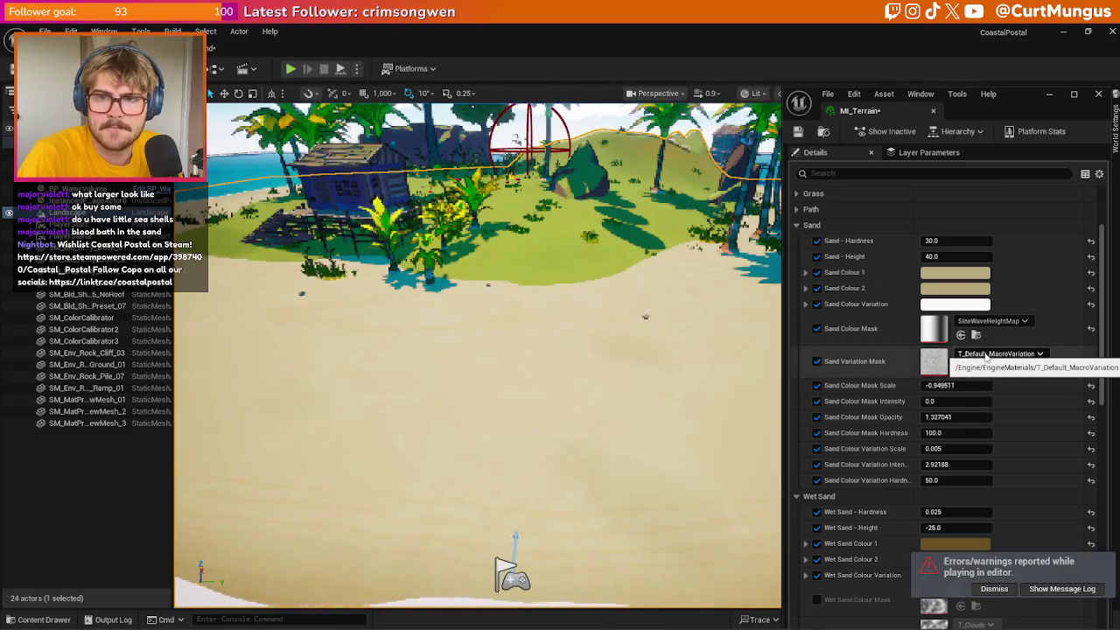
{"action": "left_click", "coordinate": [985, 355]}
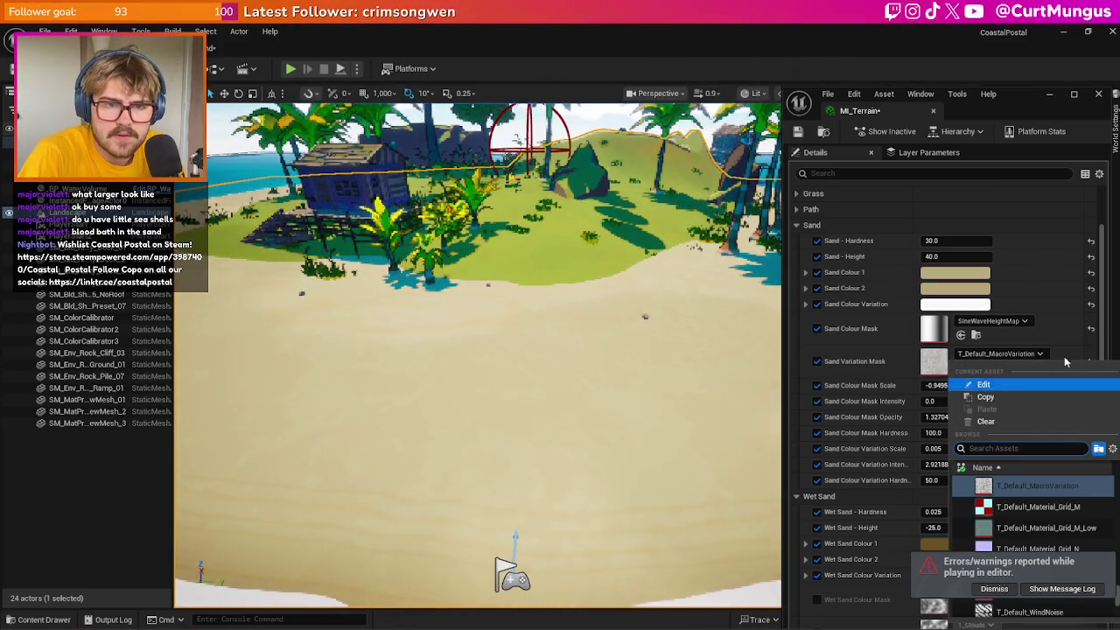
{"action": "left_click", "coordinate": [1010, 360]}
{"action": "left_click", "coordinate": [994, 588]}
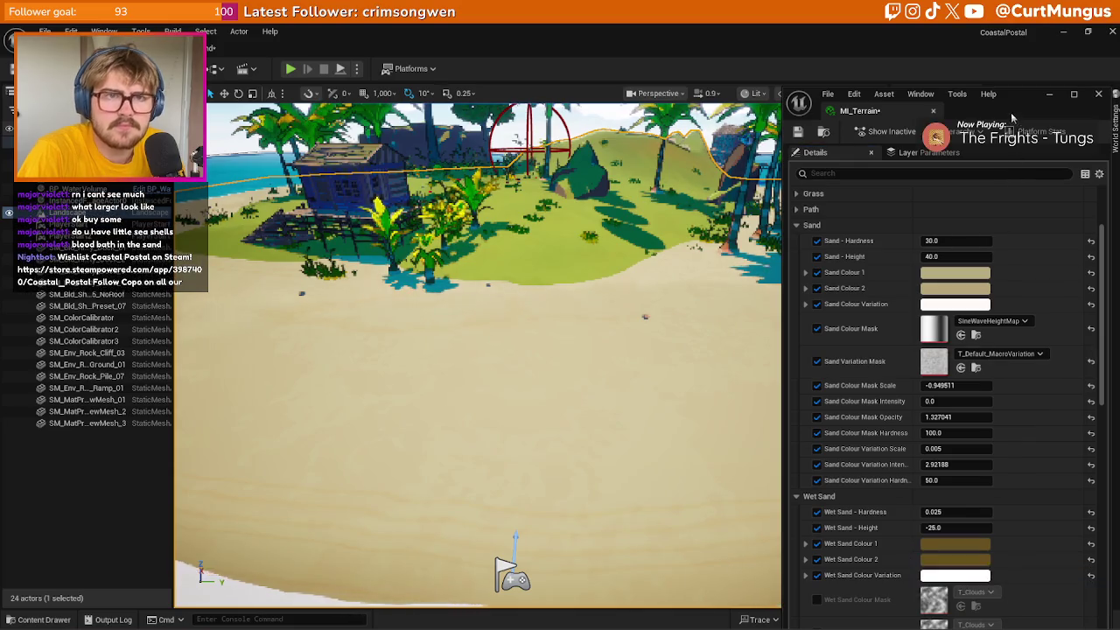
Move the MI_Terrain settings aside and tilt the viewport down onto the sand
{"action": "left_click_drag", "start_coordinate": [1016, 111], "coordinate": [896, 74]}
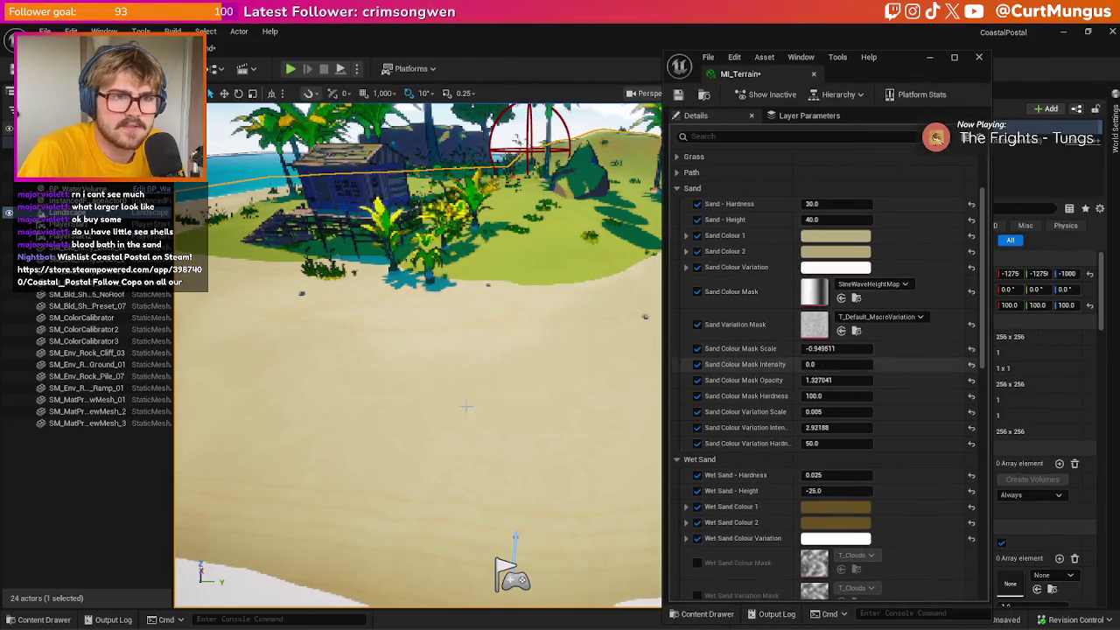
{"action": "left_click_drag", "start_coordinate": [420, 350], "coordinate": [420, 402]}
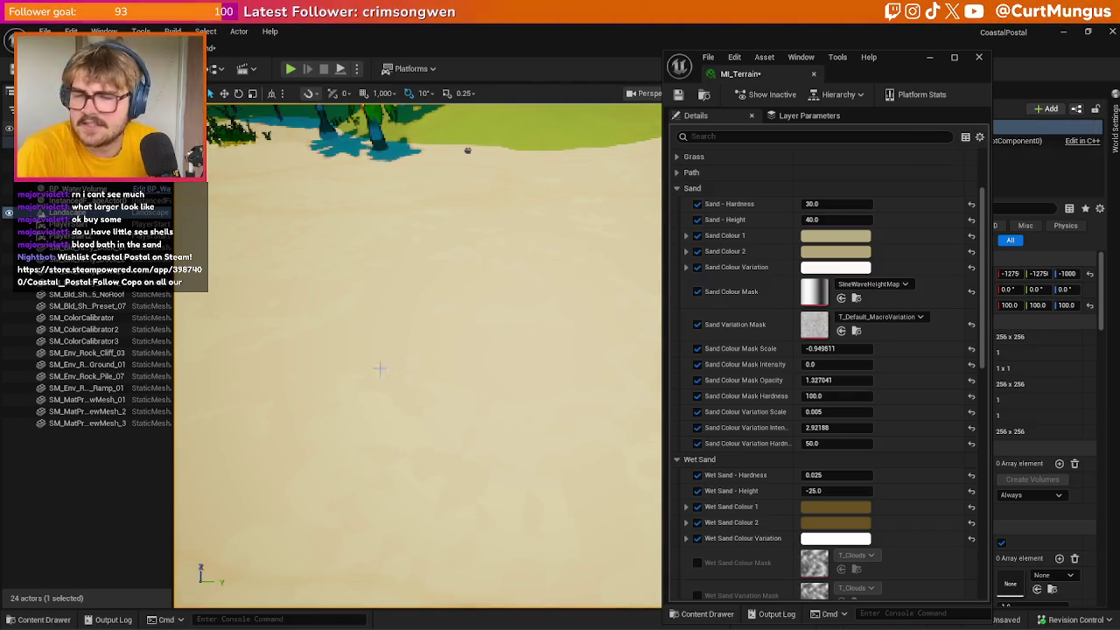
{"action": "mouse_move", "coordinate": [439, 438]}
{"action": "left_mouse_down"}
{"action": "mouse_move", "coordinate": [439, 385]}
{"action": "mouse_move", "coordinate": [443, 433]}
{"action": "left_mouse_up"}
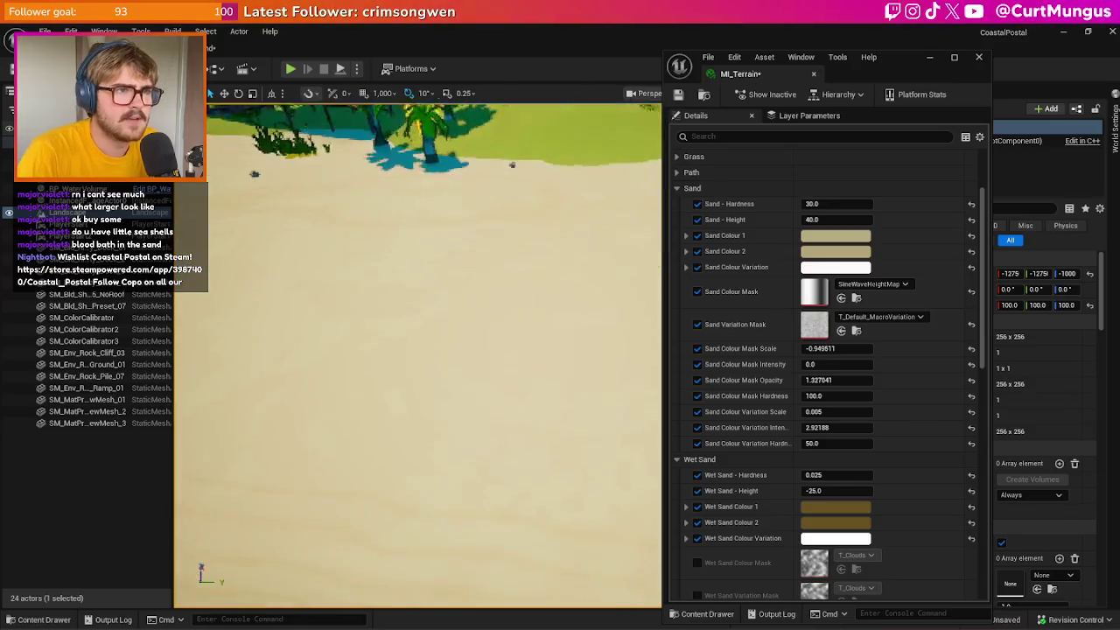
Search 'cloud' and try T_CloudPattern as the Sand Variation Mask
{"action": "left_click", "coordinate": [873, 316]}
{"action": "scroll", "coordinate": [910, 494], "scroll_direction": "down", "scroll_amount": 5}
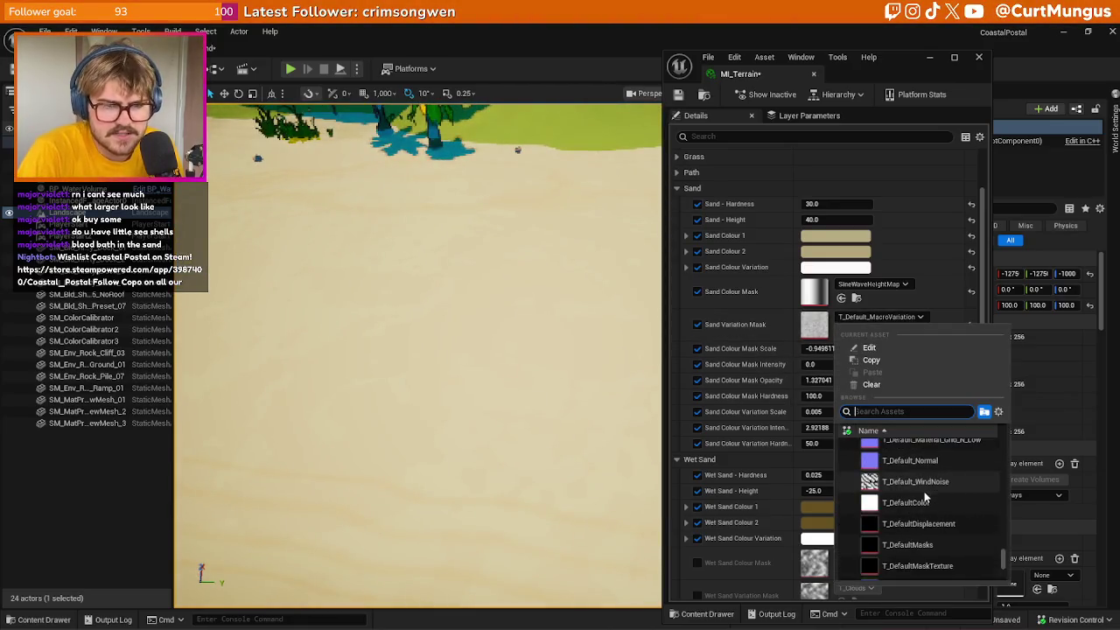
{"action": "type", "text": "cloud"}
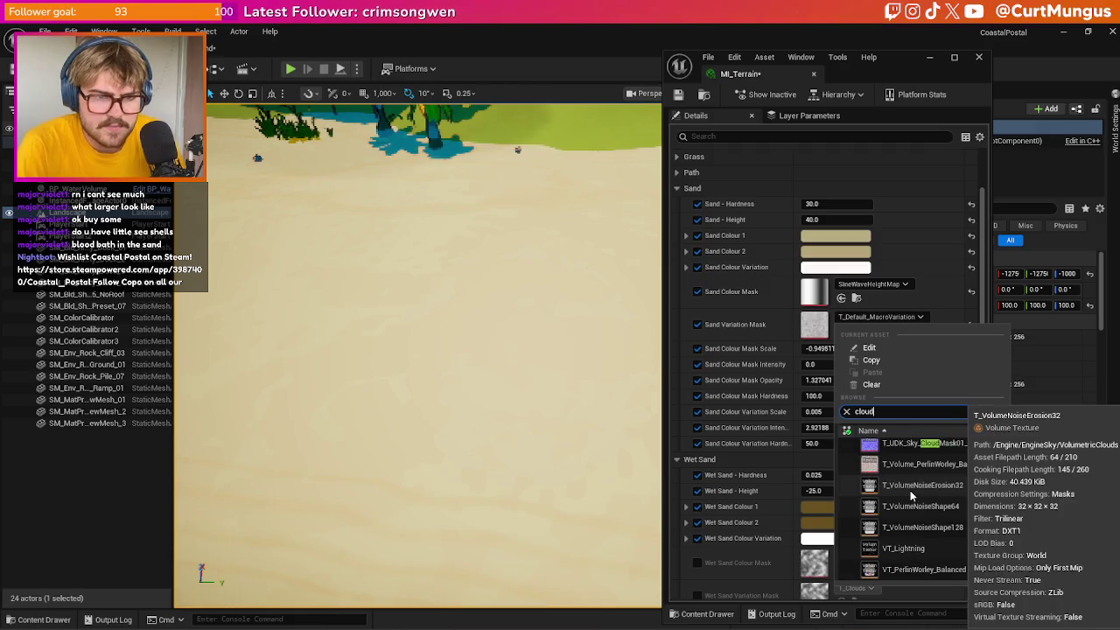
{"action": "scroll", "coordinate": [911, 494], "scroll_direction": "up", "scroll_amount": 10}
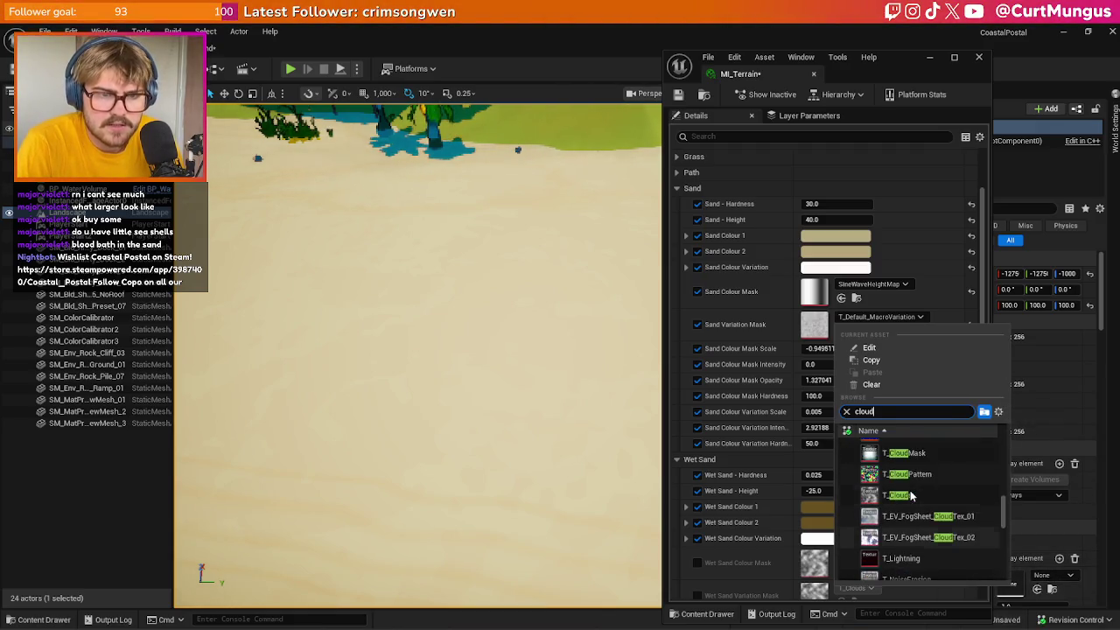
{"action": "left_click", "coordinate": [911, 511]}
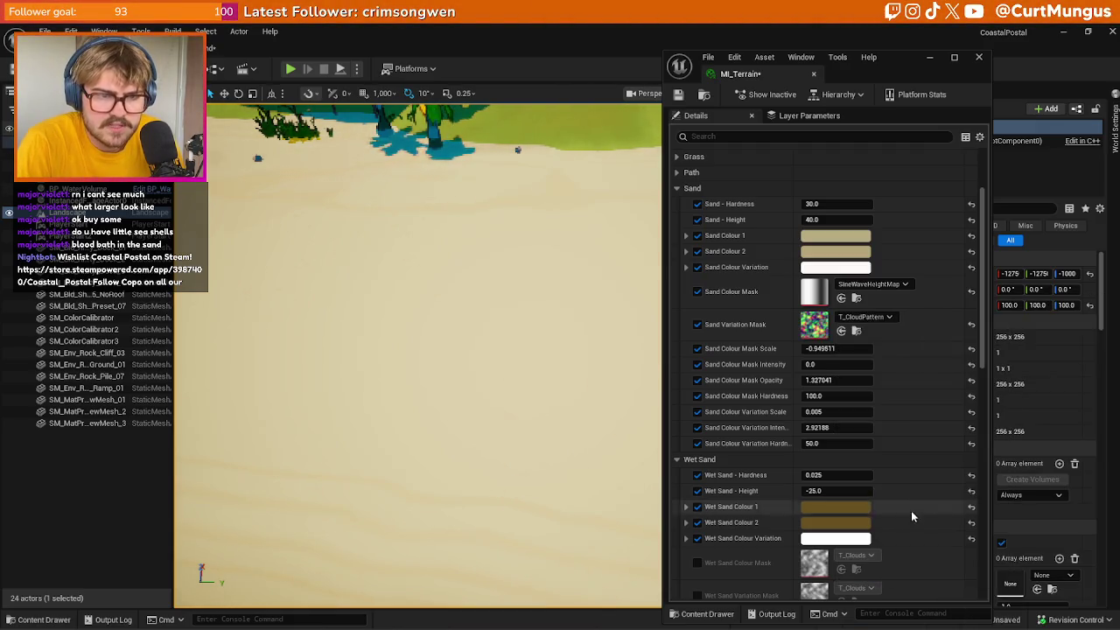
Switch the Sand Variation Mask to T_CartoonFoam_06_M instead
{"action": "left_click", "coordinate": [862, 317]}
{"action": "scroll", "coordinate": [939, 512], "scroll_direction": "up", "scroll_amount": 5}
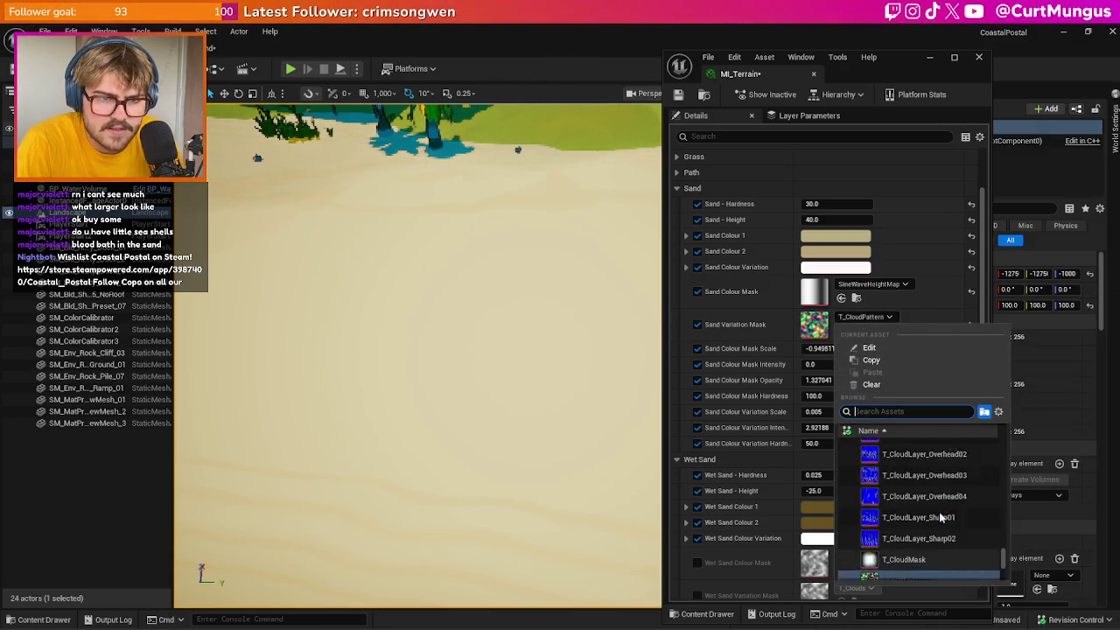
{"action": "scroll", "coordinate": [935, 513], "scroll_direction": "up", "scroll_amount": 5}
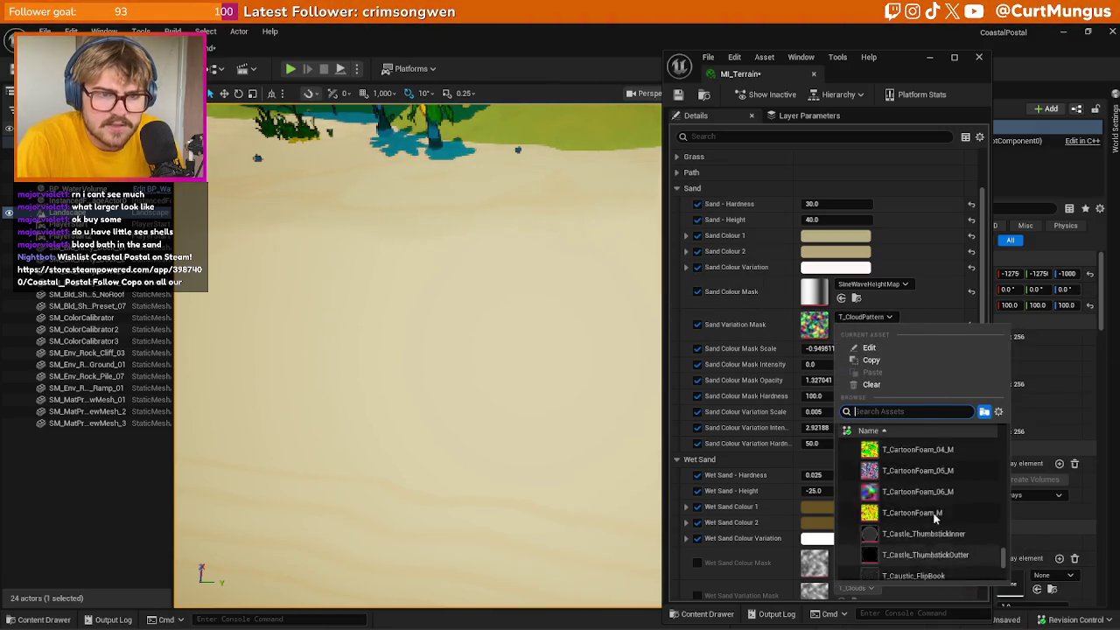
{"action": "left_click", "coordinate": [896, 544]}
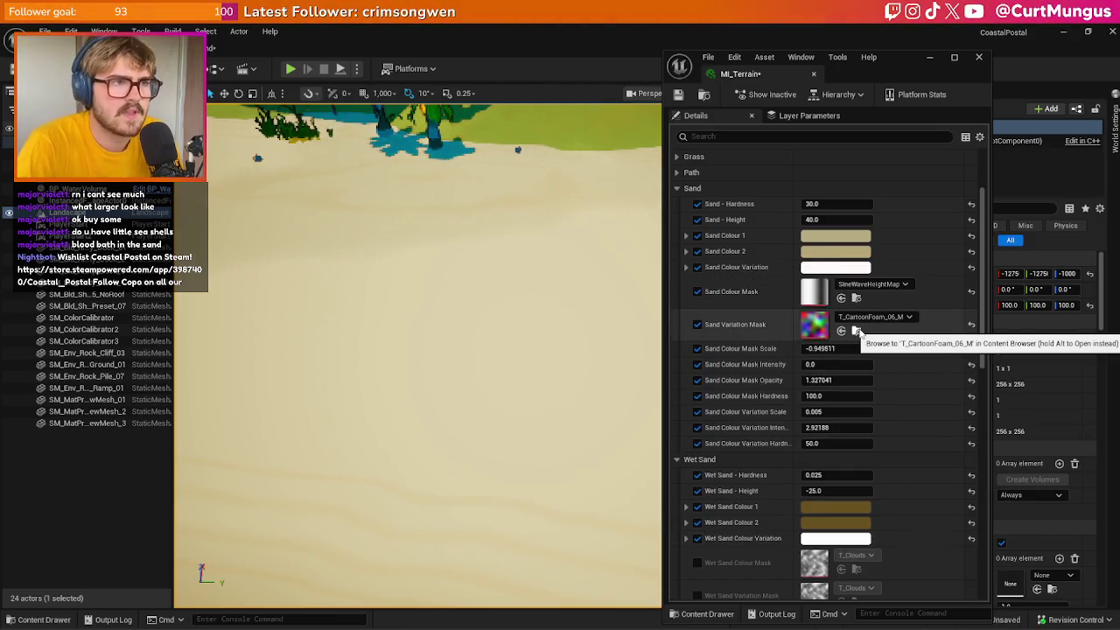
{"action": "scroll", "coordinate": [540, 377], "scroll_direction": "down", "scroll_amount": 3}
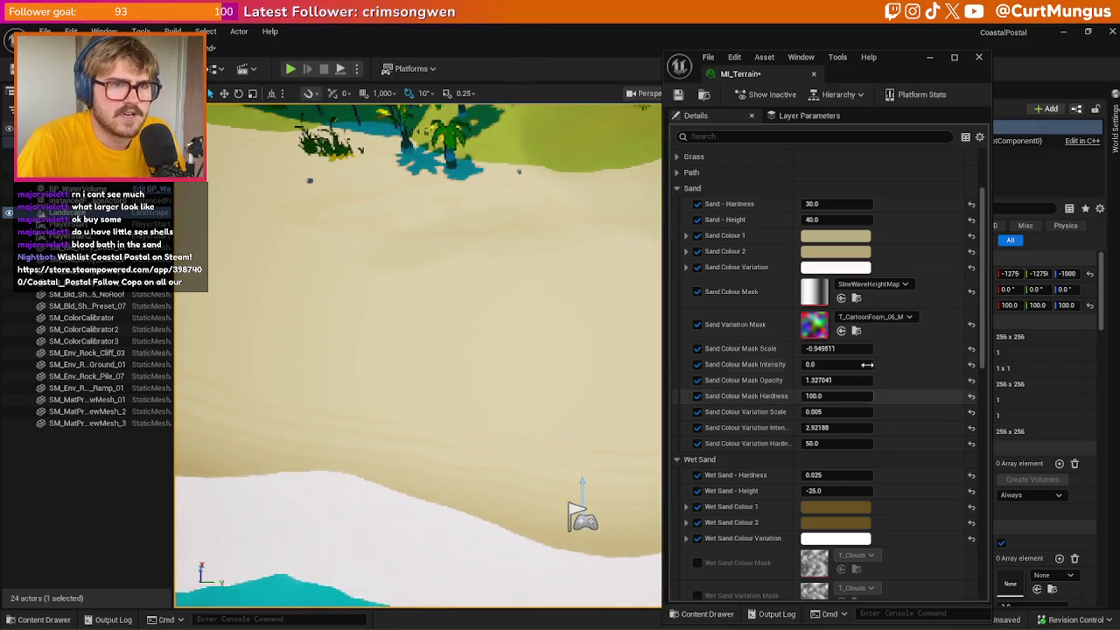
{"action": "left_click", "coordinate": [836, 267]}
Make the sand variation colour red, with variation scale 1.0 and intensity about 3.75
{"action": "left_click", "coordinate": [954, 347]}
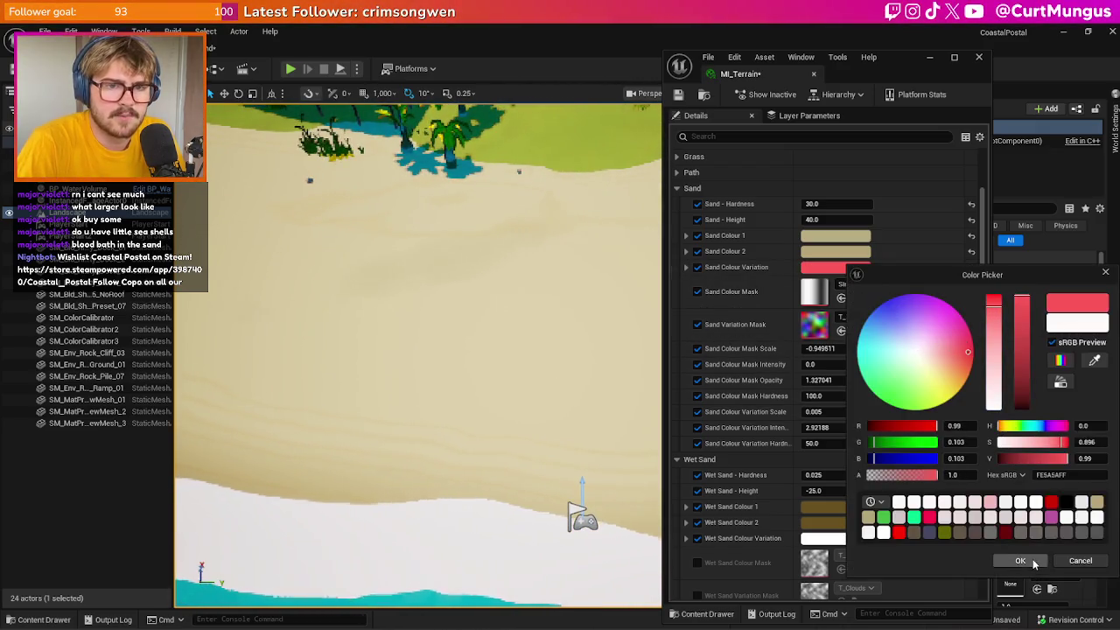
{"action": "left_click", "coordinate": [1021, 560]}
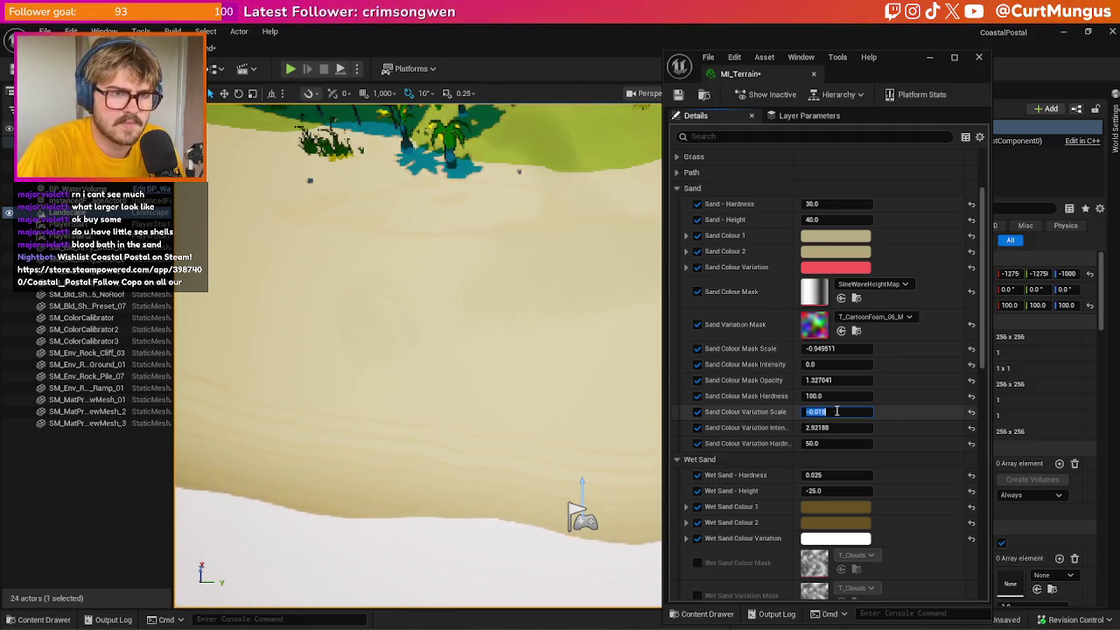
{"action": "type", "text": "1"}
{"action": "key", "text": "Return"}
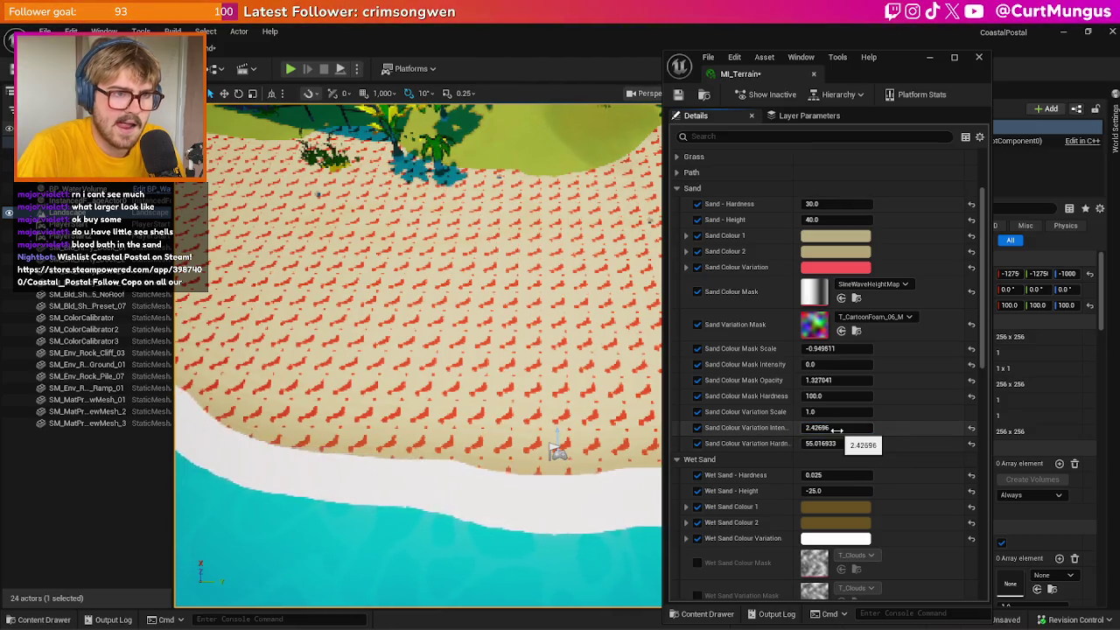
{"action": "left_click_drag", "start_coordinate": [847, 427], "coordinate": [866, 428]}
{"action": "left_click", "coordinate": [875, 317]}
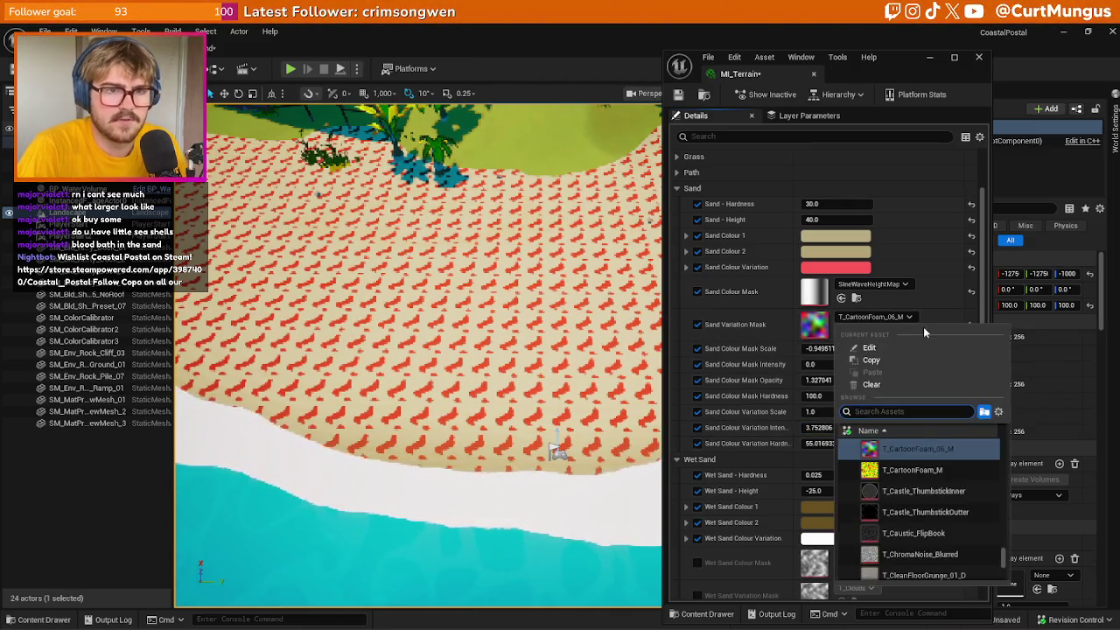
Use T_ChromaNoise_Blurred as the sand mask and set Sand Colour Variation Scale to 0.01
{"action": "left_click", "coordinate": [907, 557]}
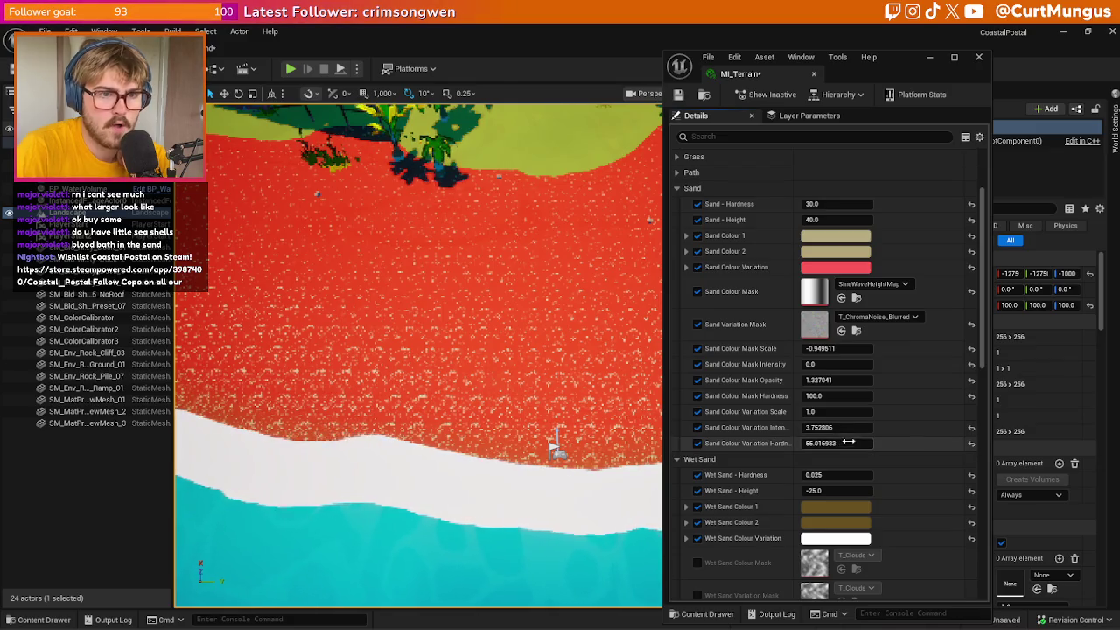
{"action": "left_click", "coordinate": [836, 413]}
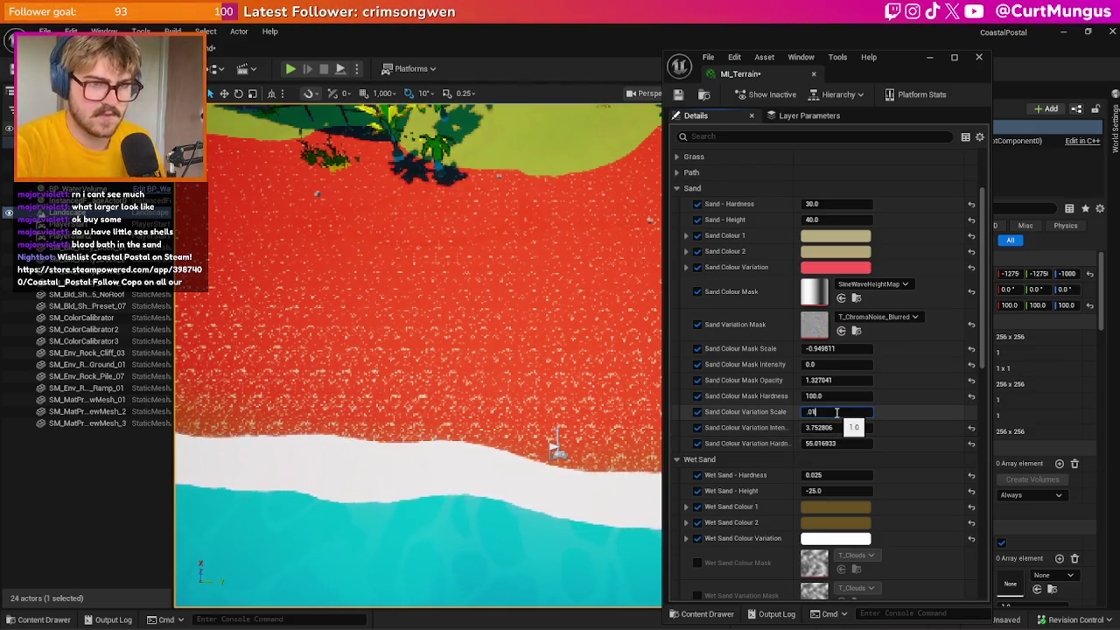
{"action": "key", "text": "Return"}
{"action": "scroll", "coordinate": [535, 525], "scroll_direction": "down", "scroll_amount": 5}
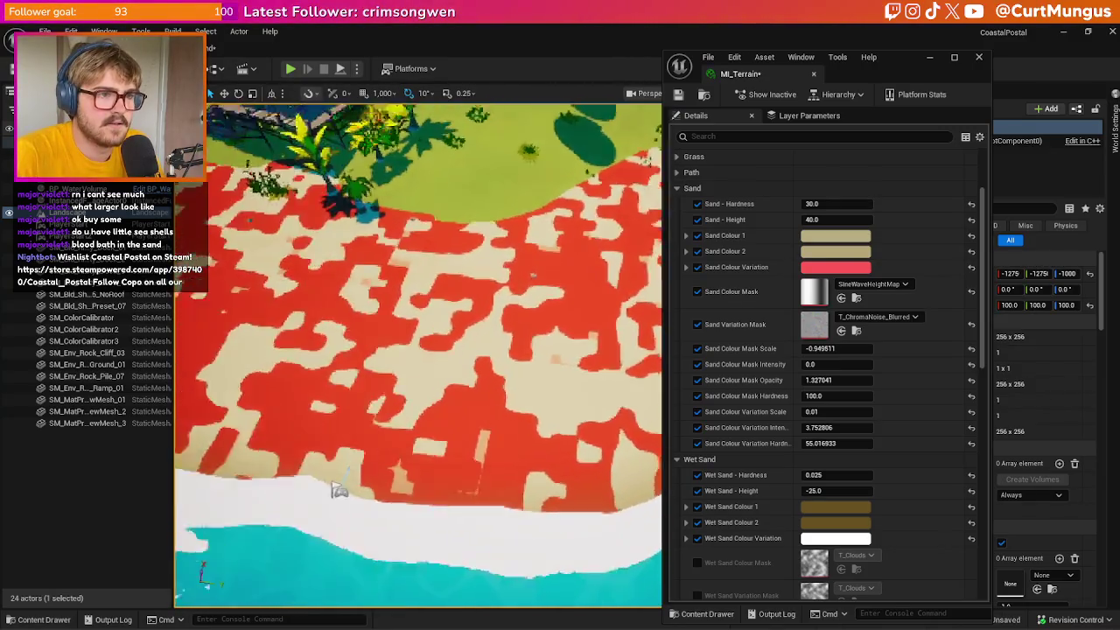
{"action": "left_click", "coordinate": [878, 318]}
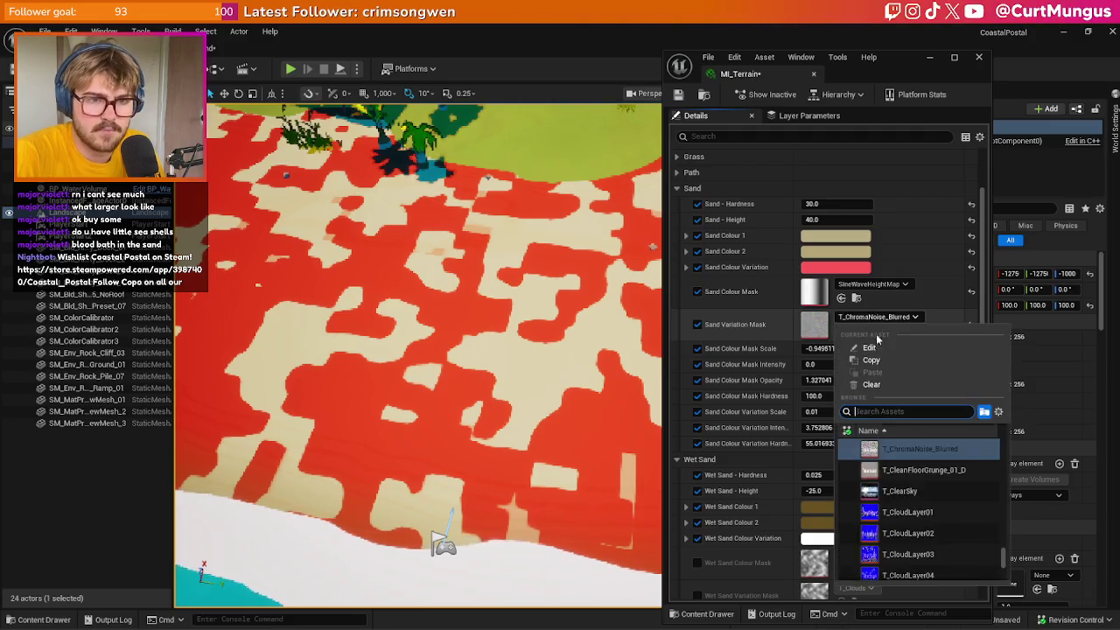
Filter the texture list with 'T_' and try T_DefaultTexture2_D as the Sand Variation Mask
{"action": "scroll", "coordinate": [935, 475], "scroll_direction": "up", "scroll_amount": 5}
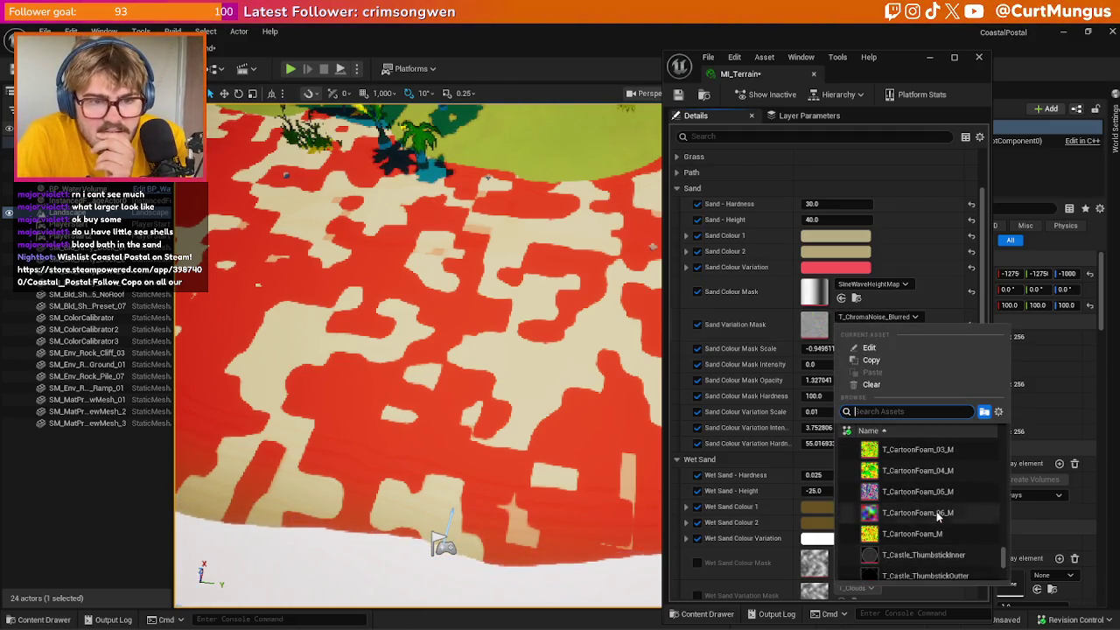
{"action": "scroll", "coordinate": [941, 503], "scroll_direction": "up", "scroll_amount": 5}
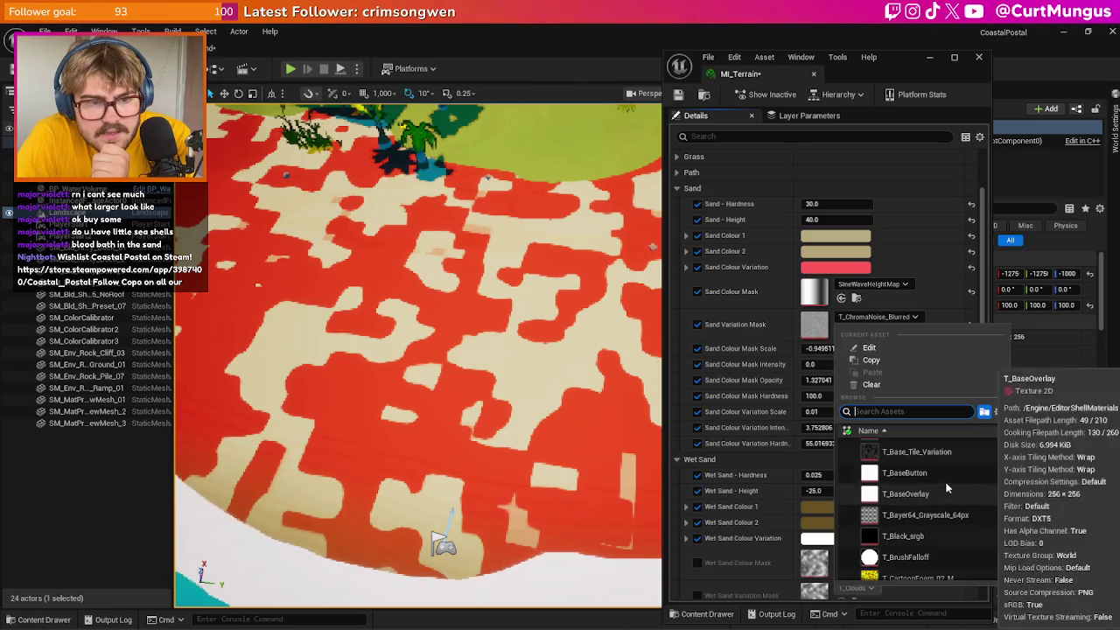
{"action": "scroll", "coordinate": [934, 473], "scroll_direction": "up", "scroll_amount": 10}
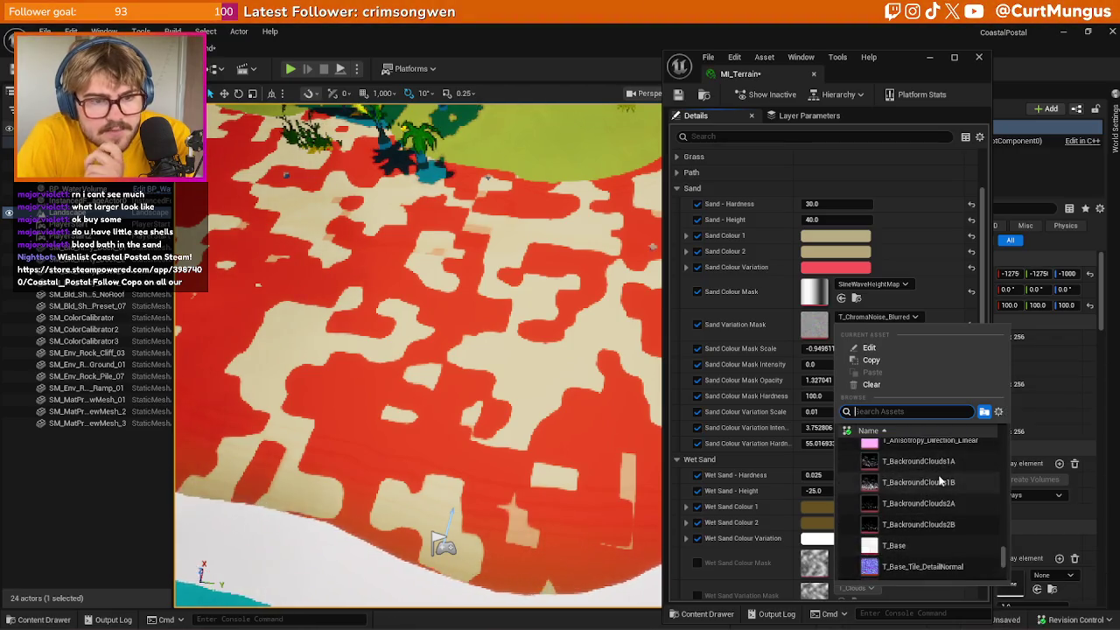
{"action": "scroll", "coordinate": [940, 481], "scroll_direction": "up", "scroll_amount": 10}
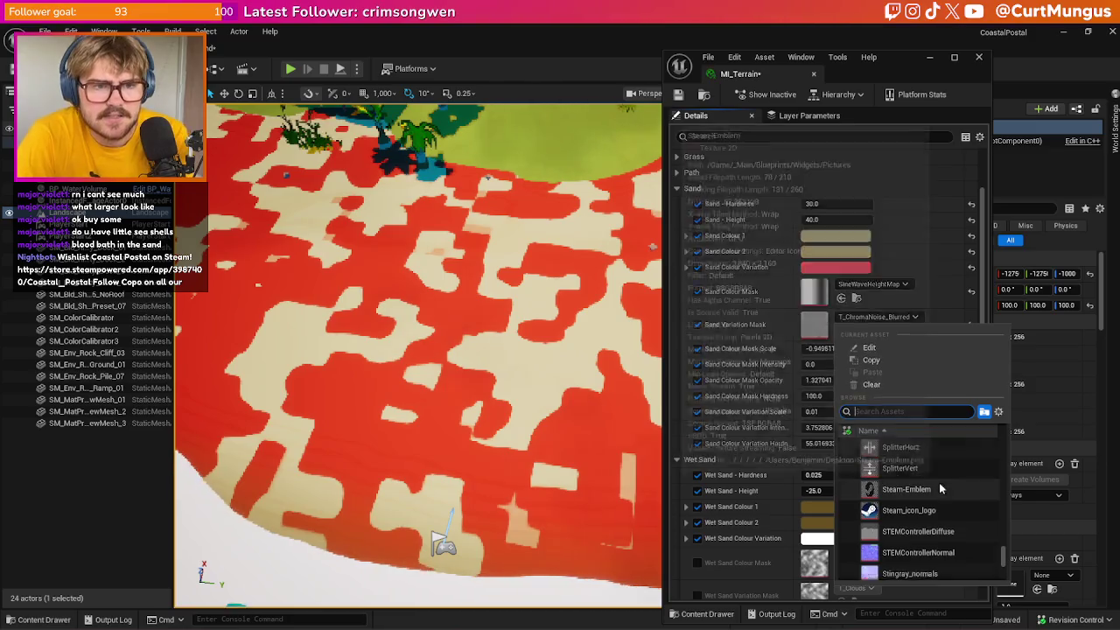
{"action": "scroll", "coordinate": [938, 497], "scroll_direction": "down", "scroll_amount": 15}
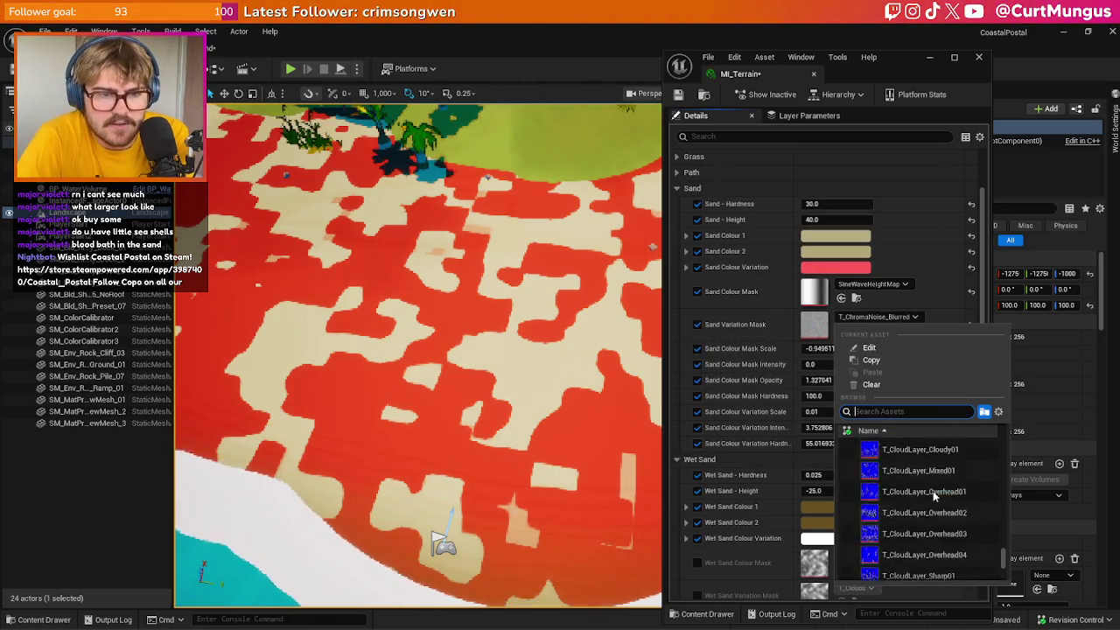
{"action": "type", "text": "T_"}
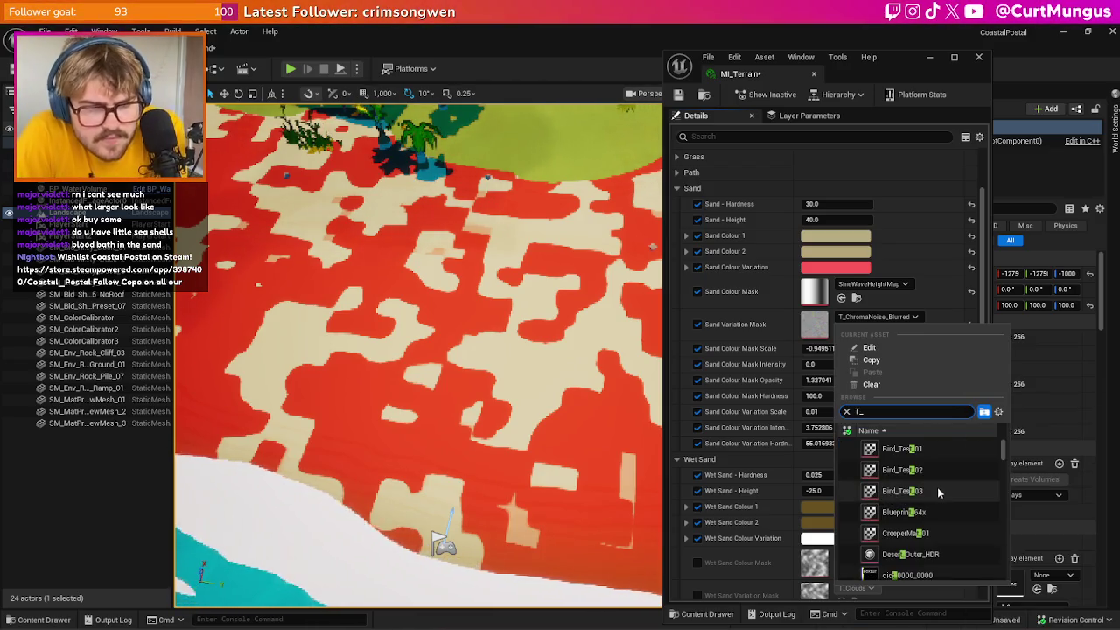
{"action": "scroll", "coordinate": [951, 481], "scroll_direction": "down", "scroll_amount": 20}
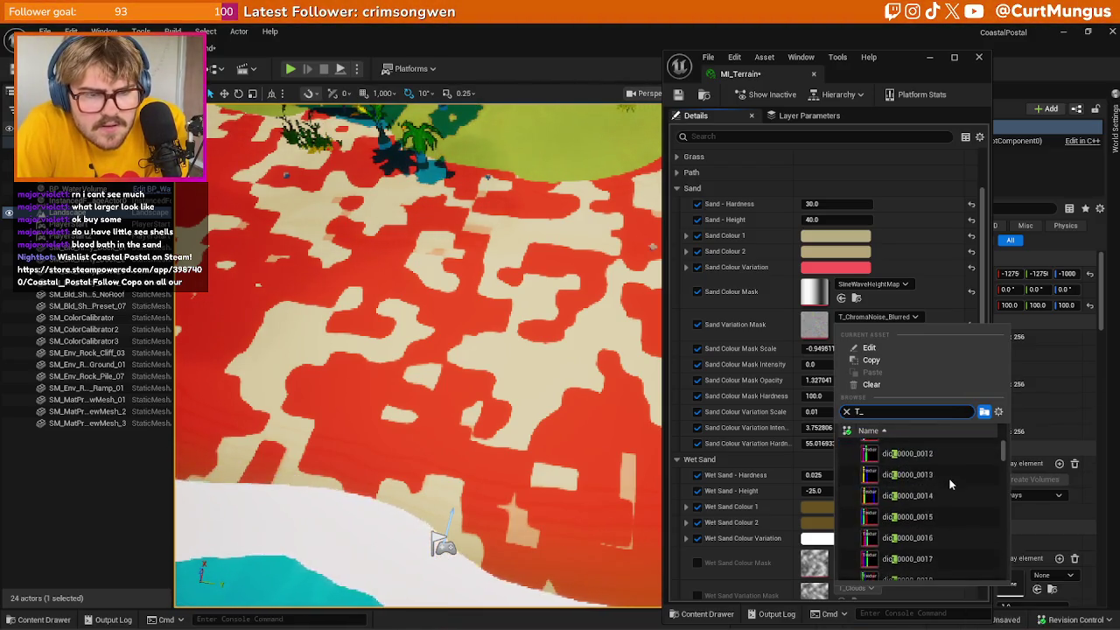
{"action": "left_click", "coordinate": [870, 317]}
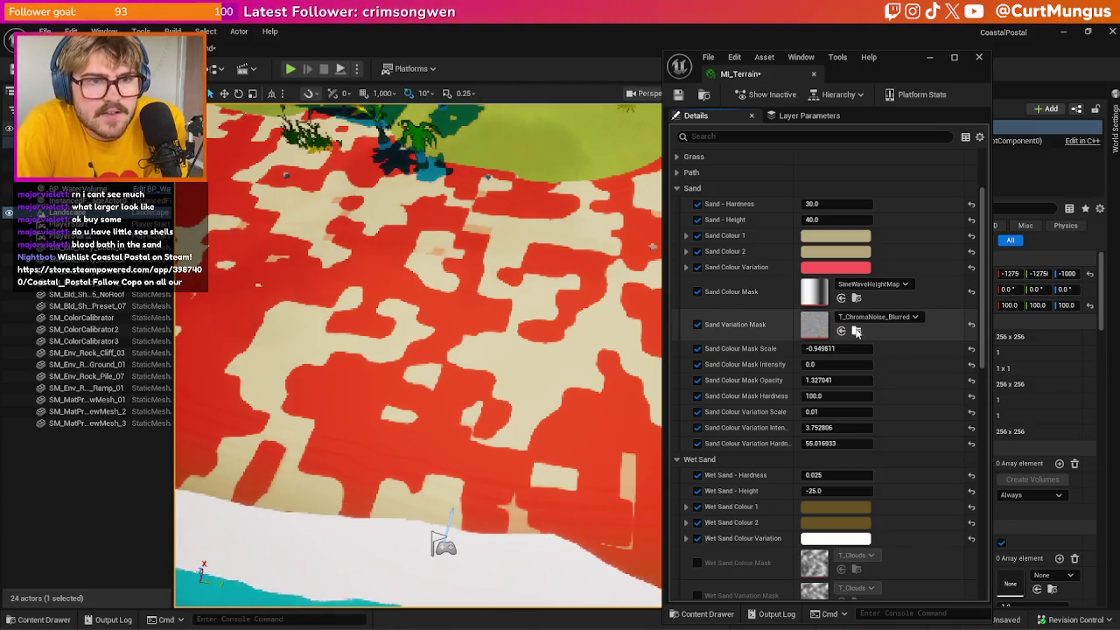
{"action": "left_click", "coordinate": [866, 319]}
{"action": "scroll", "coordinate": [919, 477], "scroll_direction": "down", "scroll_amount": 5}
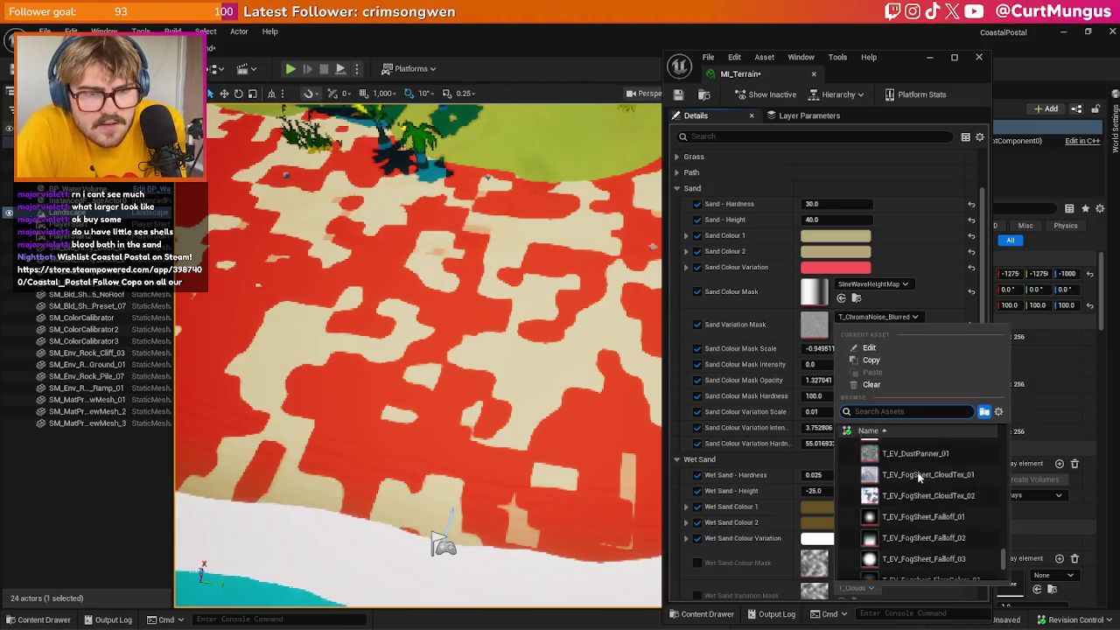
{"action": "scroll", "coordinate": [917, 477], "scroll_direction": "up", "scroll_amount": 3}
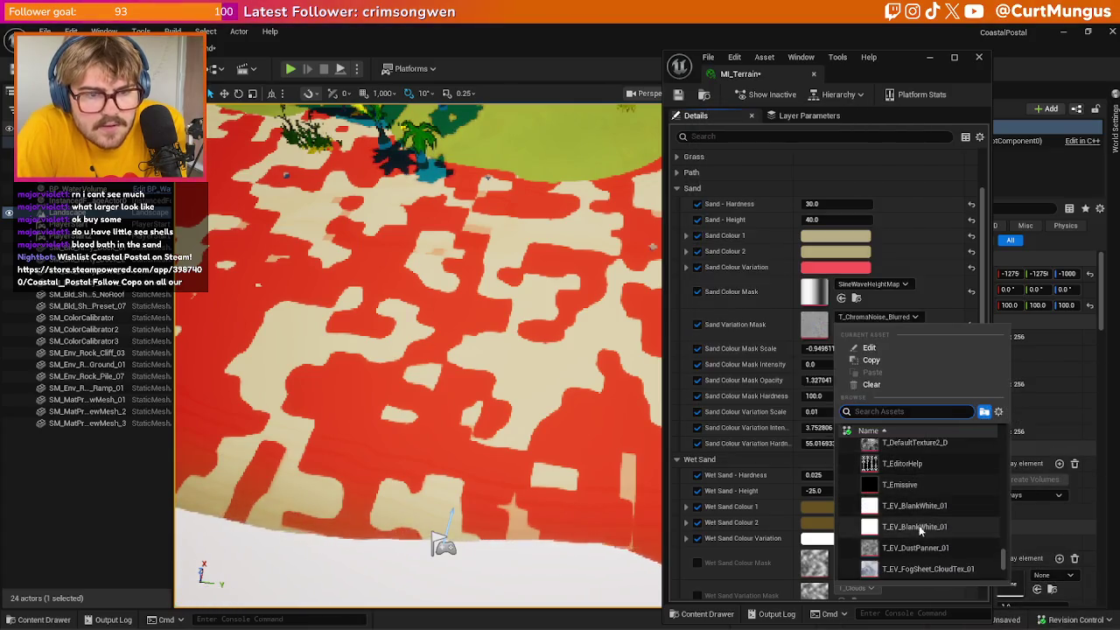
{"action": "scroll", "coordinate": [938, 498], "scroll_direction": "up", "scroll_amount": 1}
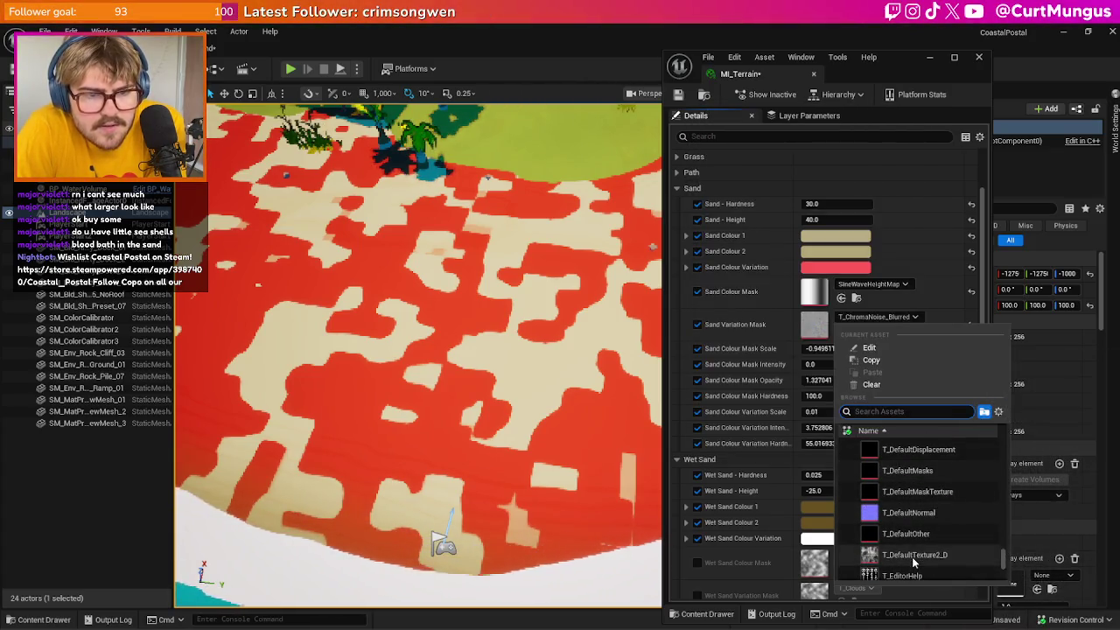
{"action": "left_click", "coordinate": [912, 556]}
Switch the Sand Variation Mask to T_Default_WindNoise for broad red bands
{"action": "left_click", "coordinate": [871, 317]}
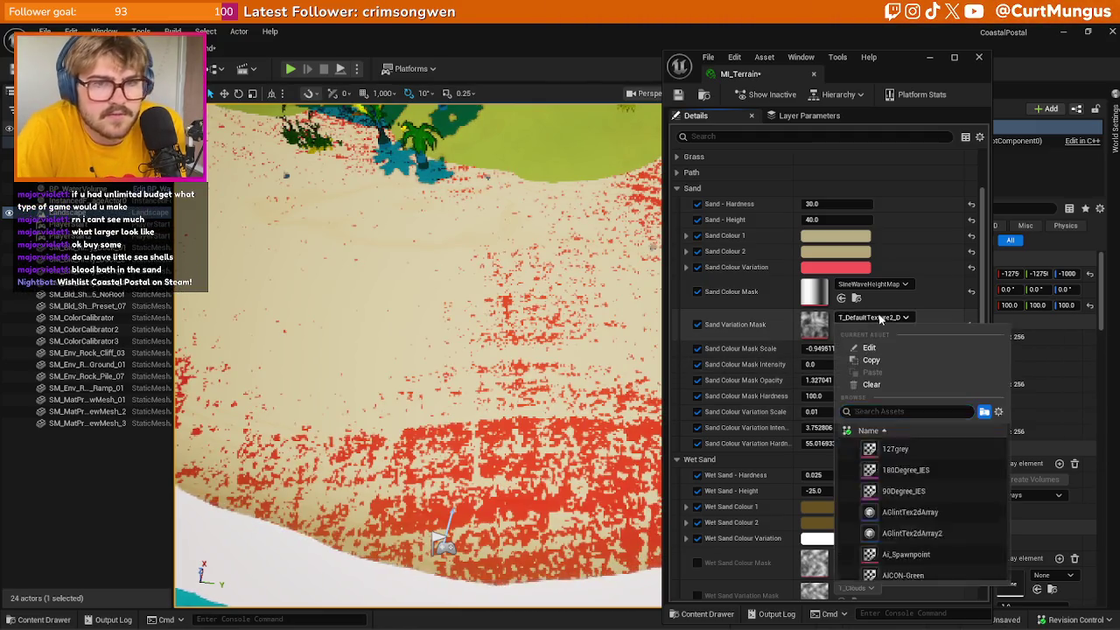
{"action": "mouse_move", "coordinate": [895, 477]}
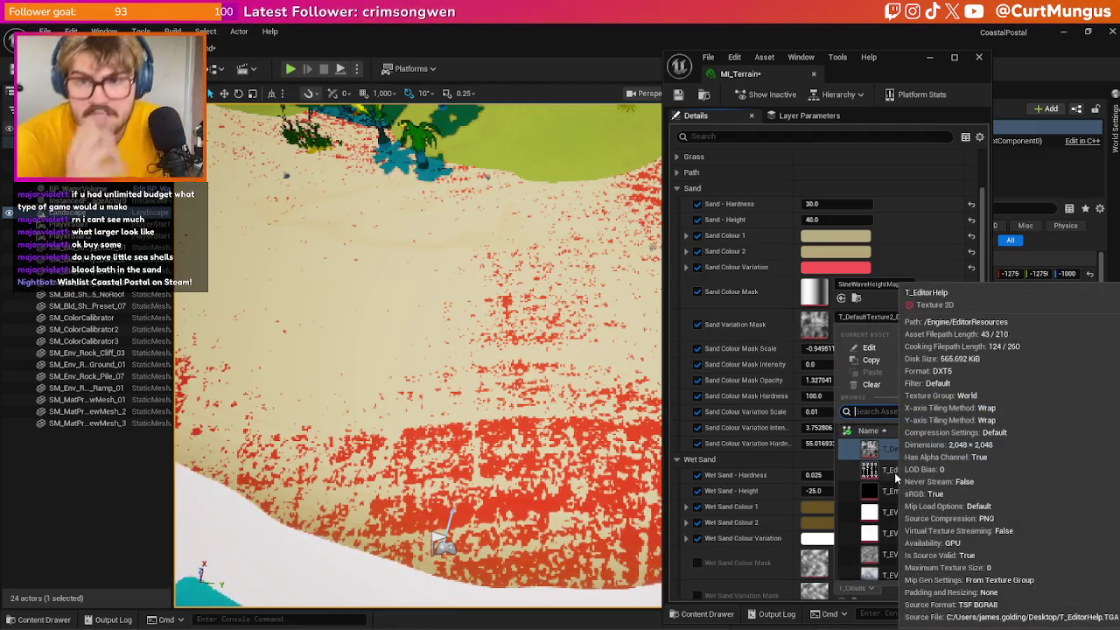
{"action": "mouse_move", "coordinate": [960, 490]}
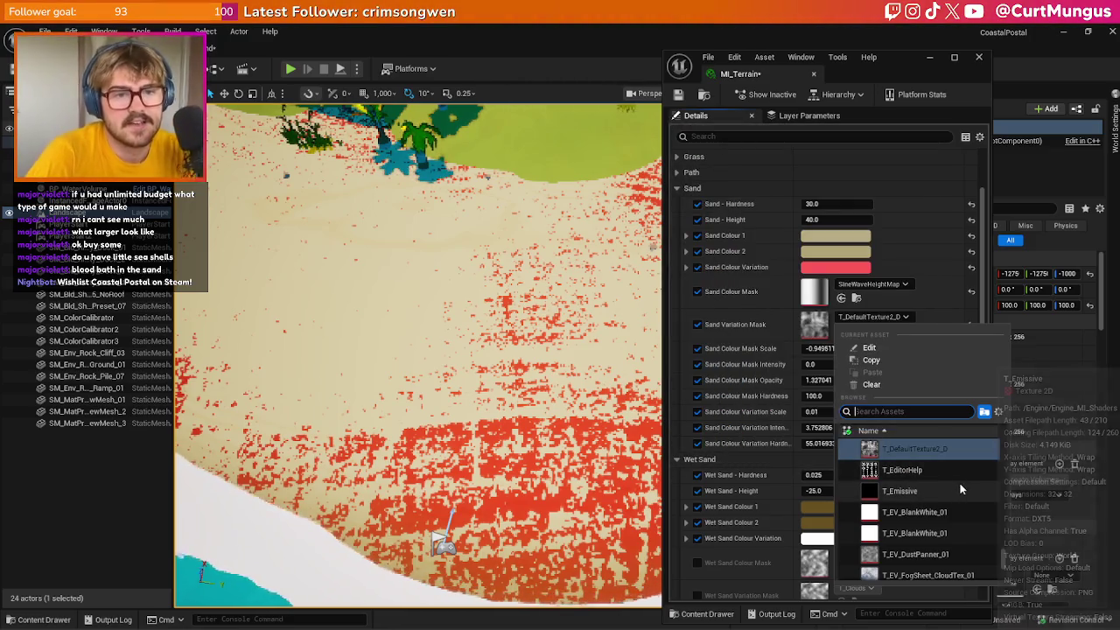
{"action": "scroll", "coordinate": [952, 491], "scroll_direction": "up", "scroll_amount": 3}
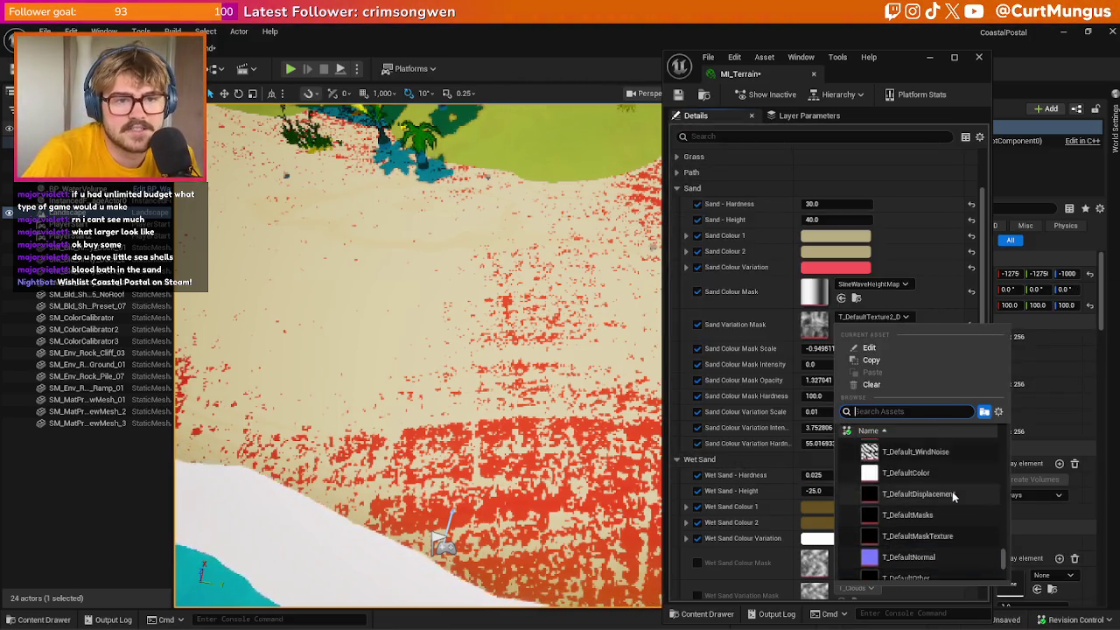
{"action": "scroll", "coordinate": [952, 491], "scroll_direction": "up", "scroll_amount": 2}
{"action": "left_click", "coordinate": [938, 490]}
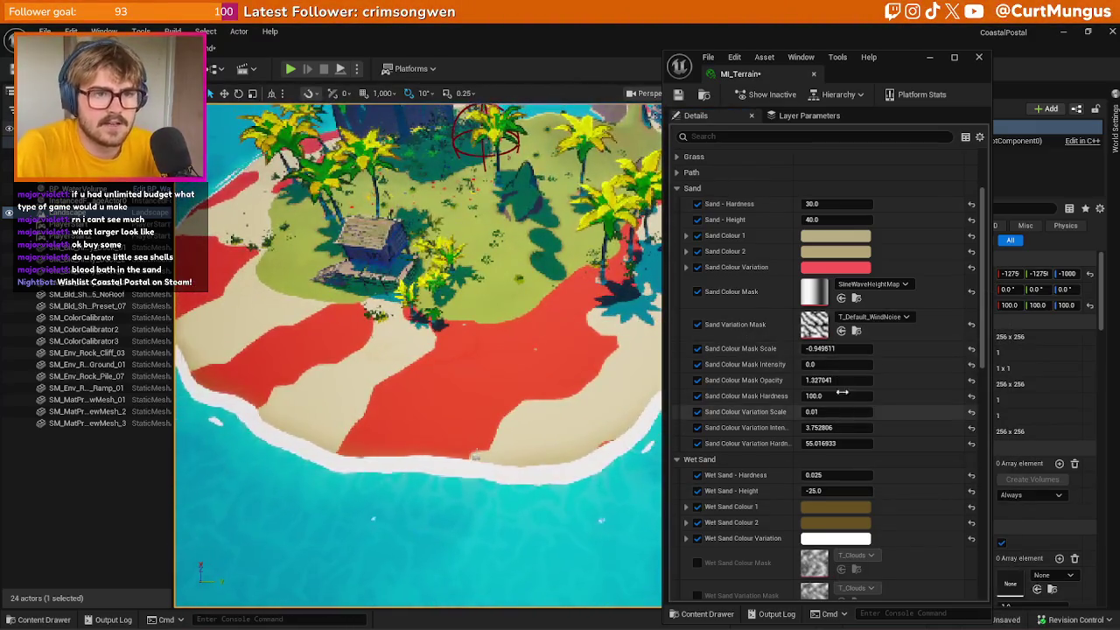
Enter 1, then 0.1 as Sand Colour Variation Scale for tight red stripes
{"action": "type", "text": "1"}
{"action": "key", "text": "Return"}
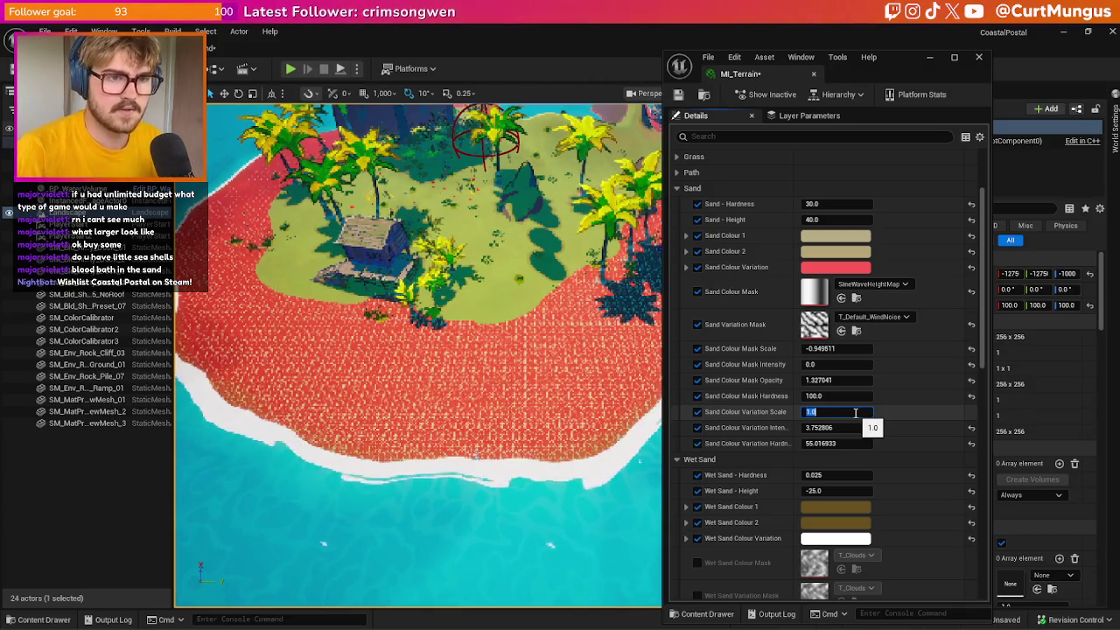
{"action": "type", "text": "0.1"}
{"action": "key", "text": "Return"}
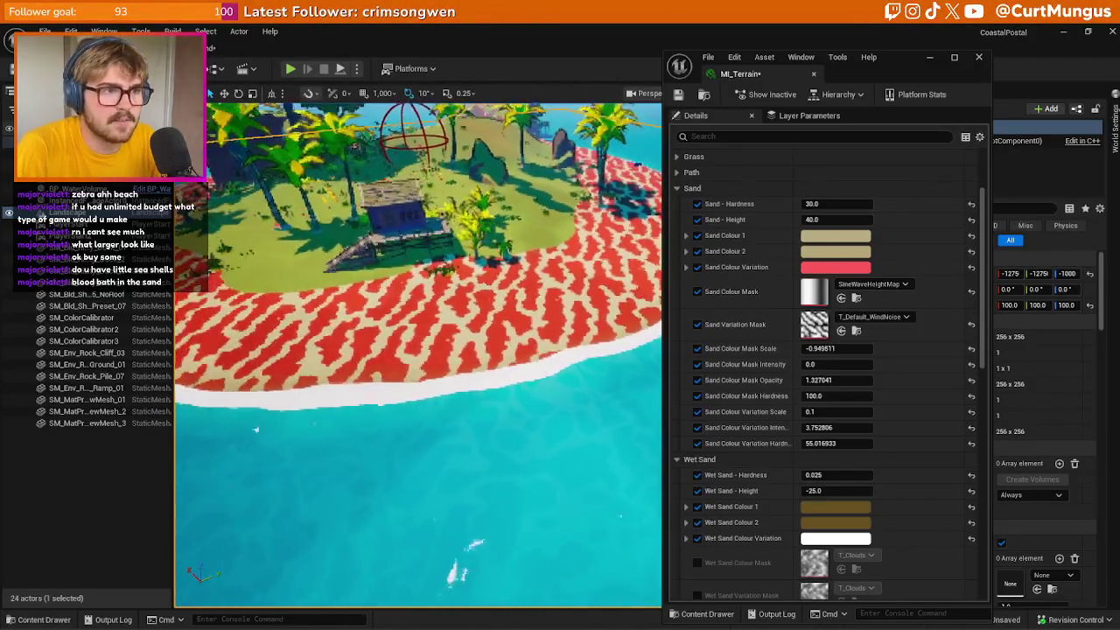
Try T_EditorHelp, then T_Imperfections_FingerPrints_Mask2 as the Sand Variation Mask
{"action": "left_click", "coordinate": [873, 317]}
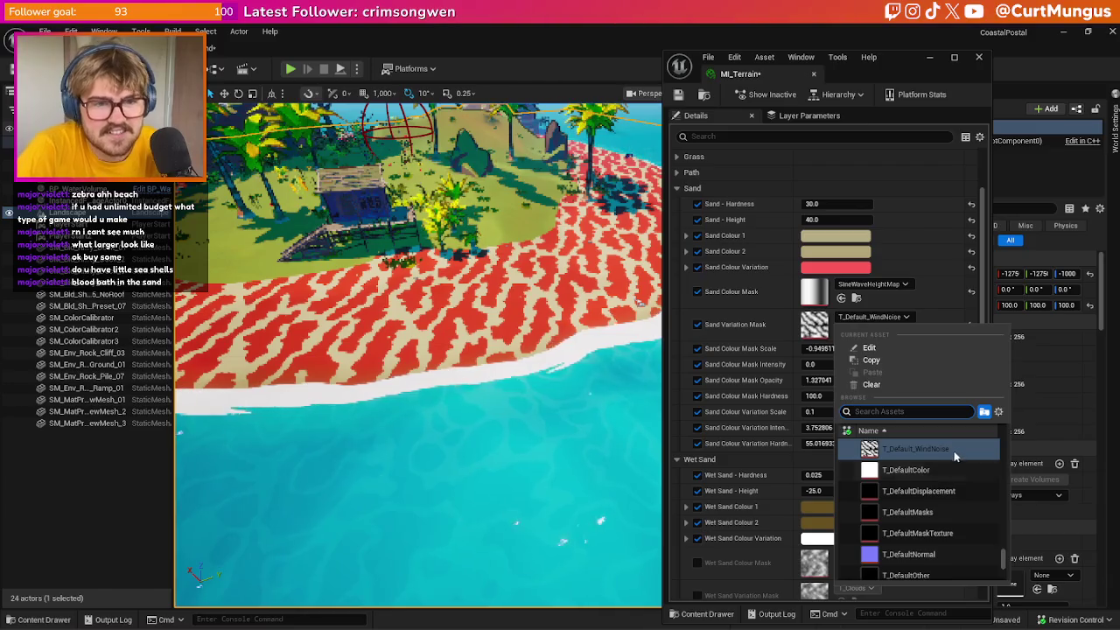
{"action": "scroll", "coordinate": [945, 466], "scroll_direction": "down", "scroll_amount": 3}
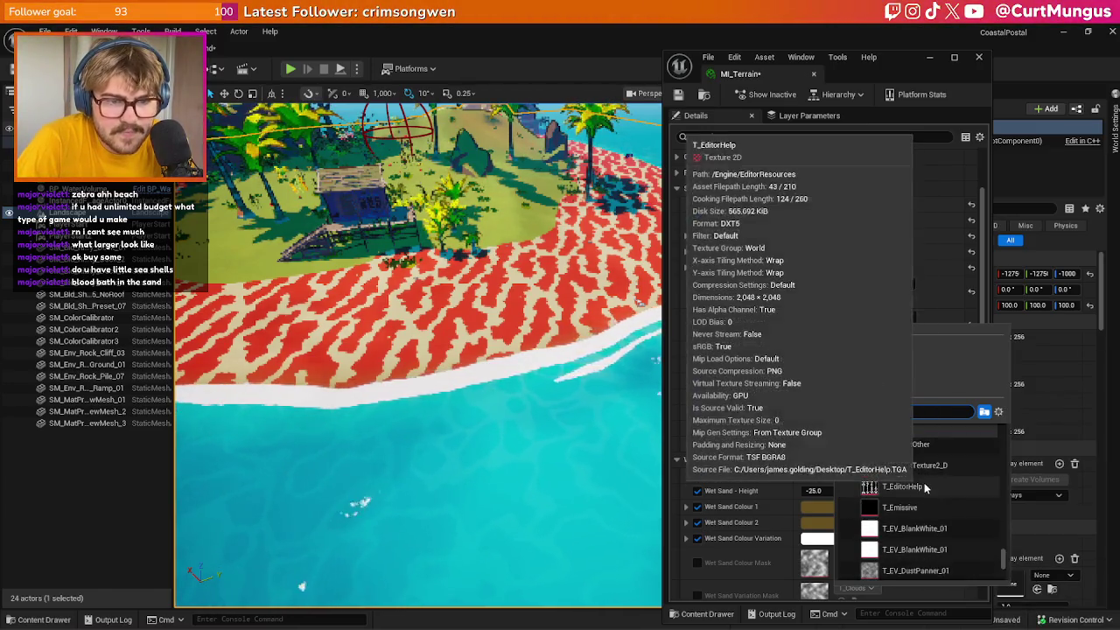
{"action": "left_click", "coordinate": [923, 484]}
{"action": "left_click", "coordinate": [873, 317]}
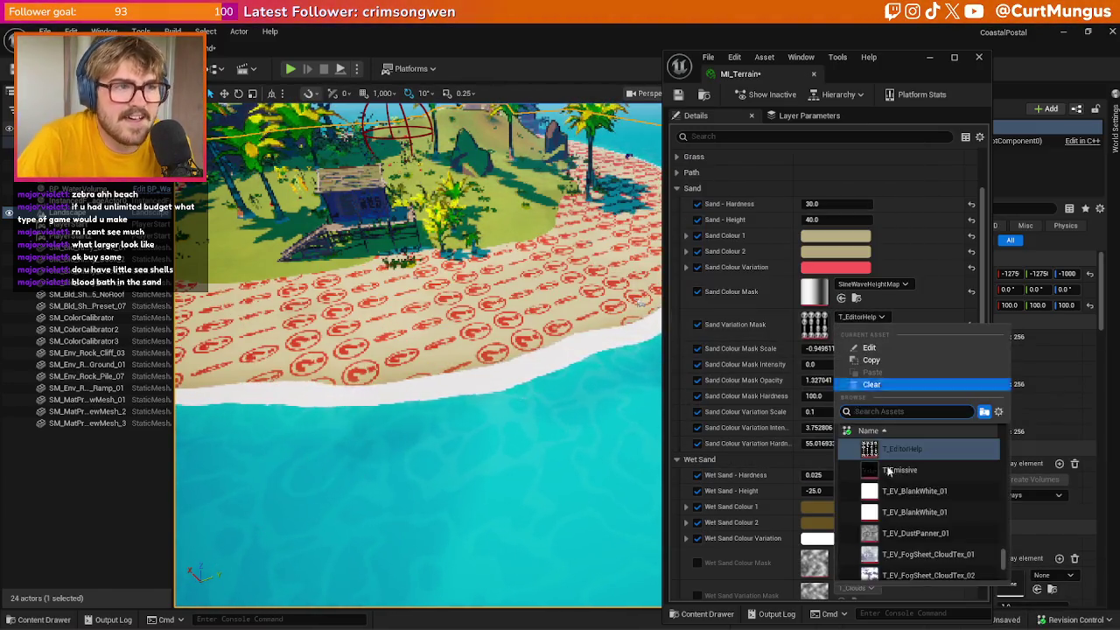
{"action": "scroll", "coordinate": [914, 493], "scroll_direction": "down", "scroll_amount": 5}
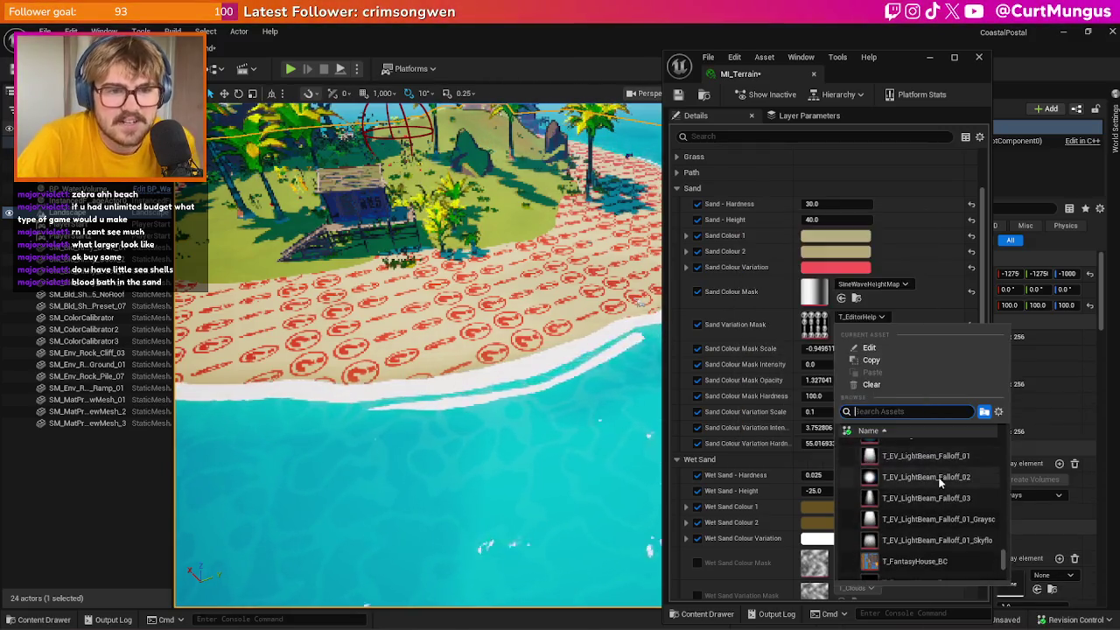
{"action": "scroll", "coordinate": [935, 486], "scroll_direction": "down", "scroll_amount": 3}
{"action": "scroll", "coordinate": [934, 486], "scroll_direction": "down", "scroll_amount": 5}
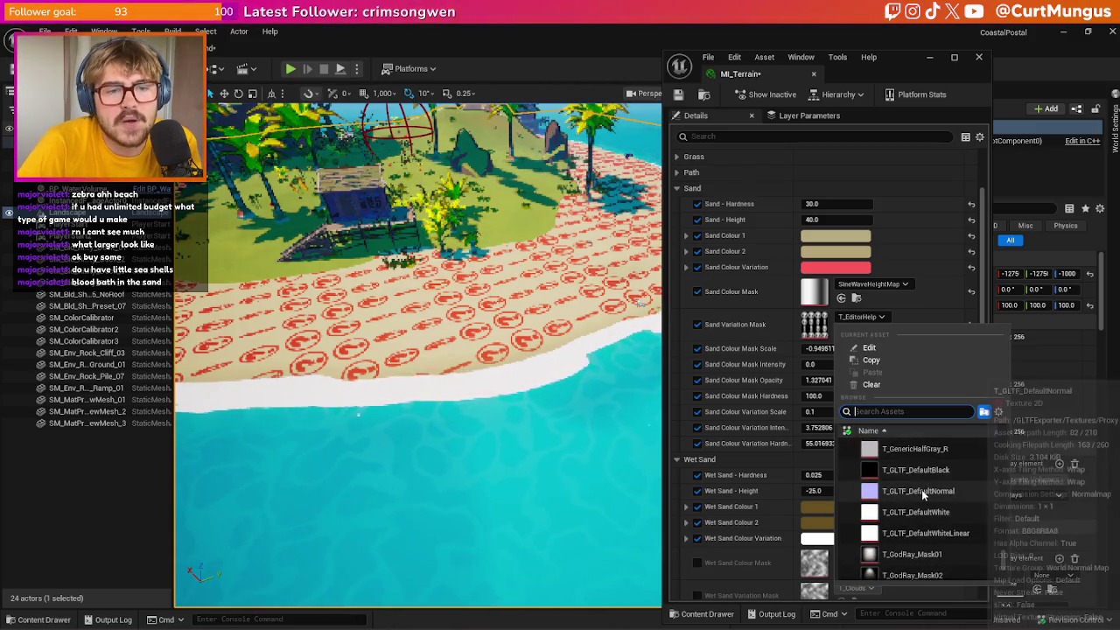
{"action": "scroll", "coordinate": [920, 488], "scroll_direction": "down", "scroll_amount": 6}
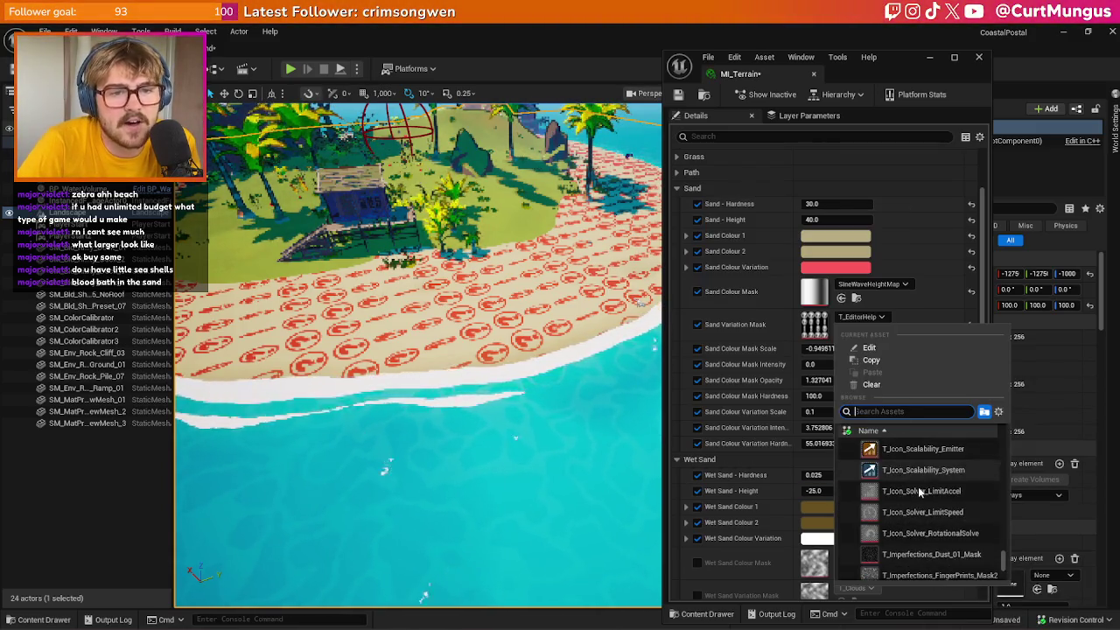
{"action": "scroll", "coordinate": [918, 486], "scroll_direction": "down", "scroll_amount": 4}
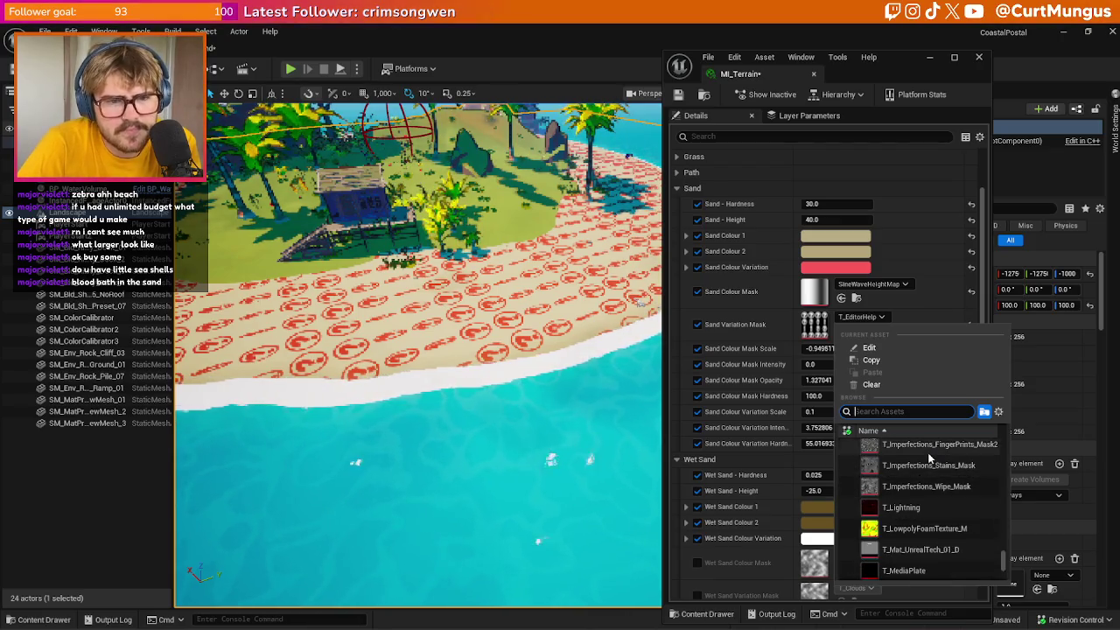
{"action": "left_click", "coordinate": [916, 444]}
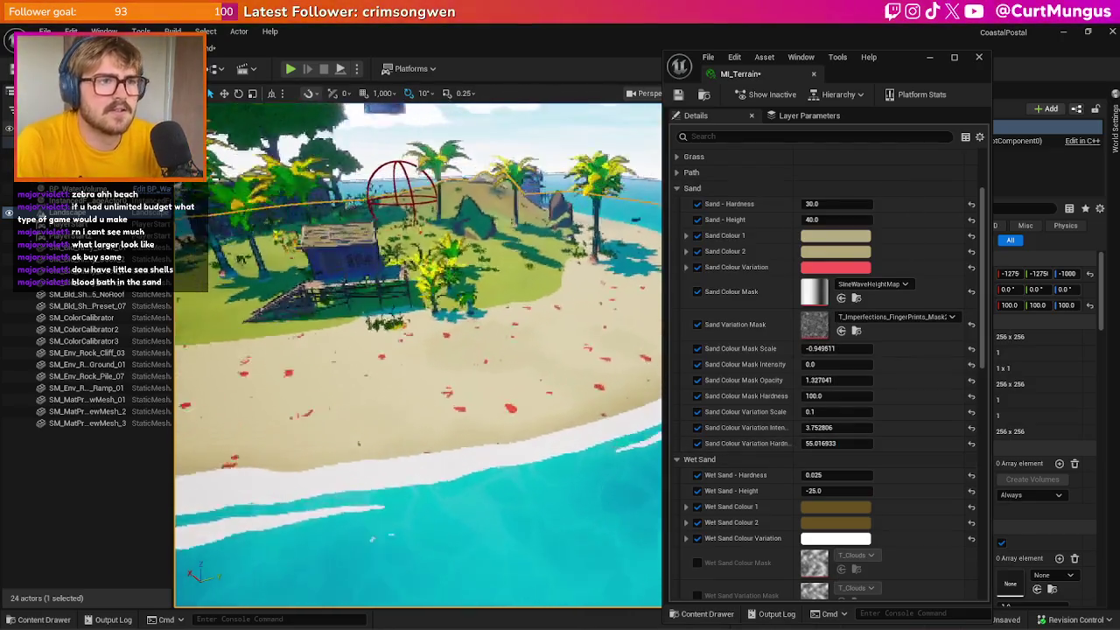
Pick T_Noise01, try T_Noise_Paint, then settle back on T_Noise01 as the mask
{"action": "scroll", "coordinate": [418, 354], "scroll_direction": "down", "scroll_amount": 5}
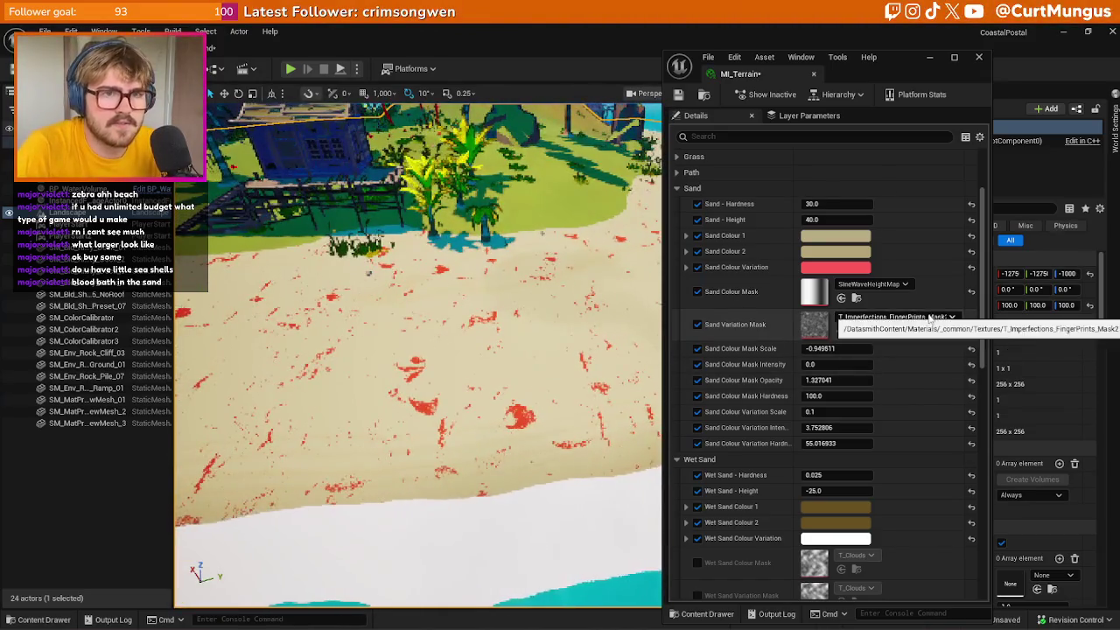
{"action": "left_click", "coordinate": [929, 316]}
{"action": "scroll", "coordinate": [932, 477], "scroll_direction": "down", "scroll_amount": 10}
{"action": "scroll", "coordinate": [932, 477], "scroll_direction": "down", "scroll_amount": 5}
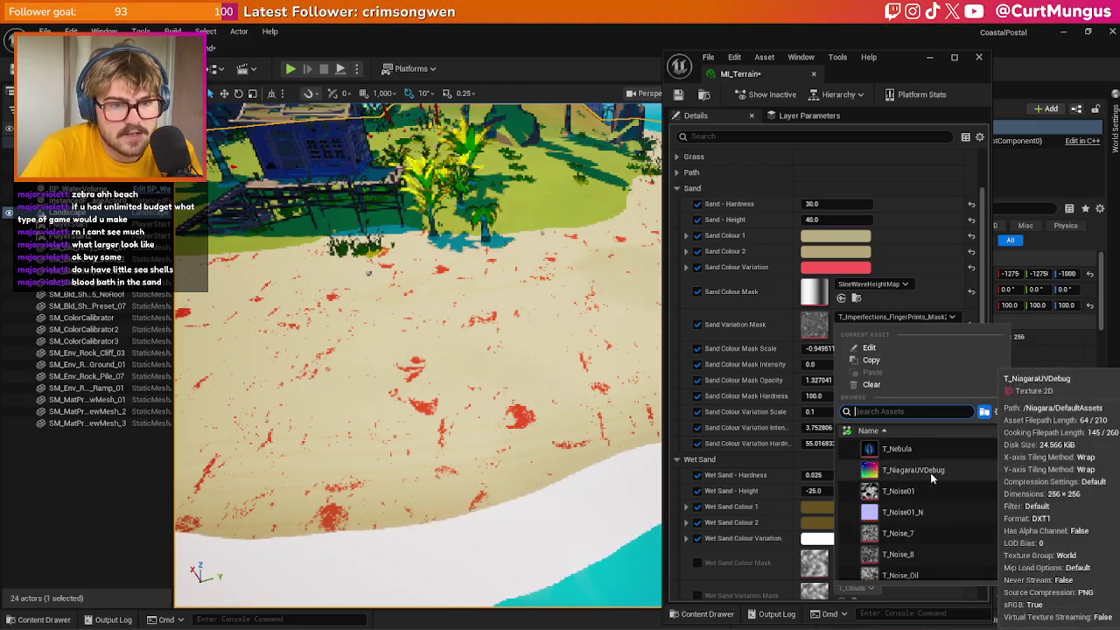
{"action": "left_click", "coordinate": [926, 488]}
{"action": "scroll", "coordinate": [304, 580], "scroll_direction": "up", "scroll_amount": 5}
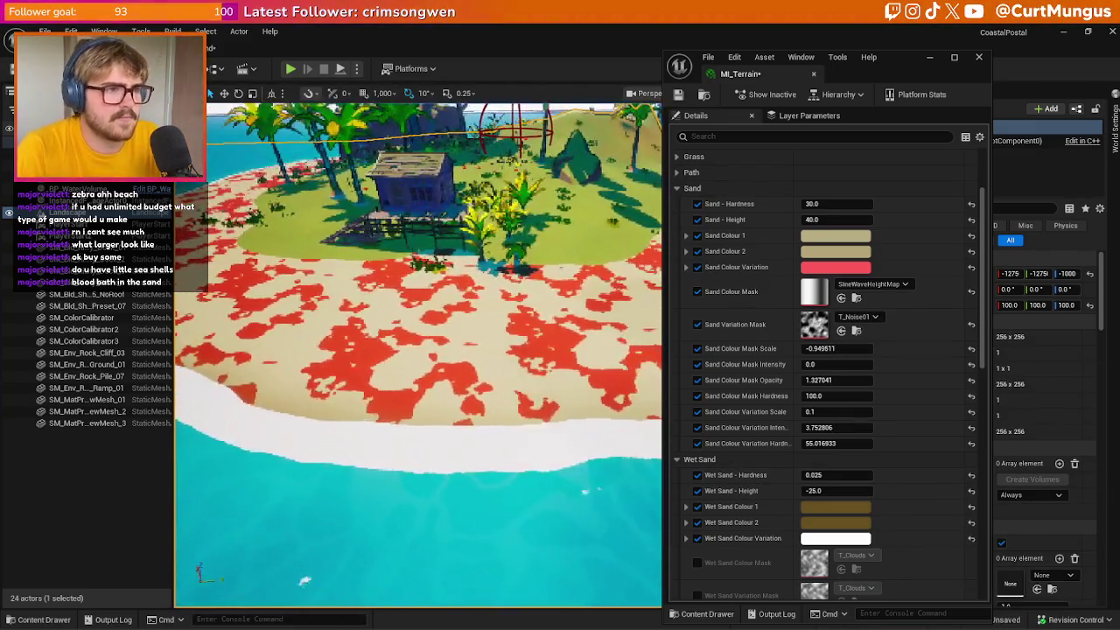
{"action": "scroll", "coordinate": [305, 581], "scroll_direction": "down", "scroll_amount": 3}
{"action": "left_click", "coordinate": [874, 317]}
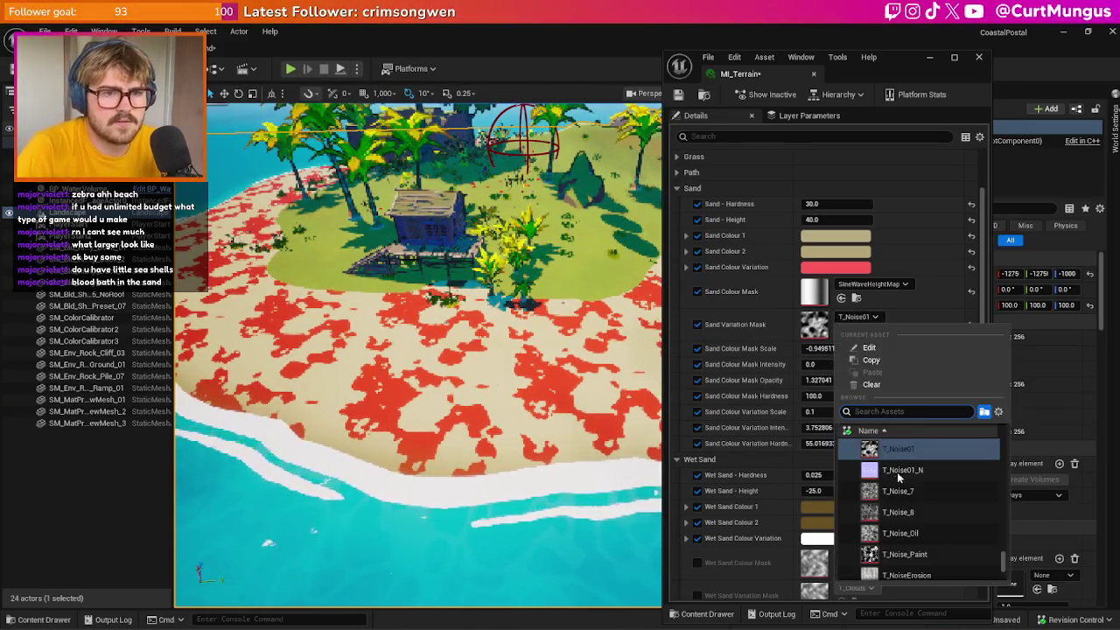
{"action": "left_click", "coordinate": [904, 554]}
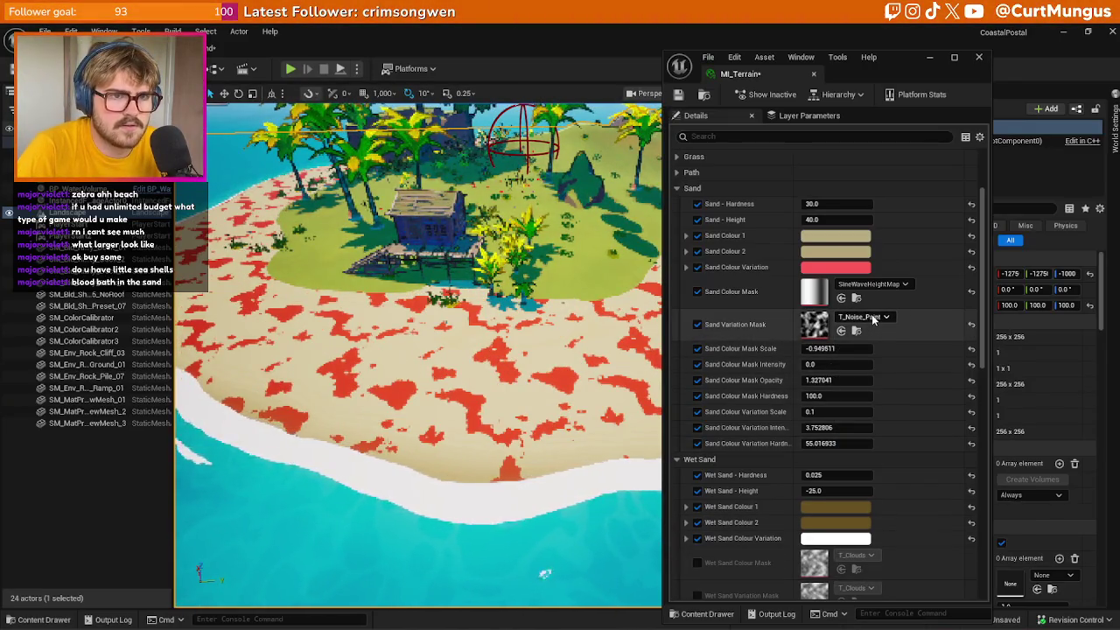
{"action": "left_click", "coordinate": [863, 316]}
{"action": "scroll", "coordinate": [913, 481], "scroll_direction": "up", "scroll_amount": 3}
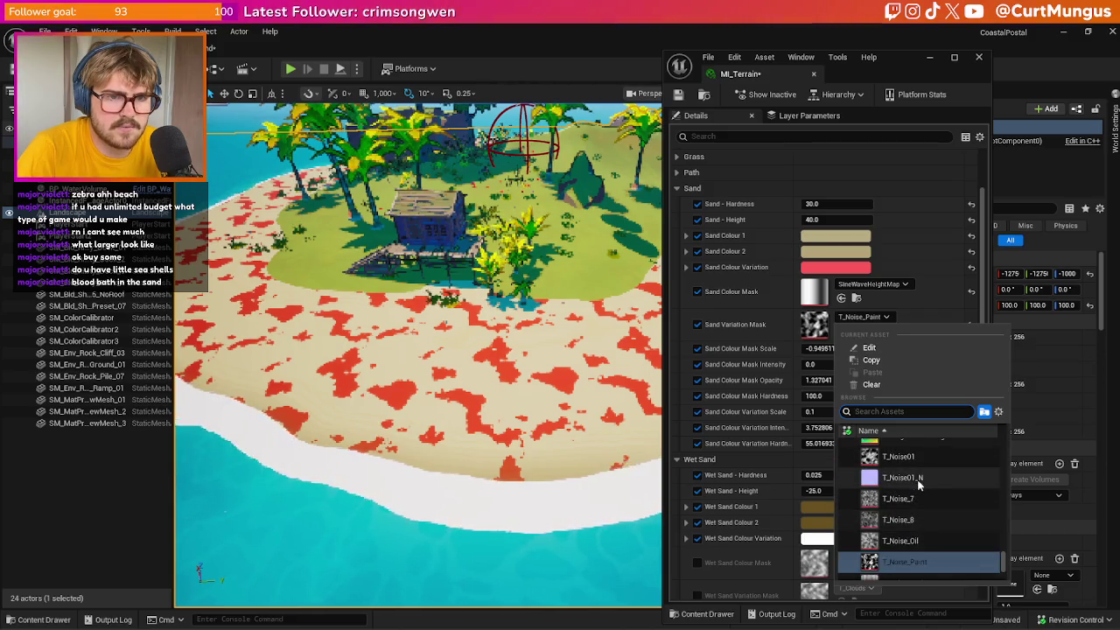
{"action": "left_click", "coordinate": [914, 463]}
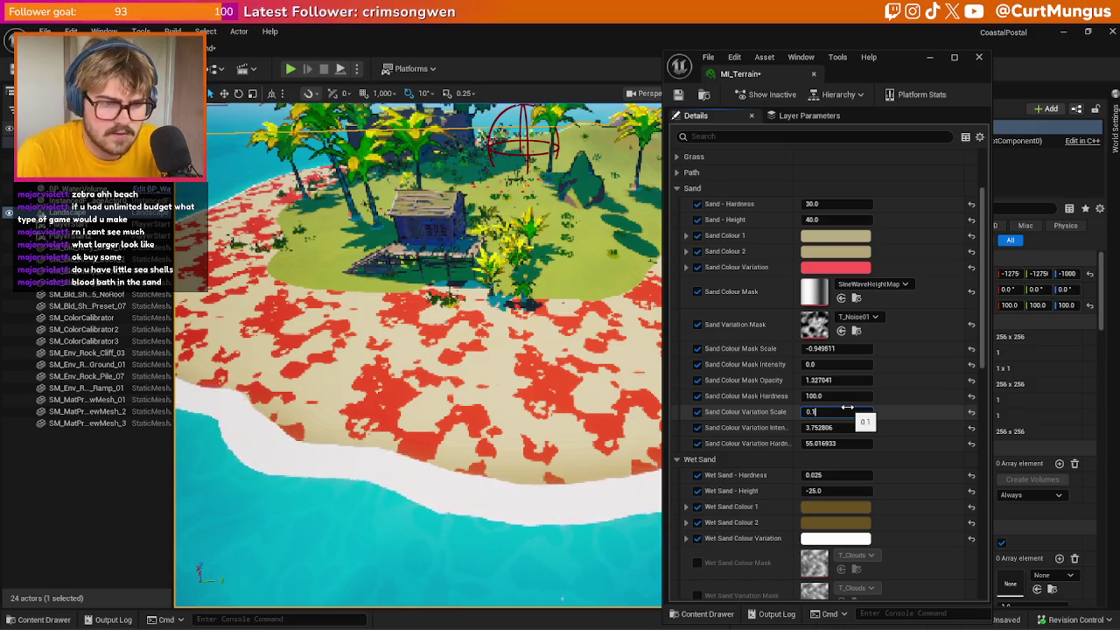
Set Sand Colour Variation Scale to 0.05, passing through 0.01
{"action": "type", "text": "01"}
{"action": "key", "text": "Return"}
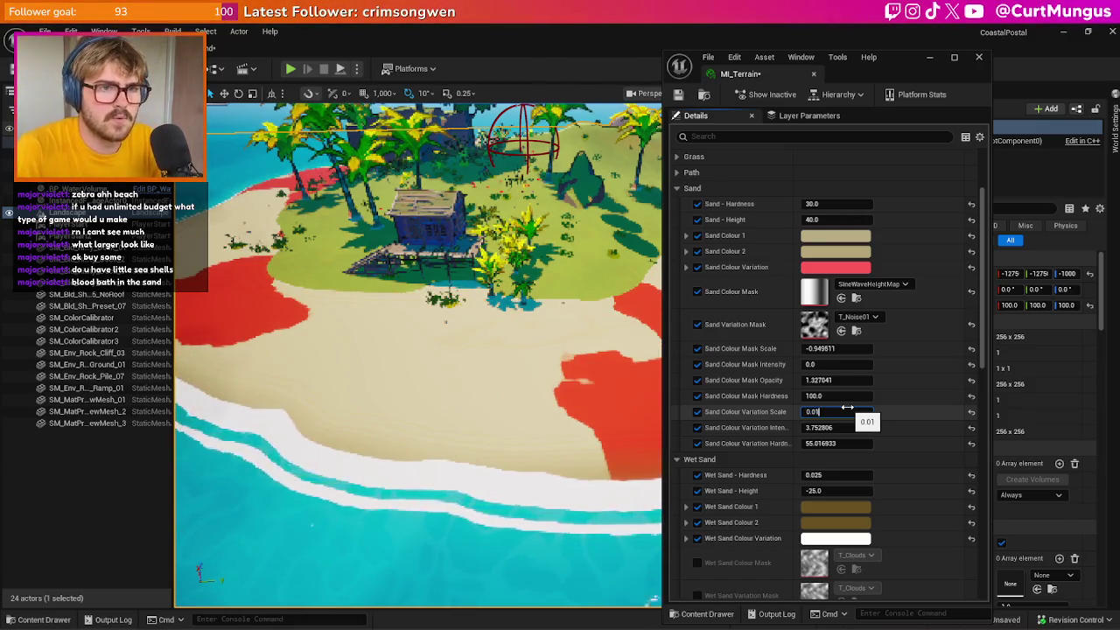
{"action": "type", "text": "5"}
{"action": "key", "text": "Return"}
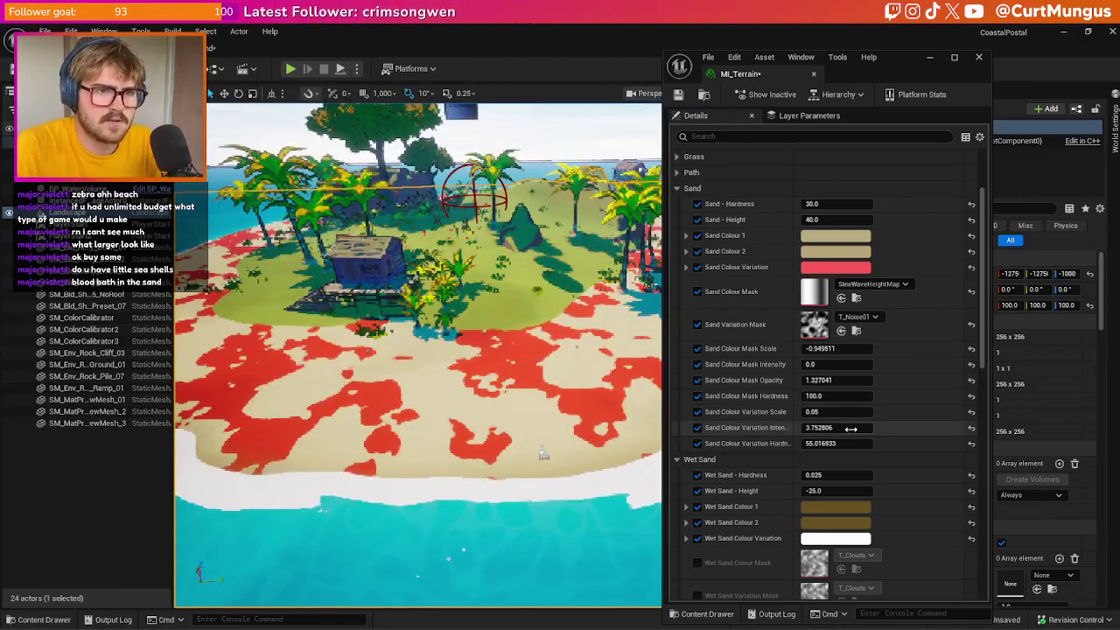
Lower the variation intensity to about 0.93 and hardness to about 0.76 for softer patches
{"action": "left_click_drag", "start_coordinate": [854, 428], "coordinate": [838, 428]}
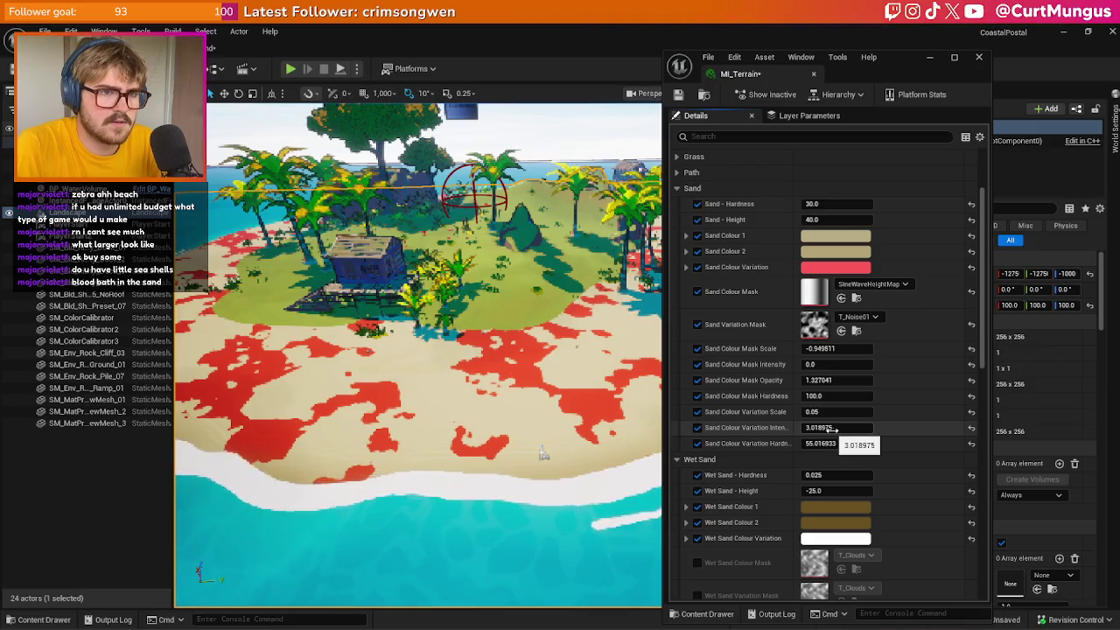
{"action": "left_click_drag", "start_coordinate": [830, 427], "coordinate": [846, 427]}
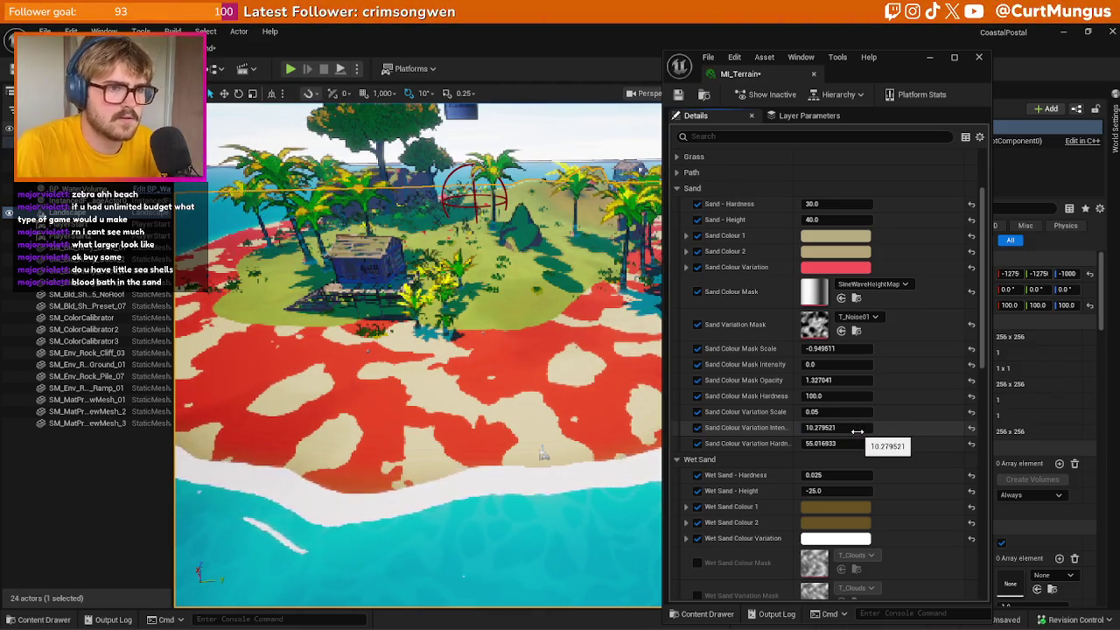
{"action": "mouse_move", "coordinate": [852, 444]}
{"action": "left_mouse_down"}
{"action": "mouse_move", "coordinate": [842, 443]}
{"action": "mouse_move", "coordinate": [852, 428]}
{"action": "mouse_move", "coordinate": [841, 431]}
{"action": "mouse_move", "coordinate": [857, 445]}
{"action": "mouse_move", "coordinate": [867, 428]}
{"action": "left_mouse_up"}
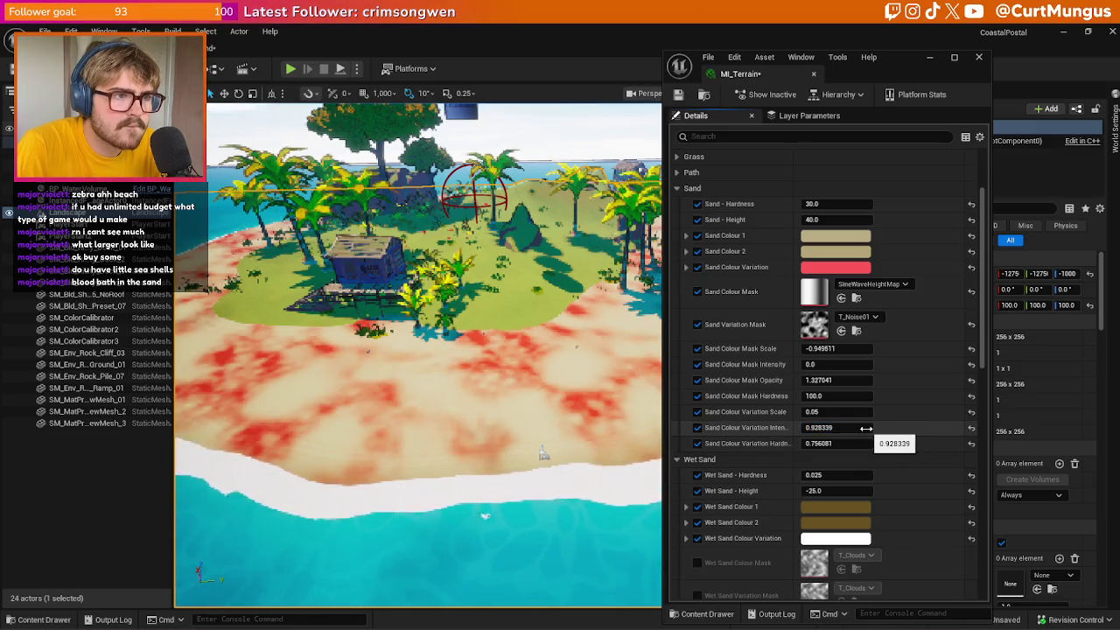
{"action": "scroll", "coordinate": [418, 350], "scroll_direction": "up", "scroll_amount": 5}
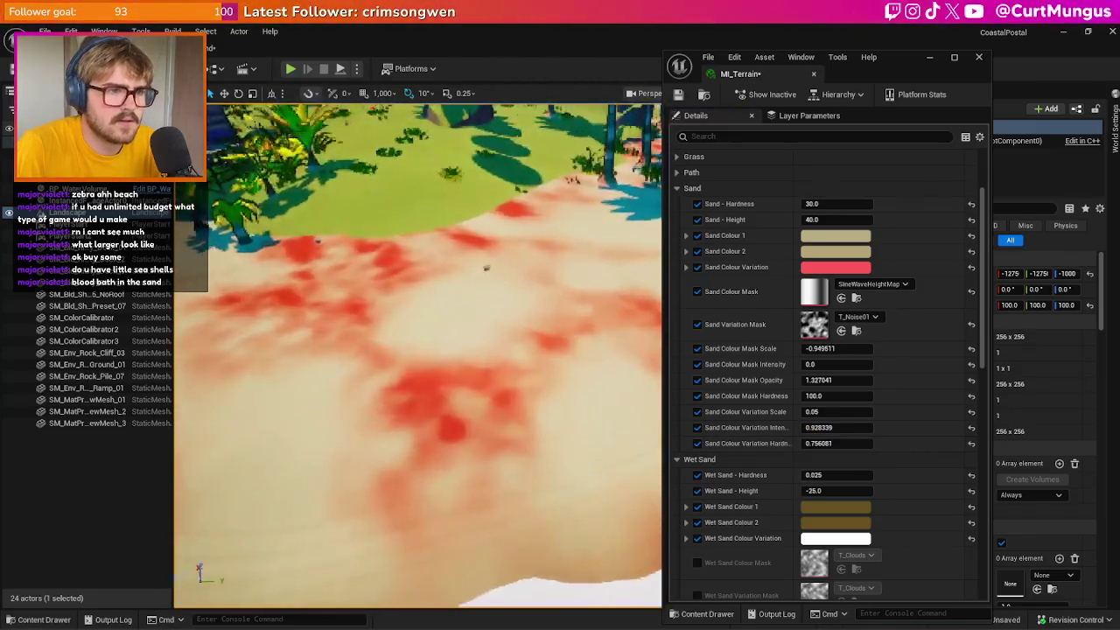
{"action": "scroll", "coordinate": [418, 350], "scroll_direction": "down", "scroll_amount": 5}
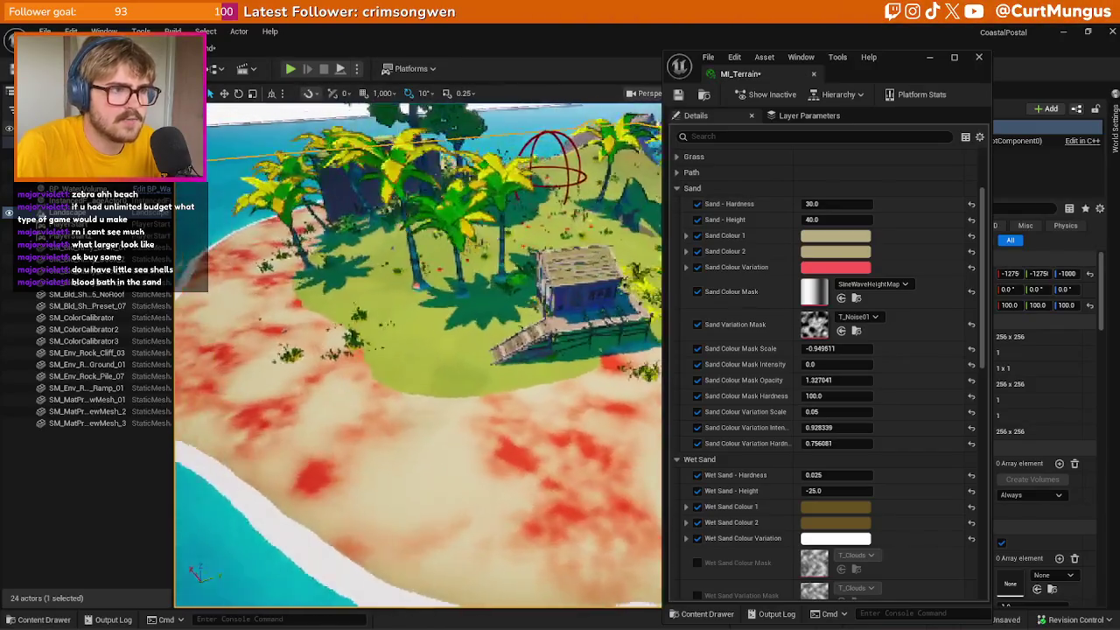
{"action": "scroll", "coordinate": [419, 350], "scroll_direction": "down", "scroll_amount": 3}
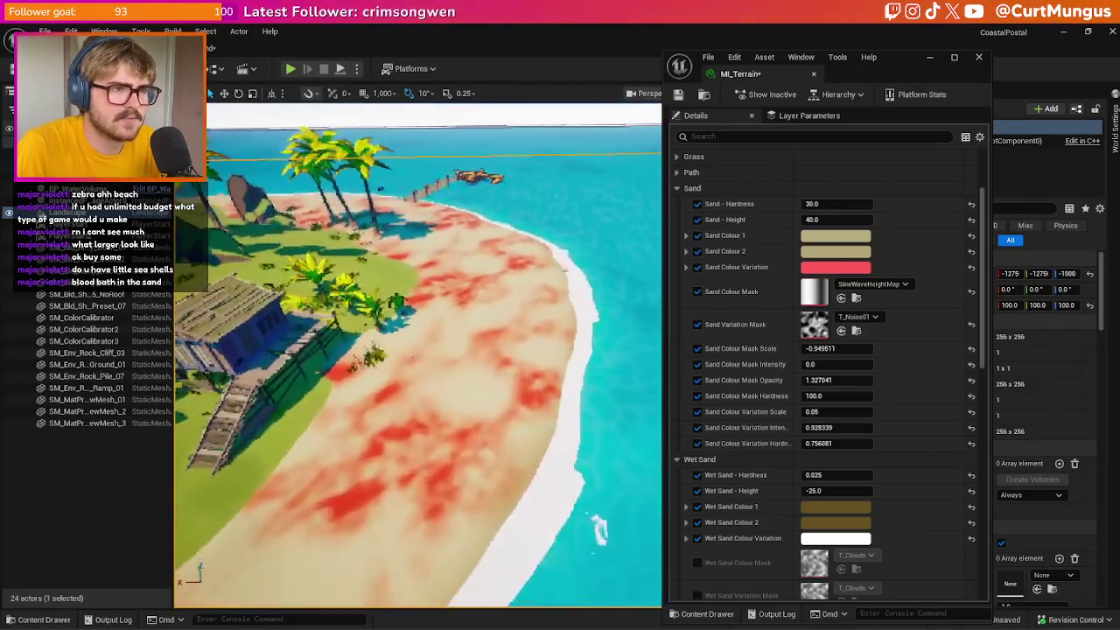
{"action": "scroll", "coordinate": [418, 350], "scroll_direction": "up", "scroll_amount": 4}
{"action": "scroll", "coordinate": [418, 350], "scroll_direction": "up", "scroll_amount": 3}
{"action": "left_click", "coordinate": [836, 267]}
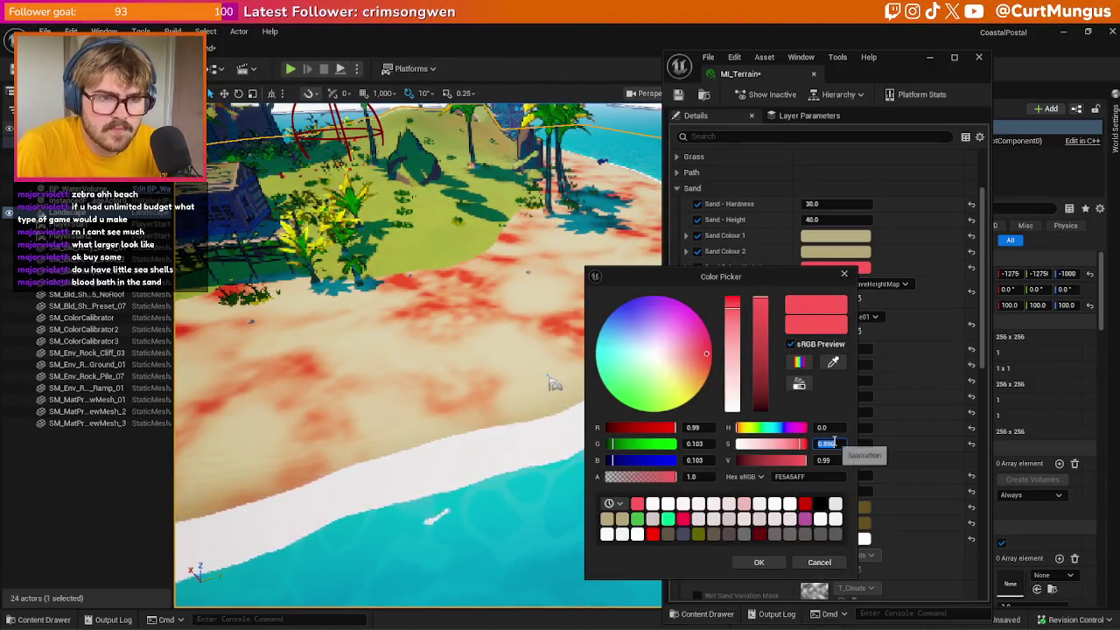
{"action": "type", "text": "0.04"}
Retune the Sand Colour Variation from bright red to a dark burnt orange (hex 5D4100)
{"action": "key", "text": "Return"}
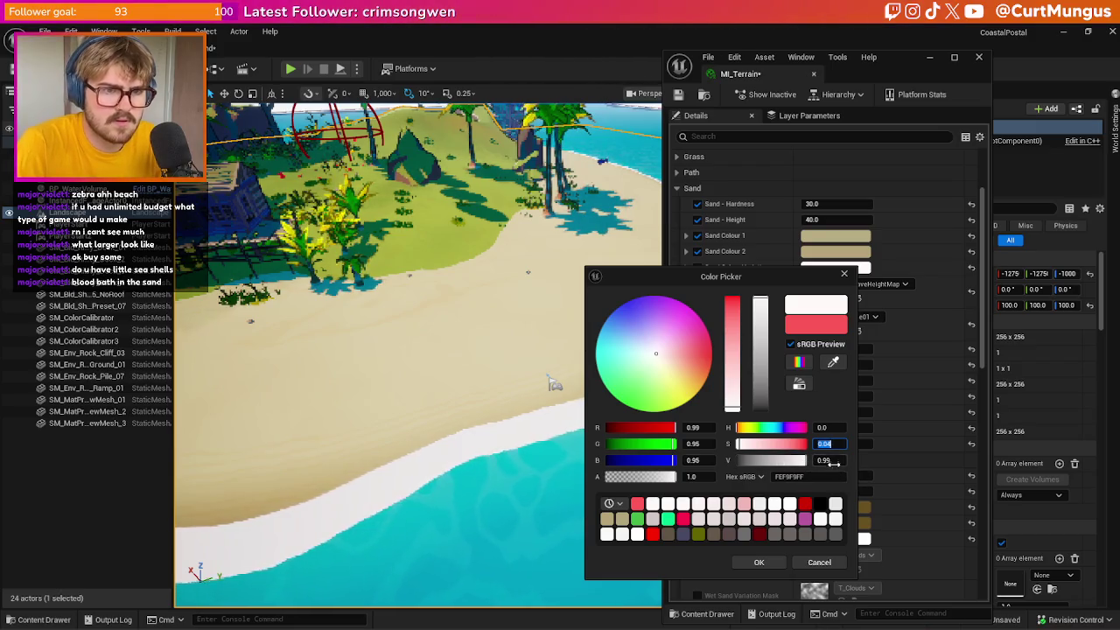
{"action": "left_click", "coordinate": [833, 461]}
{"action": "key", "text": "Return"}
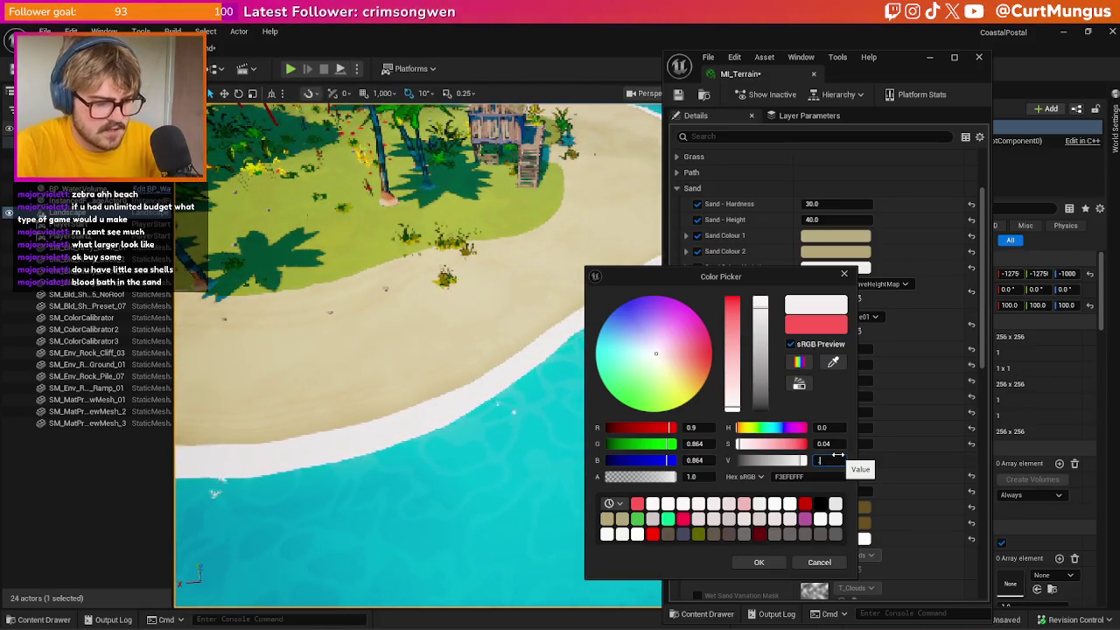
{"action": "type", "text": "0.8"}
{"action": "left_click_drag", "start_coordinate": [838, 455], "coordinate": [818, 455]}
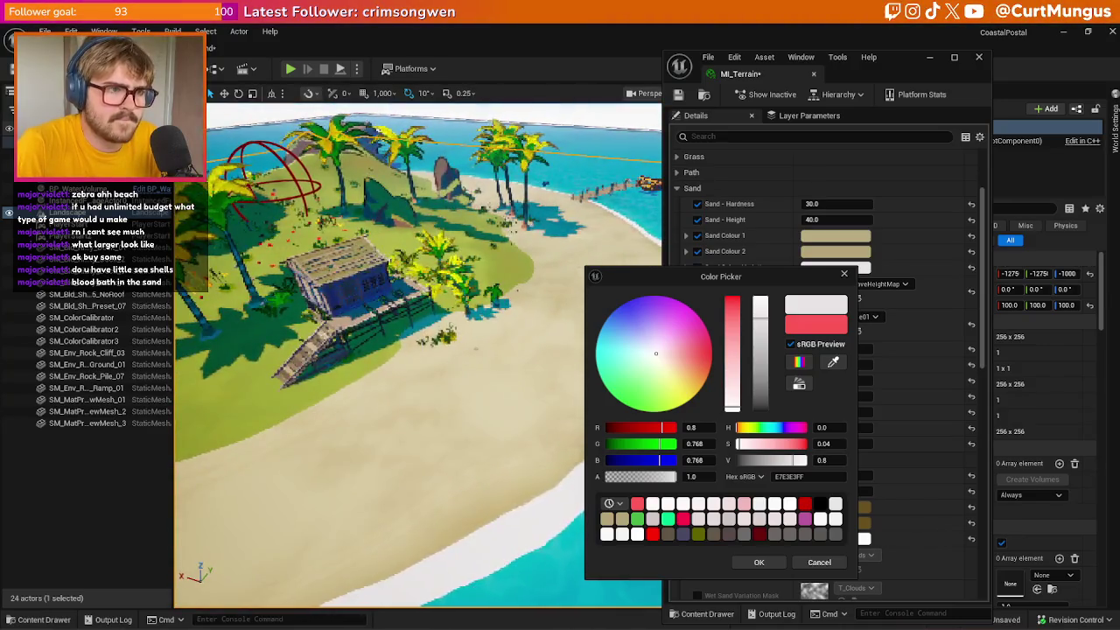
{"action": "left_click", "coordinate": [834, 446]}
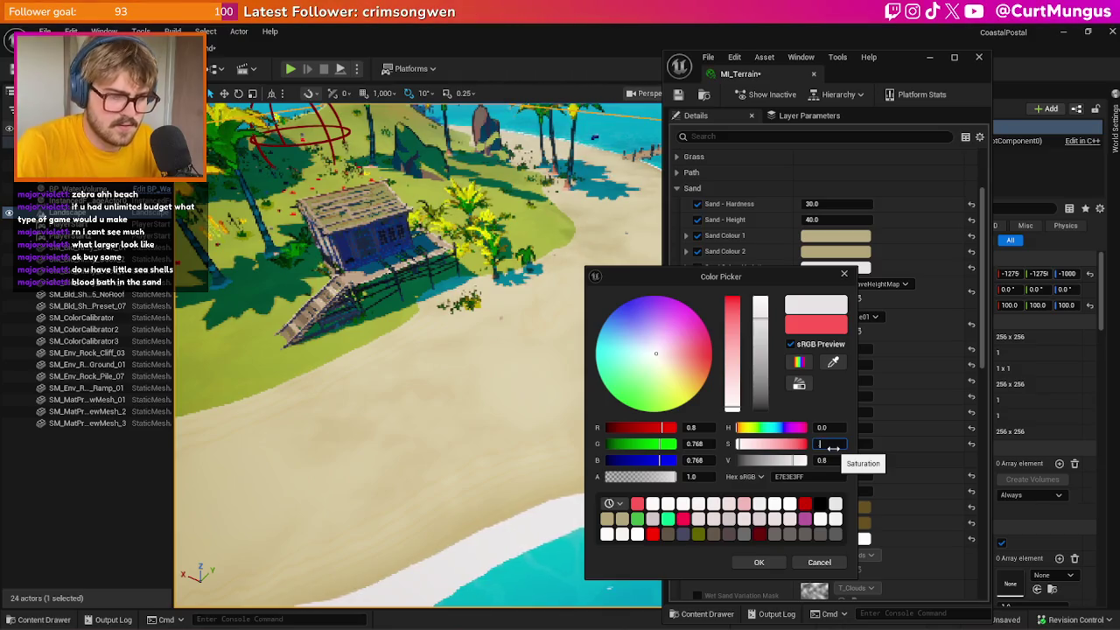
{"action": "type", "text": "0.1"}
{"action": "key", "text": "Return"}
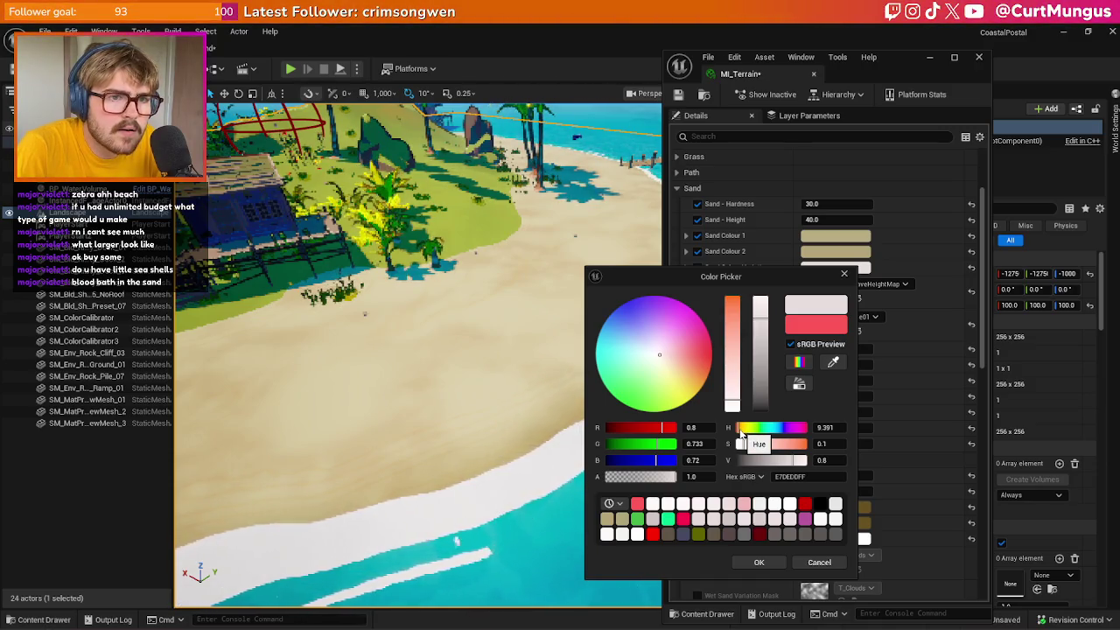
{"action": "left_click_drag", "start_coordinate": [761, 454], "coordinate": [836, 442]}
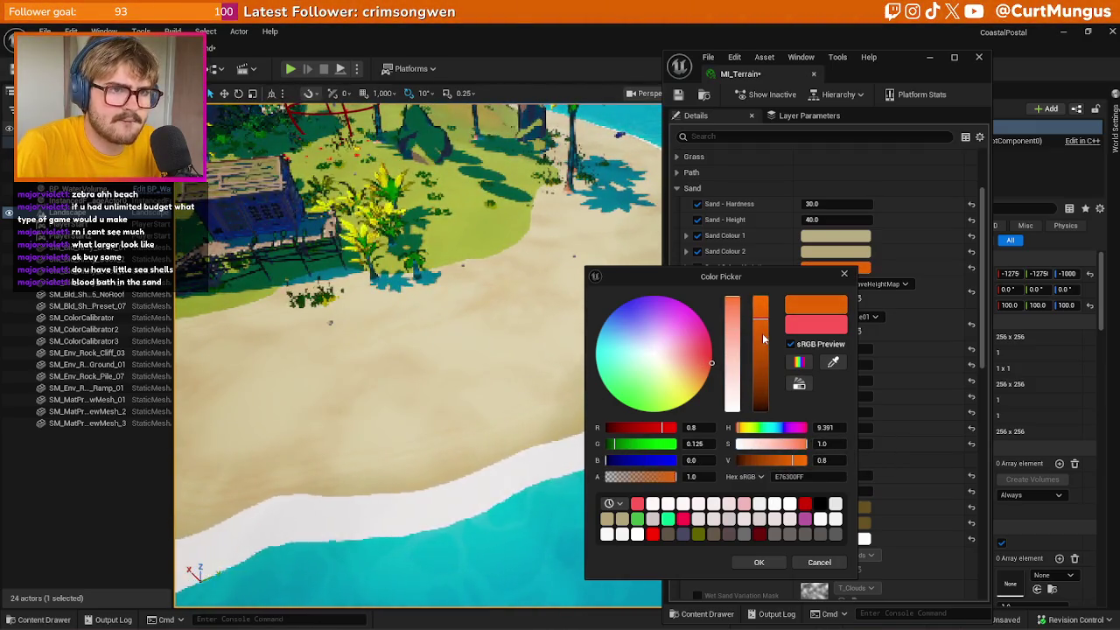
{"action": "left_click", "coordinate": [779, 566]}
{"action": "left_click", "coordinate": [840, 267]}
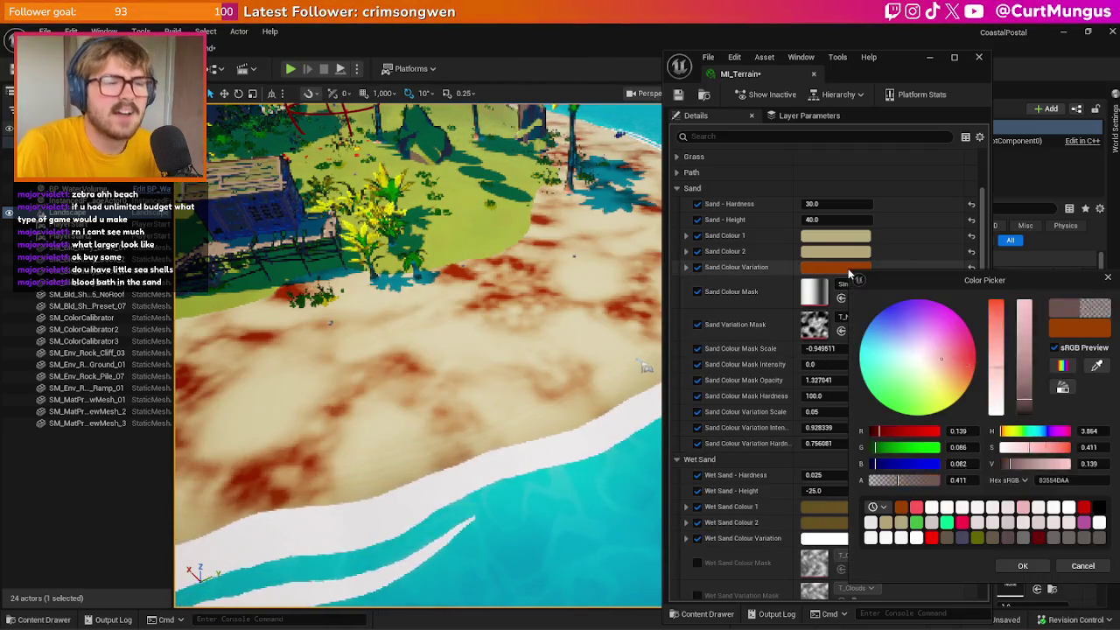
Lighten the variation colour from orange to a bright salmon at about 0.974 brightness
{"action": "left_click", "coordinate": [1025, 335]}
{"action": "left_click", "coordinate": [1038, 567]}
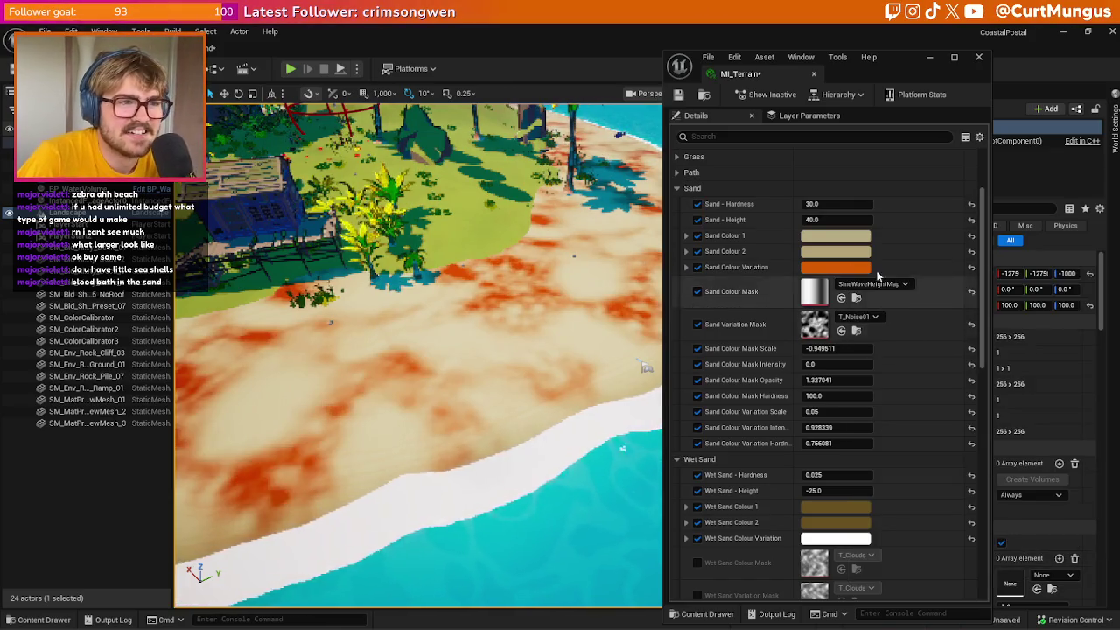
{"action": "left_click", "coordinate": [857, 269]}
{"action": "left_click", "coordinate": [738, 328]}
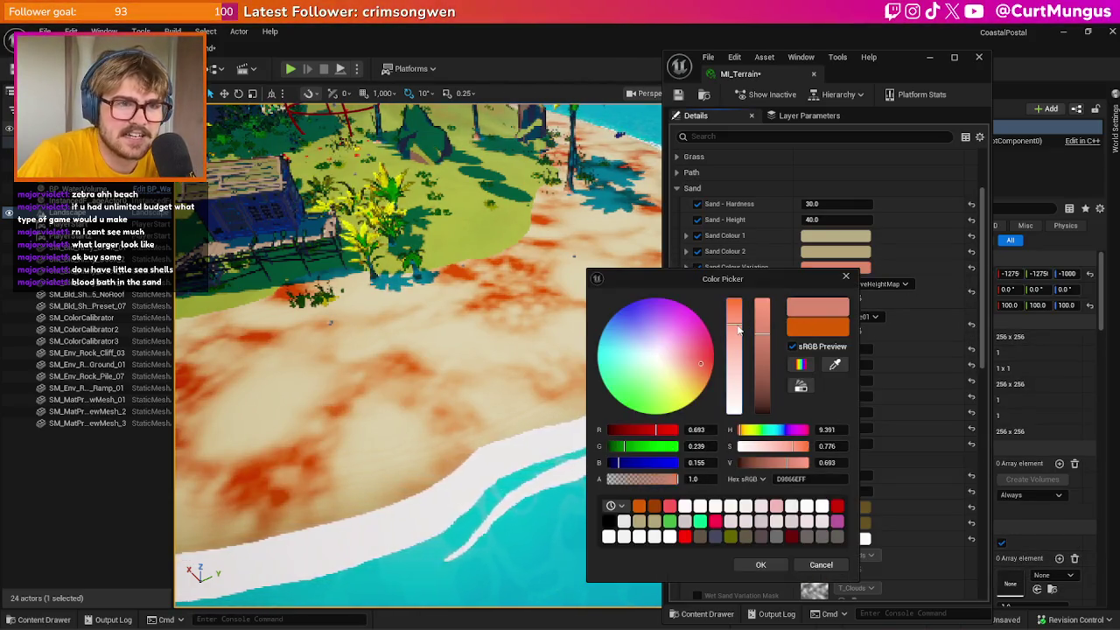
{"action": "left_click", "coordinate": [760, 564]}
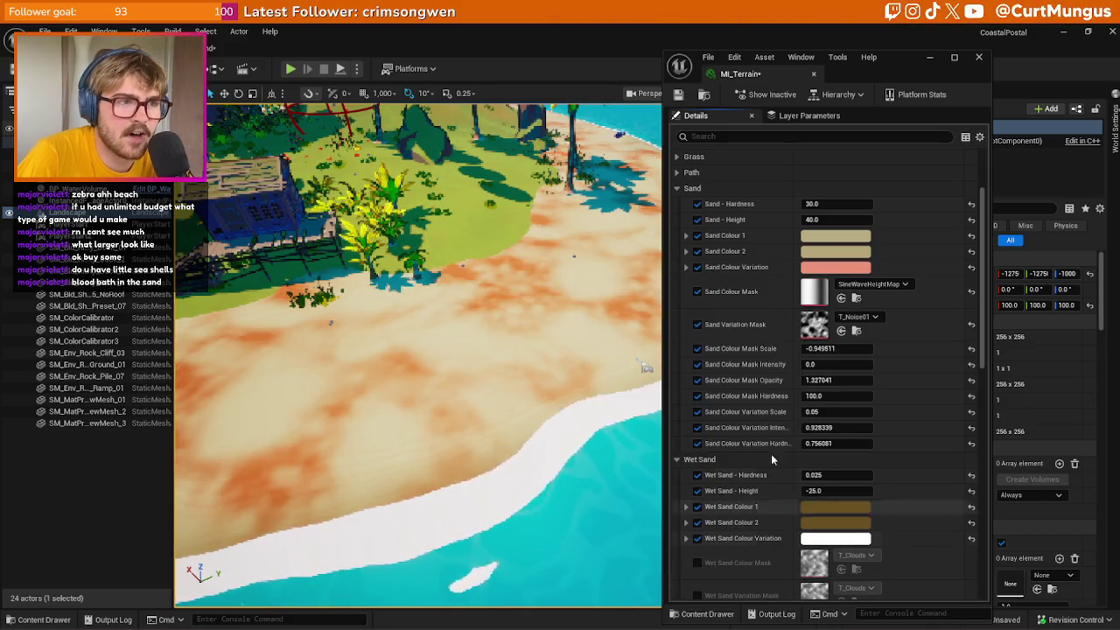
{"action": "left_click", "coordinate": [831, 268]}
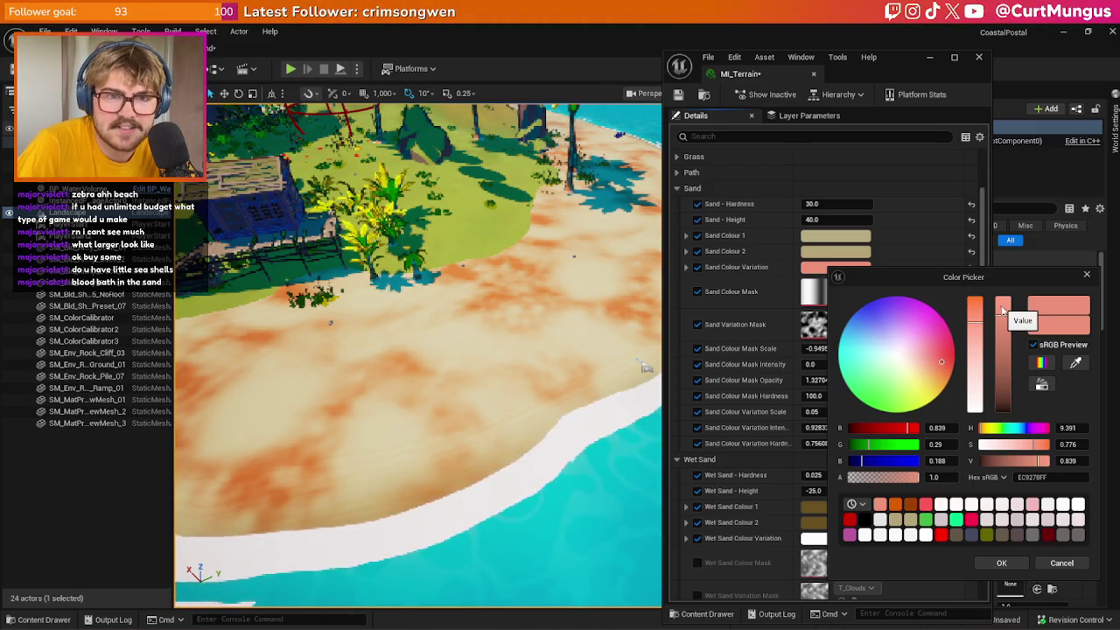
{"action": "left_click_drag", "start_coordinate": [1002, 311], "coordinate": [1007, 304]}
{"action": "left_click", "coordinate": [1002, 564]}
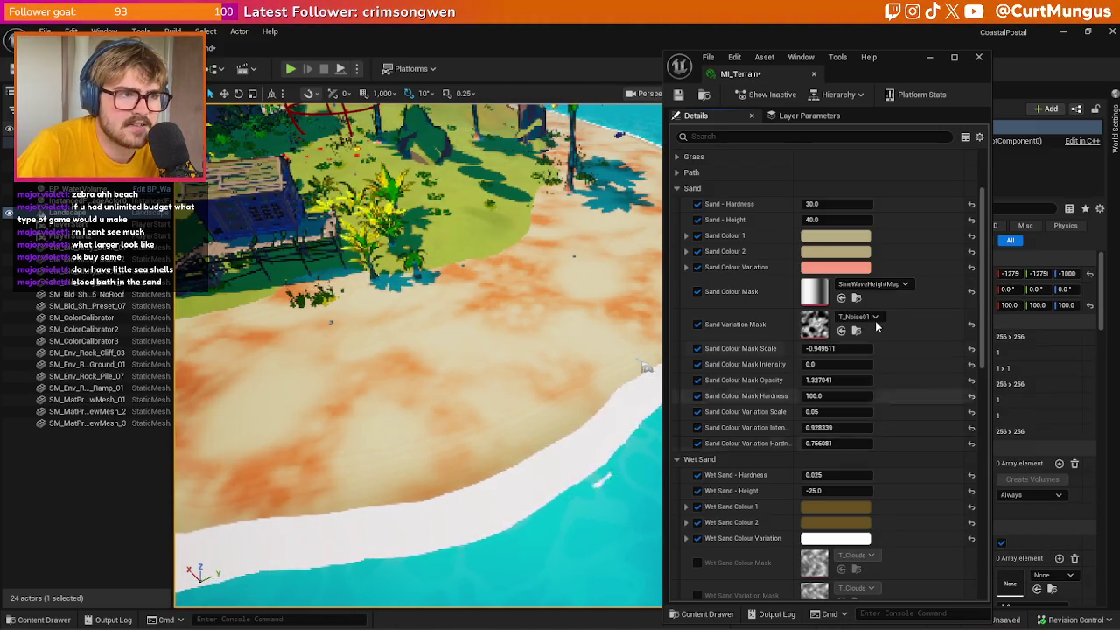
Try several paler pink tints for the Sand Colour Variation, applying each one
{"action": "left_click", "coordinate": [864, 266]}
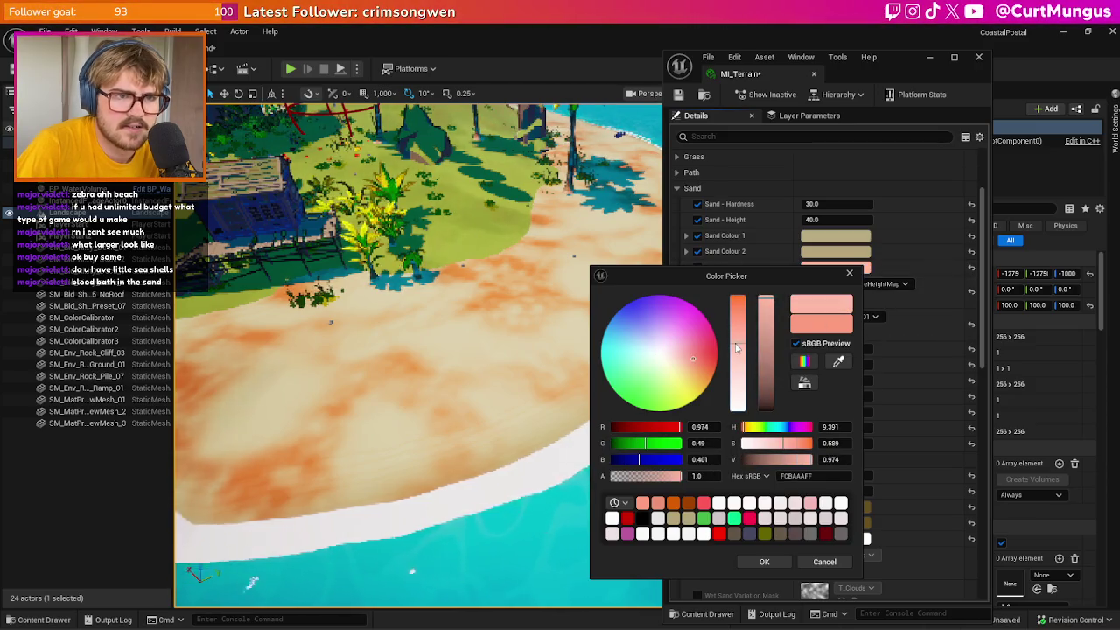
{"action": "left_click", "coordinate": [765, 561]}
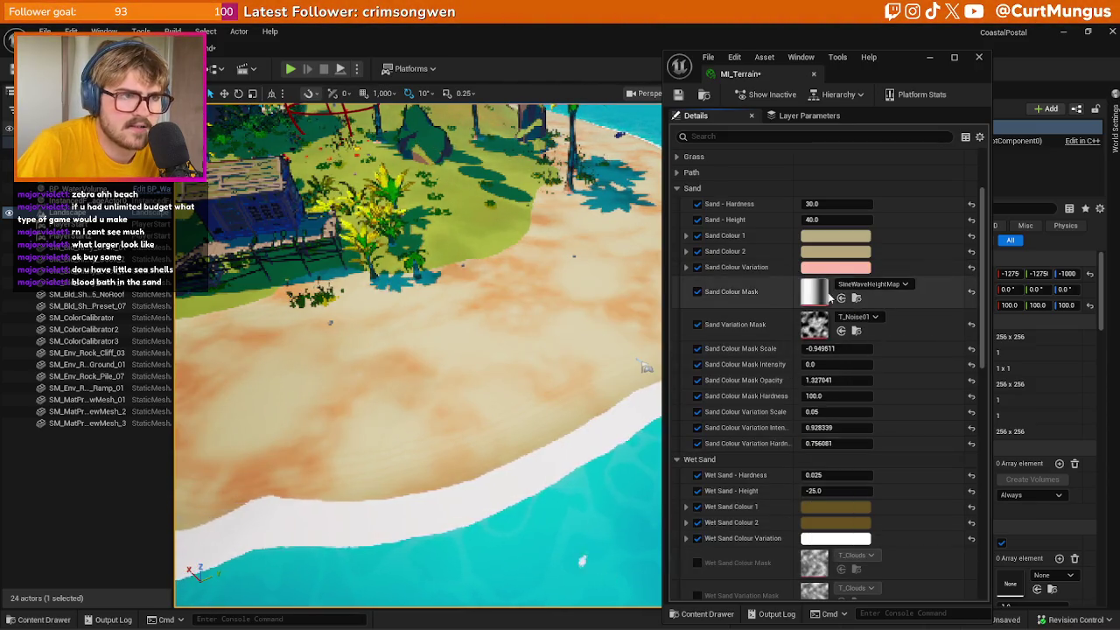
{"action": "left_click", "coordinate": [838, 268]}
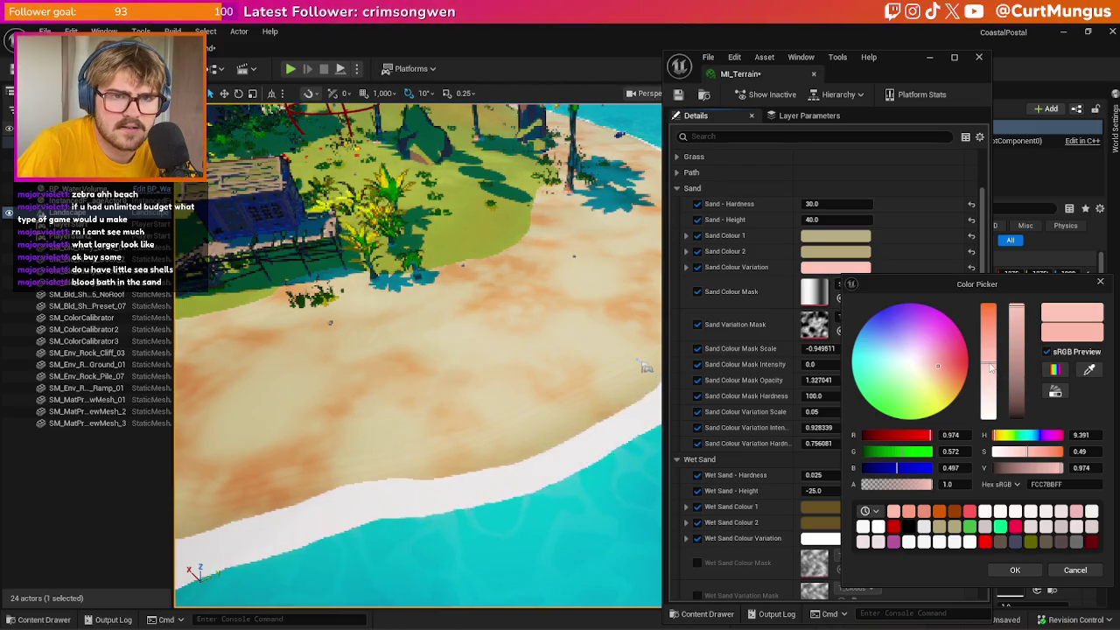
{"action": "left_click", "coordinate": [1015, 569]}
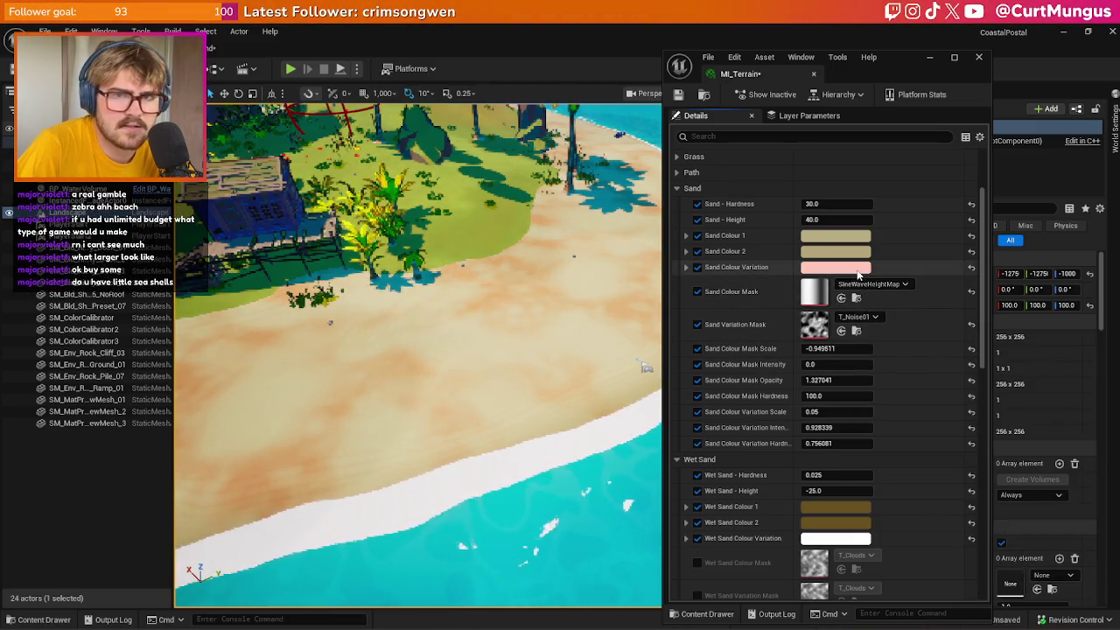
{"action": "left_click", "coordinate": [836, 268]}
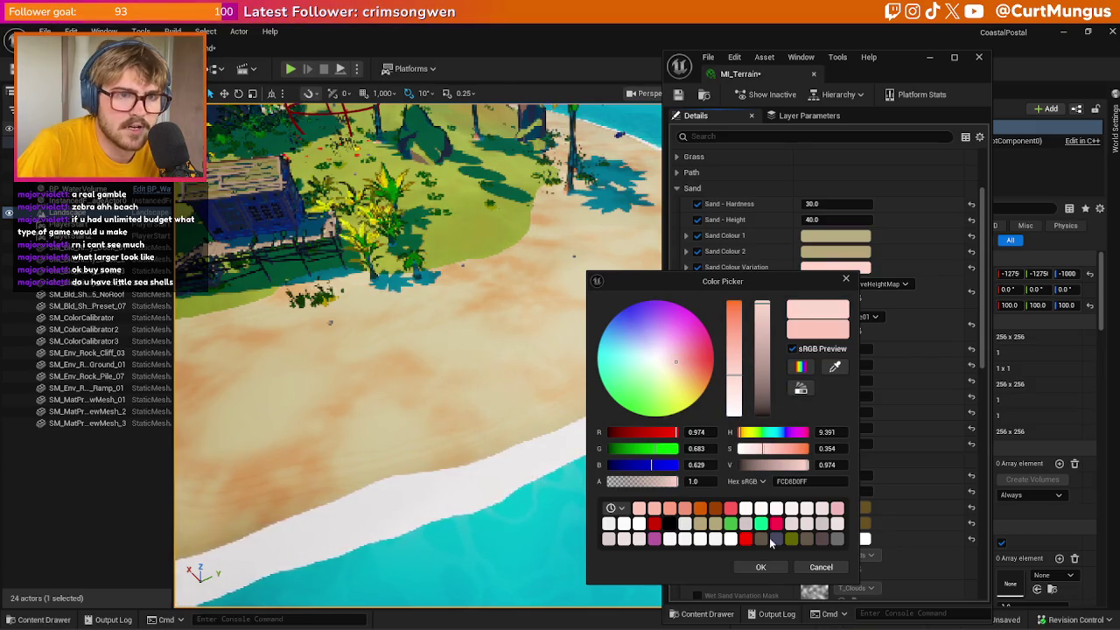
{"action": "left_click", "coordinate": [761, 566]}
{"action": "left_click", "coordinate": [823, 267]}
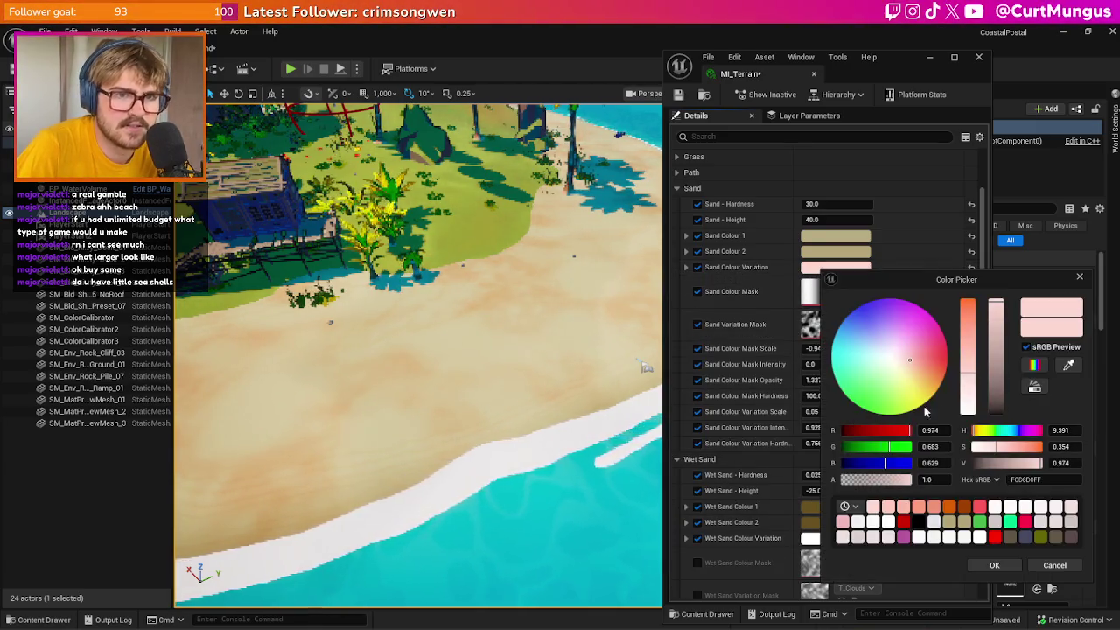
{"action": "left_click", "coordinate": [1001, 571]}
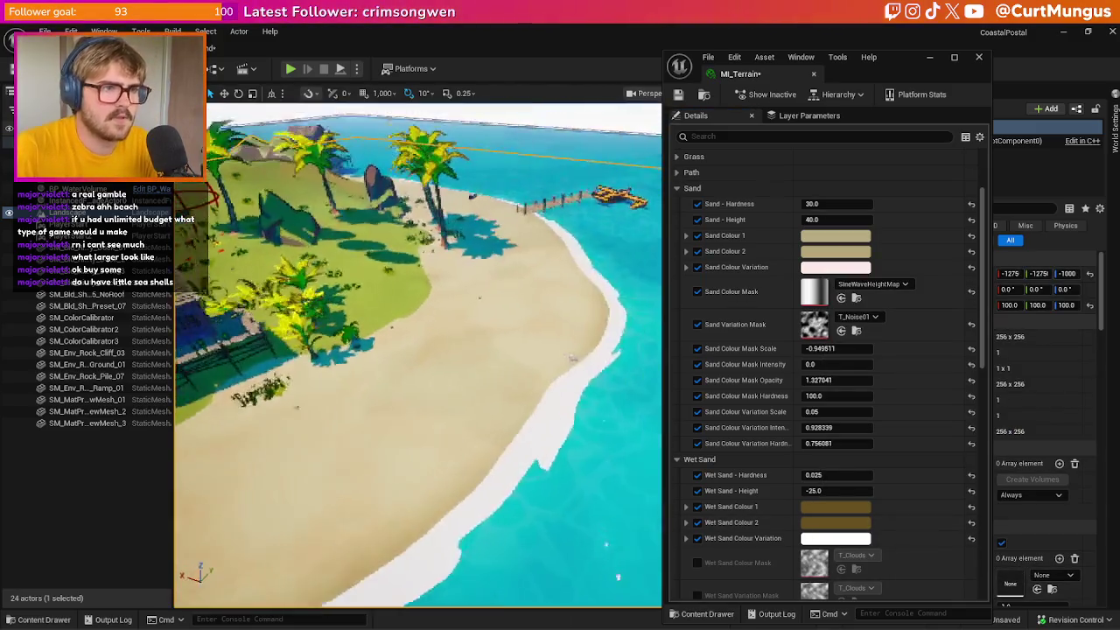
Set the variation colour to saturation 0.1 and value 0.97, a pale off-white pink (FCF2F0)
{"action": "left_click", "coordinate": [835, 267]}
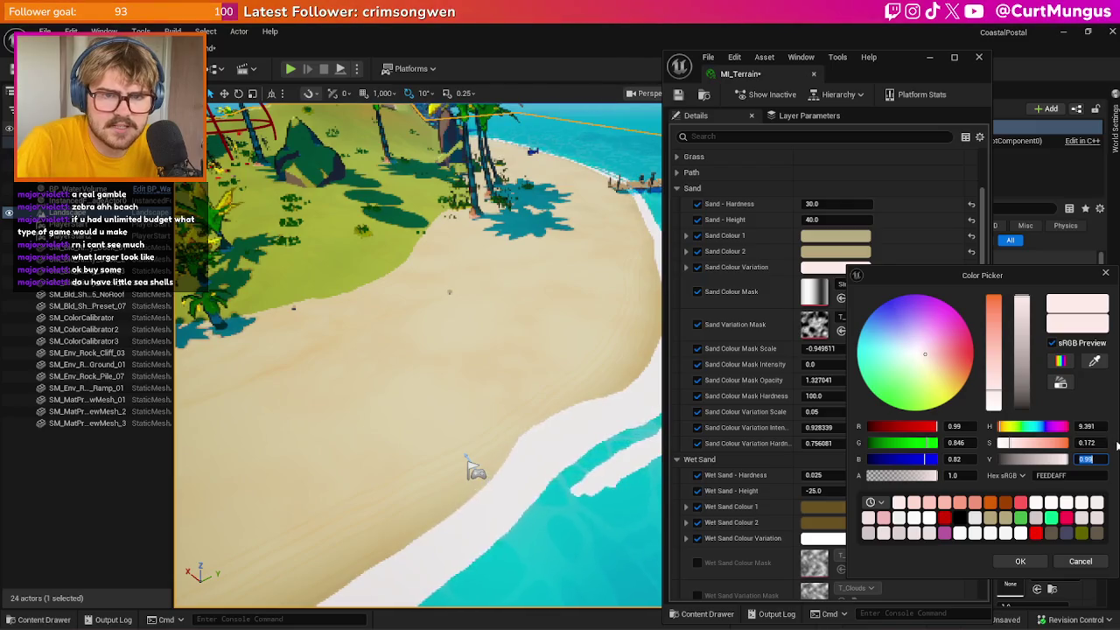
{"action": "type", "text": "0.1"}
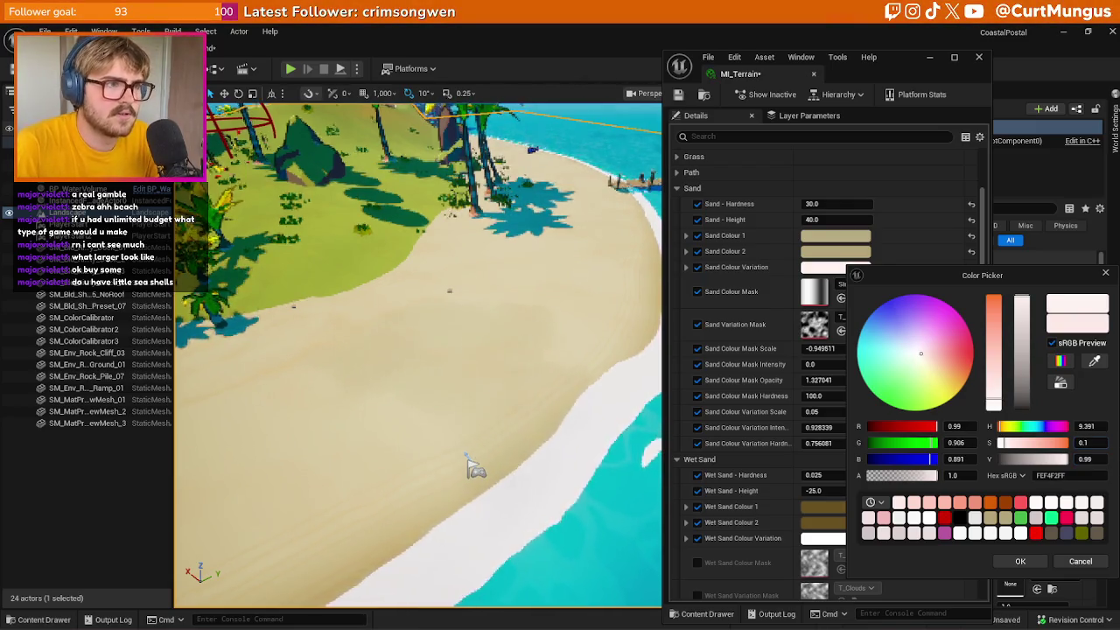
{"action": "key", "text": "Return"}
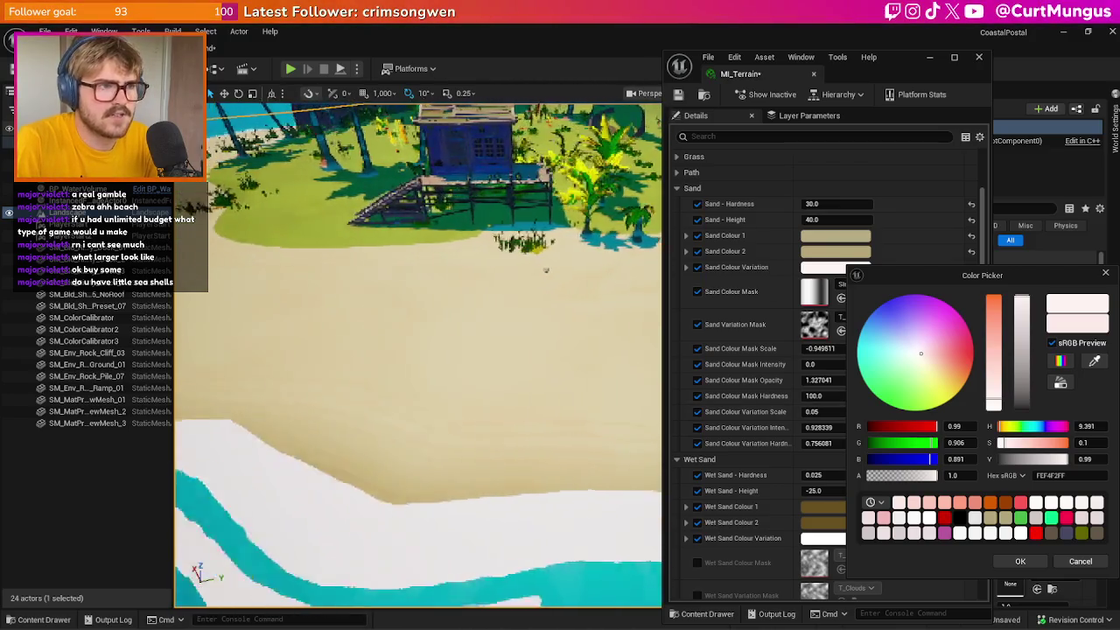
{"action": "left_click", "coordinate": [1095, 458]}
{"action": "type", "text": "0.9"}
{"action": "key", "text": "Return"}
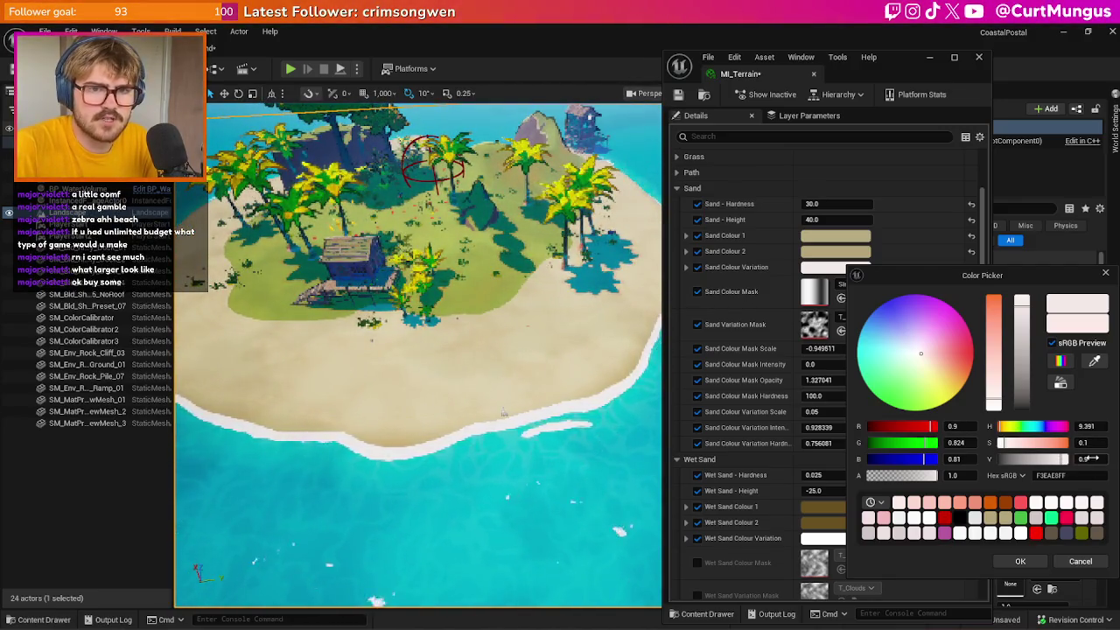
{"action": "type", "text": "0.7"}
{"action": "key", "text": "Return"}
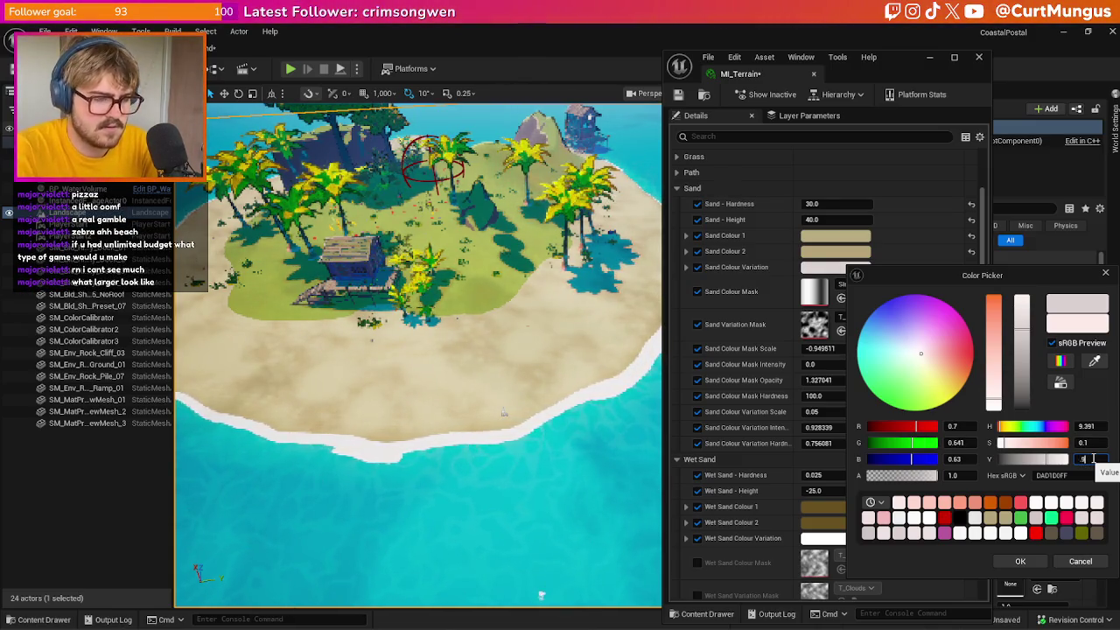
{"action": "type", "text": "7"}
{"action": "key", "text": "Return"}
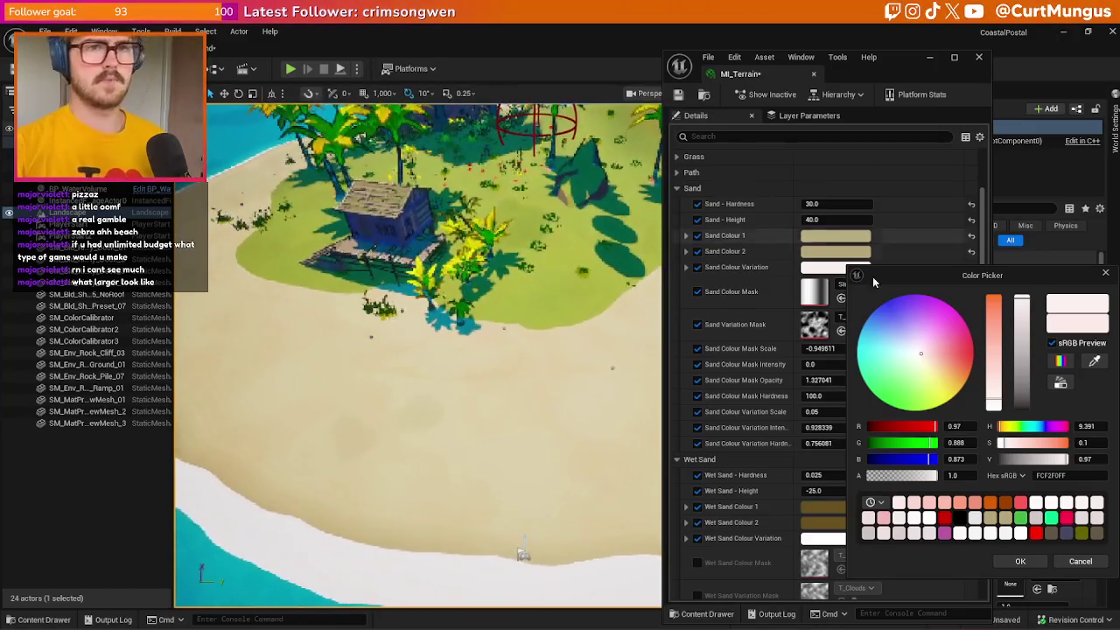
{"action": "left_click", "coordinate": [1022, 560]}
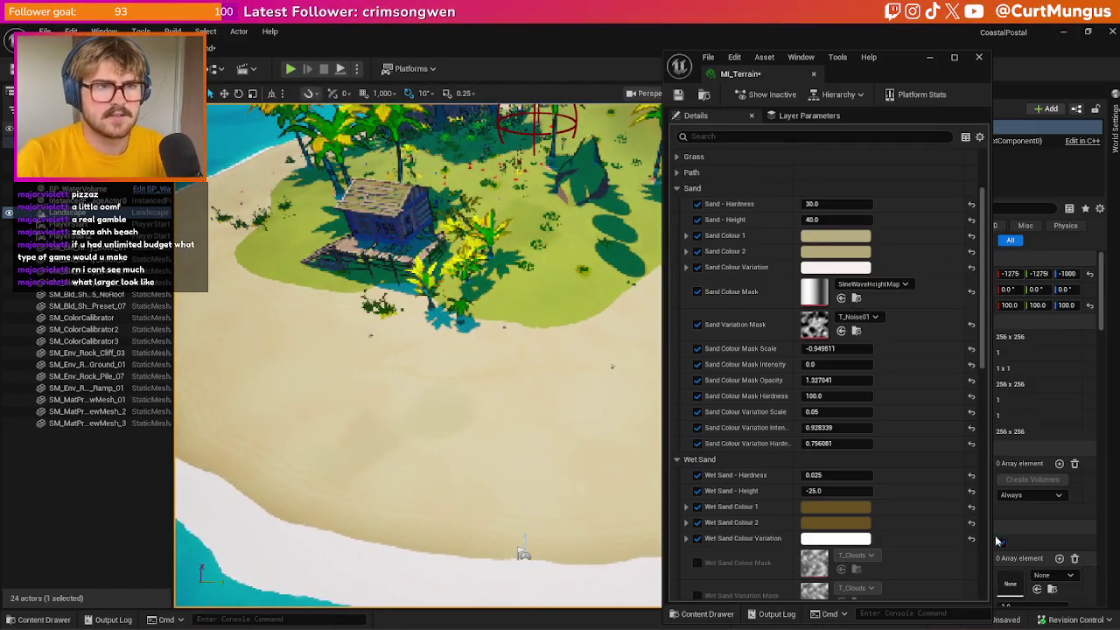
Collapse the Sand and Wet Sand groups and close the MI_Terrain editor
{"action": "left_click", "coordinate": [678, 189]}
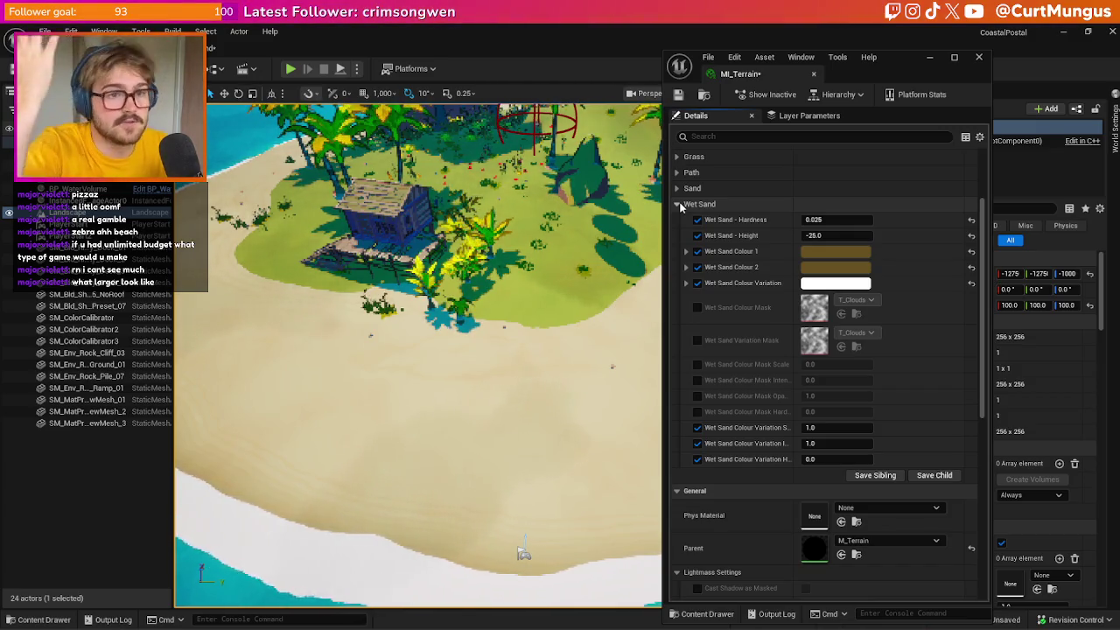
{"action": "left_click", "coordinate": [679, 205]}
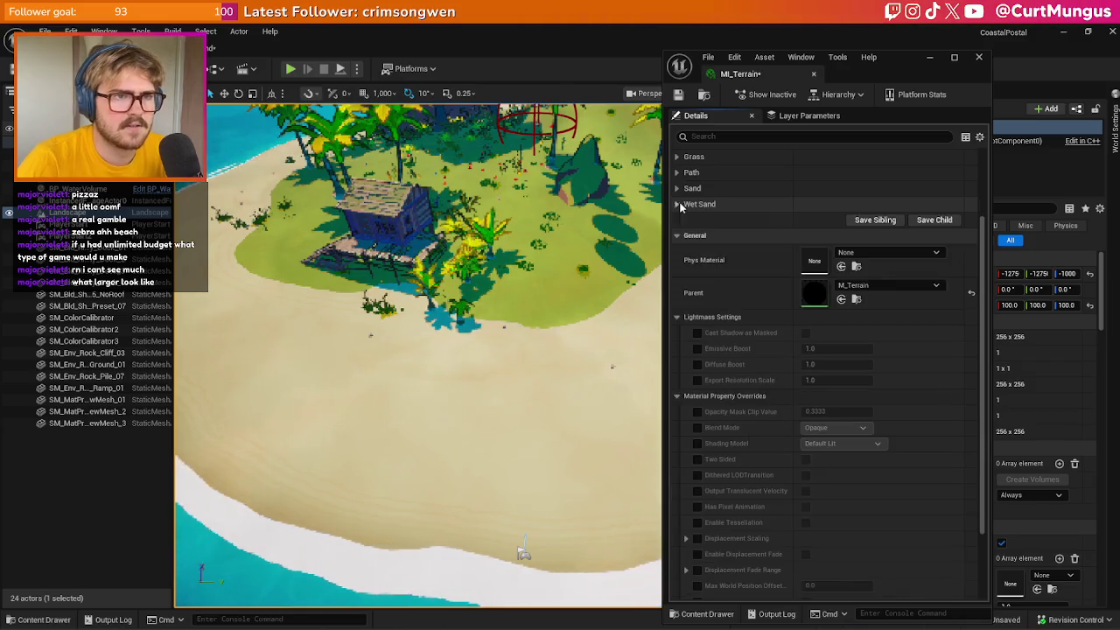
{"action": "left_click", "coordinate": [978, 57]}
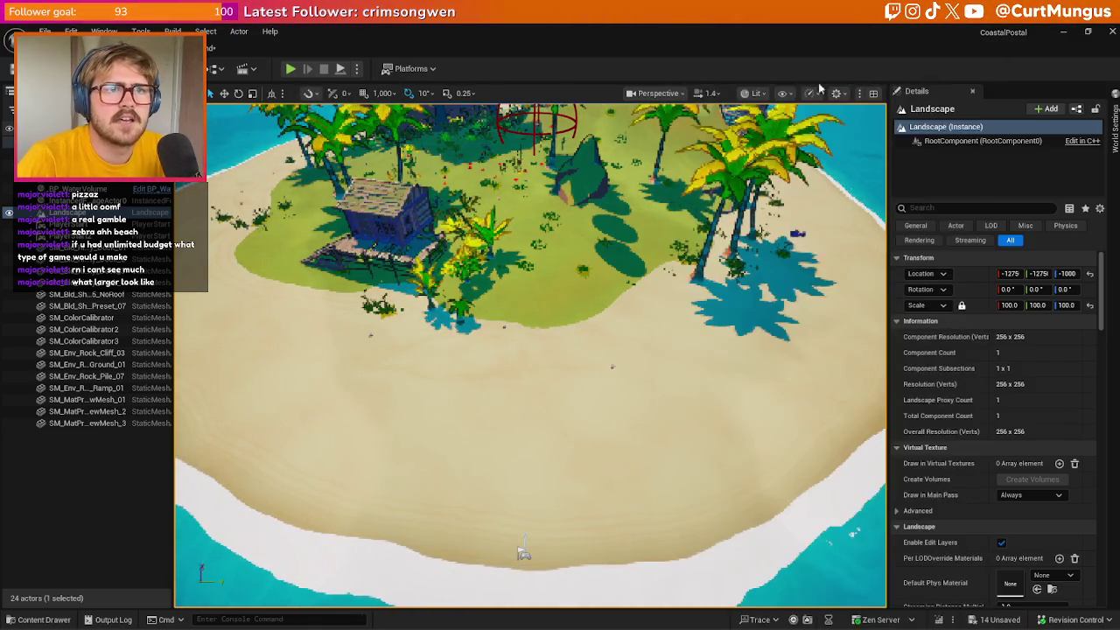
Inspect the island in Shader Complexity view mode, then return the viewport to Lit
{"action": "left_click", "coordinate": [753, 93]}
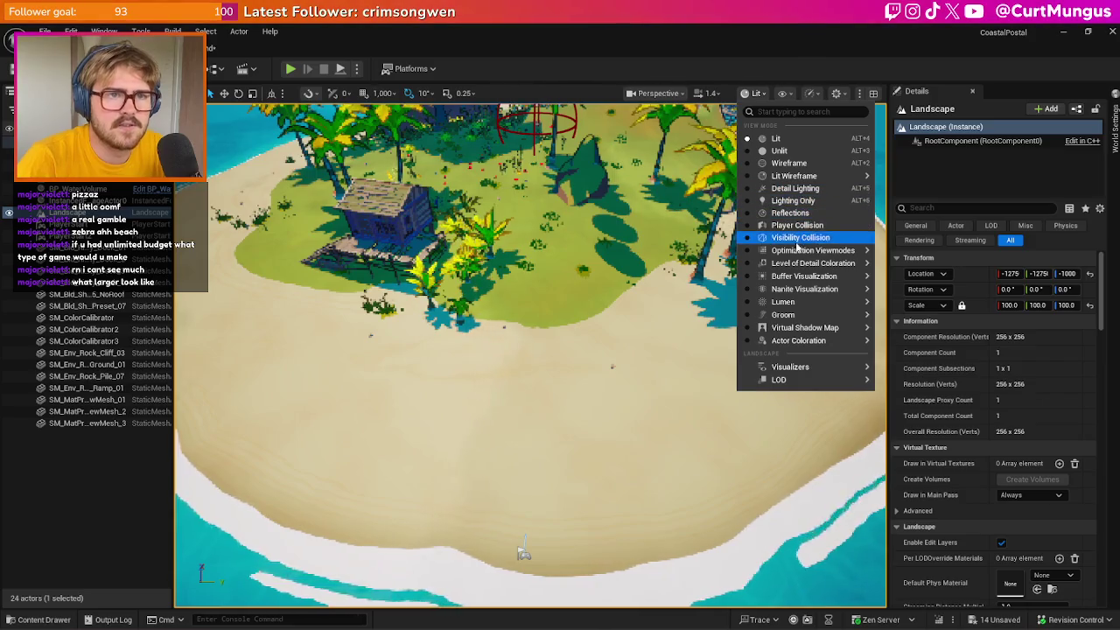
{"action": "mouse_move", "coordinate": [823, 252]}
{"action": "left_click", "coordinate": [916, 319]}
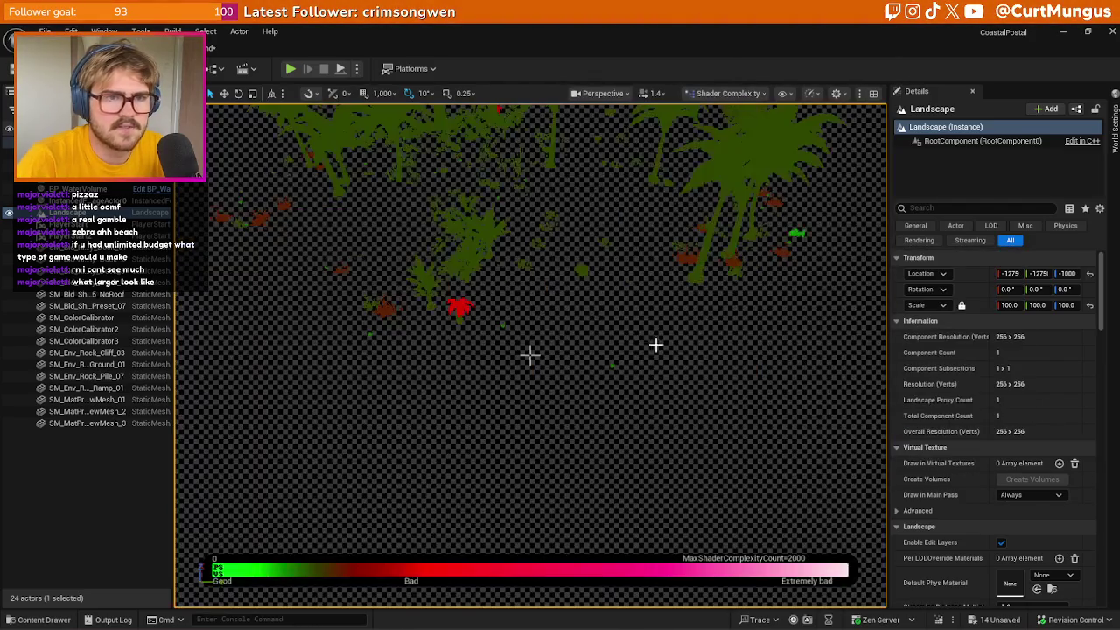
{"action": "mouse_move", "coordinate": [698, 365]}
{"action": "left_mouse_down"}
{"action": "mouse_move", "coordinate": [695, 329]}
{"action": "mouse_move", "coordinate": [698, 365]}
{"action": "left_mouse_up"}
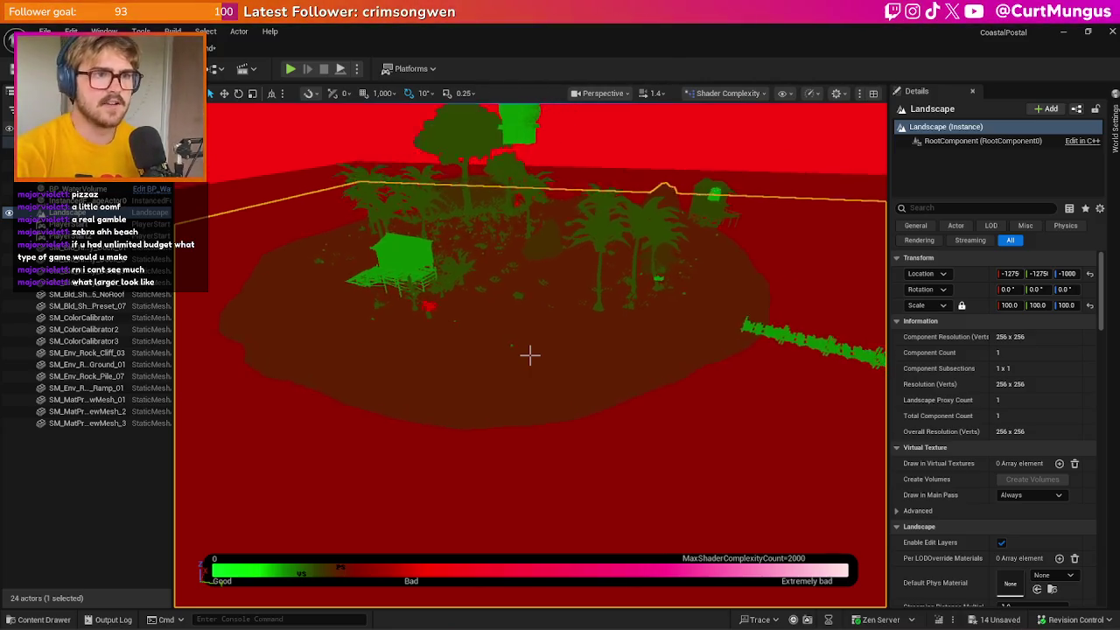
{"action": "key", "text": "Up"}
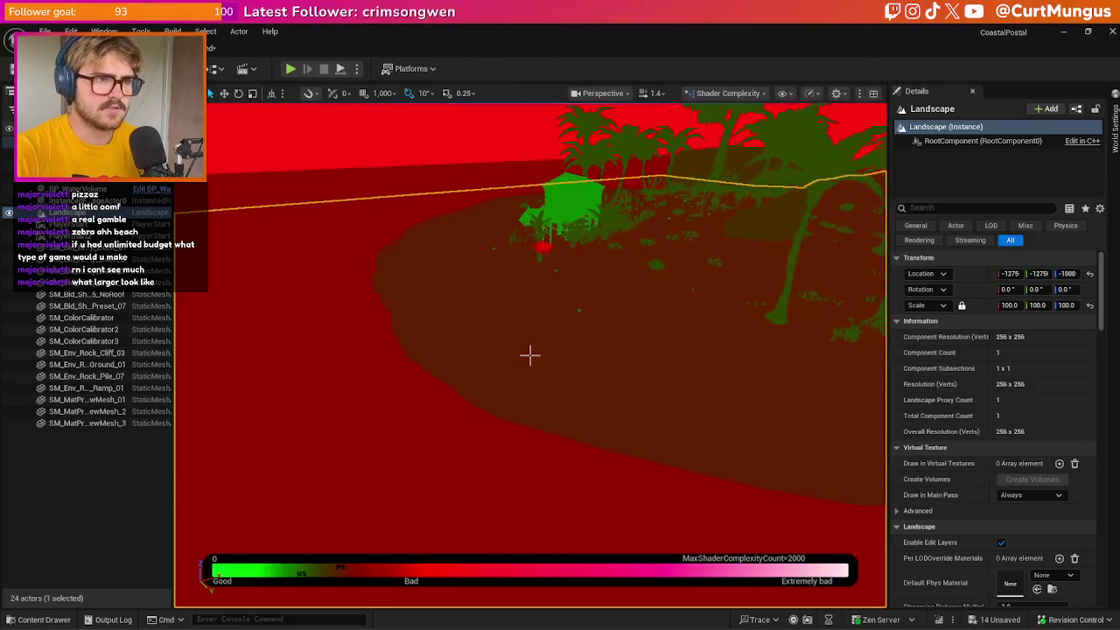
{"action": "key", "text": "Up"}
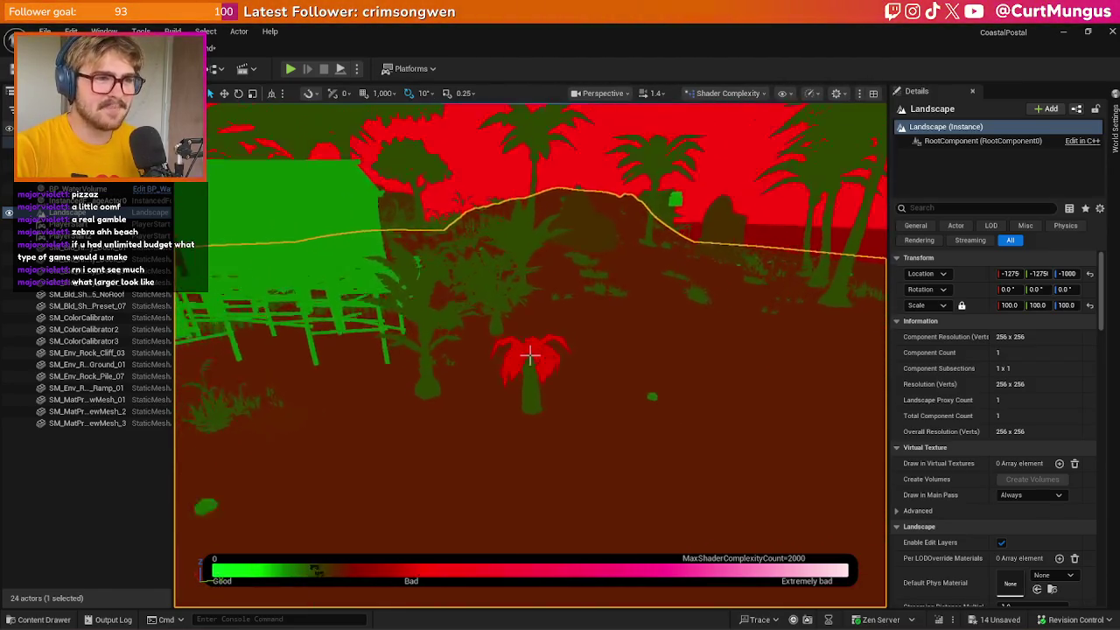
{"action": "key", "text": "Down"}
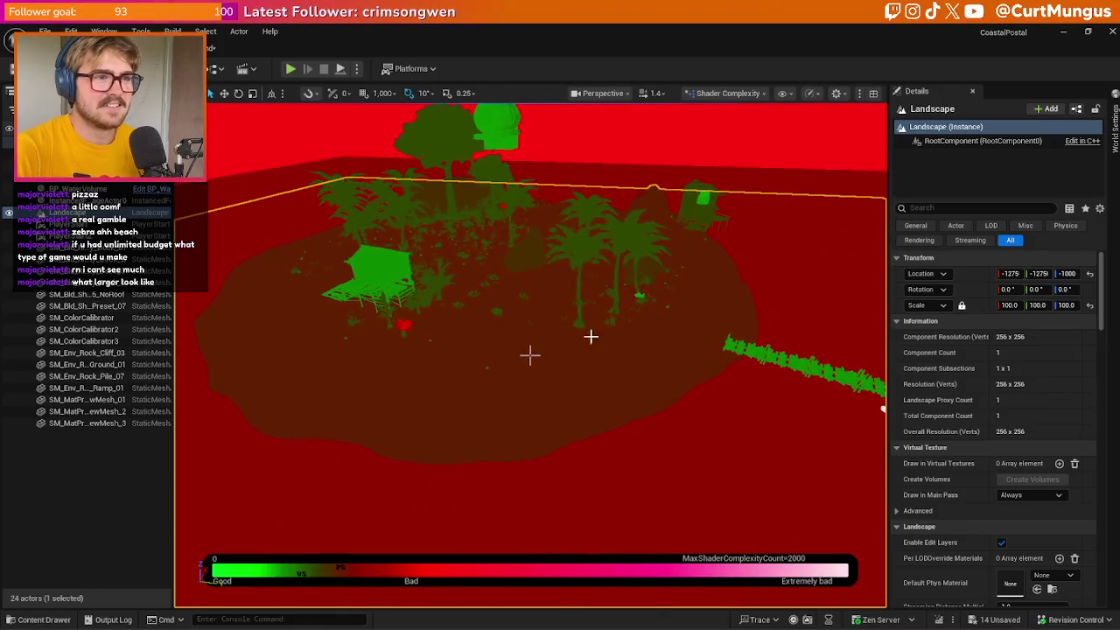
{"action": "key", "text": "Escape"}
{"action": "left_click", "coordinate": [727, 94]}
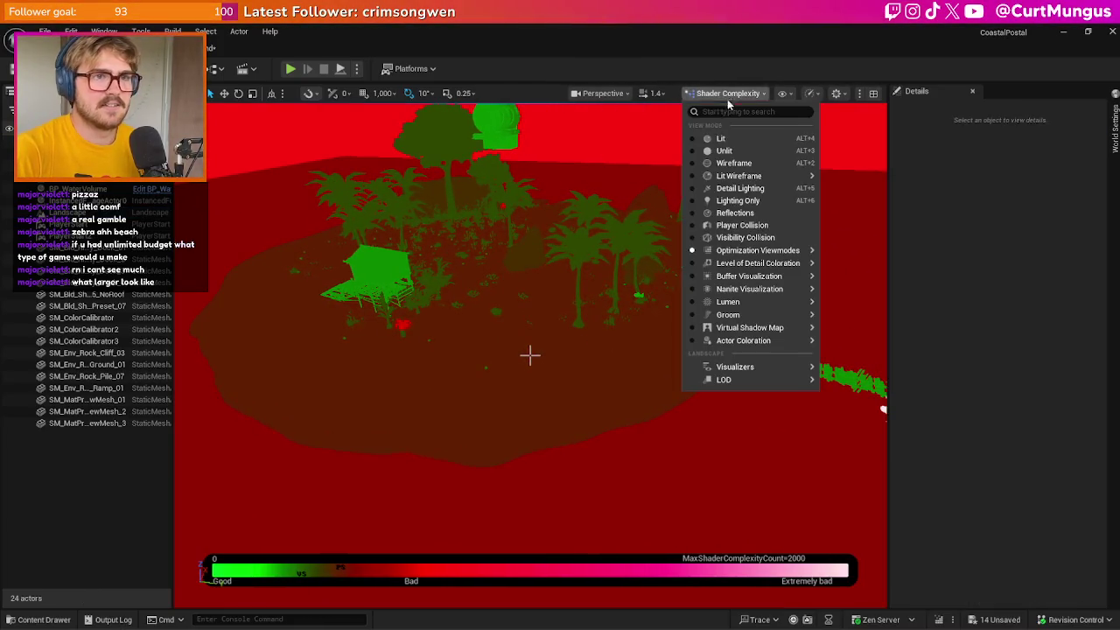
{"action": "left_click", "coordinate": [719, 141]}
{"action": "key", "text": "Up"}
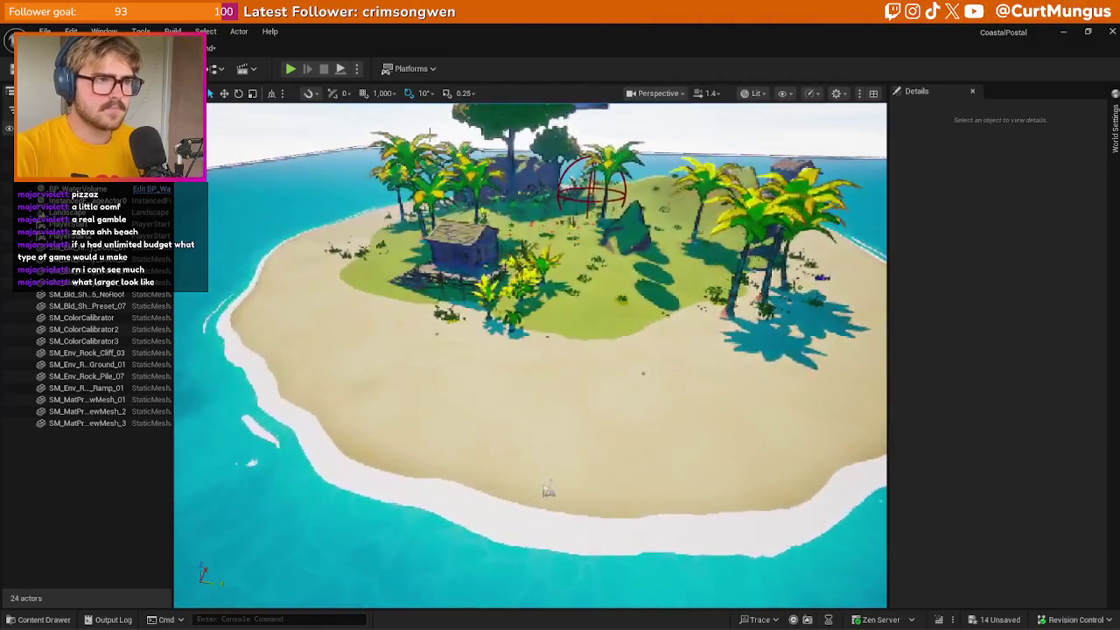
Play-test the island briefly, then select the Landscape and scroll its Details to Landscape Material
{"action": "key", "text": "alt+p"}
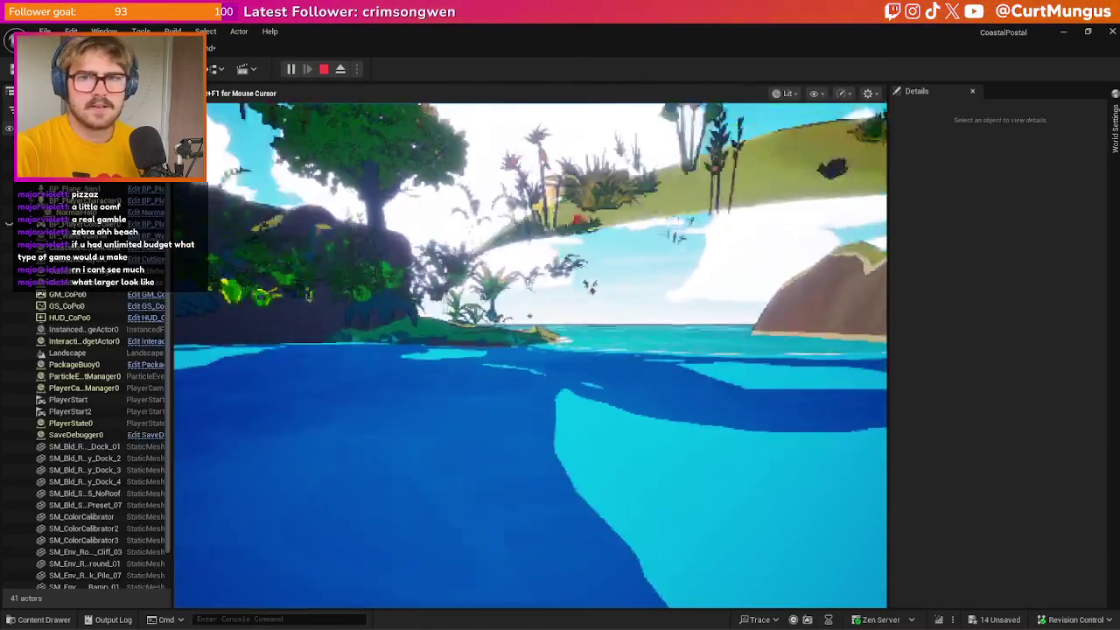
{"action": "key", "text": "w"}
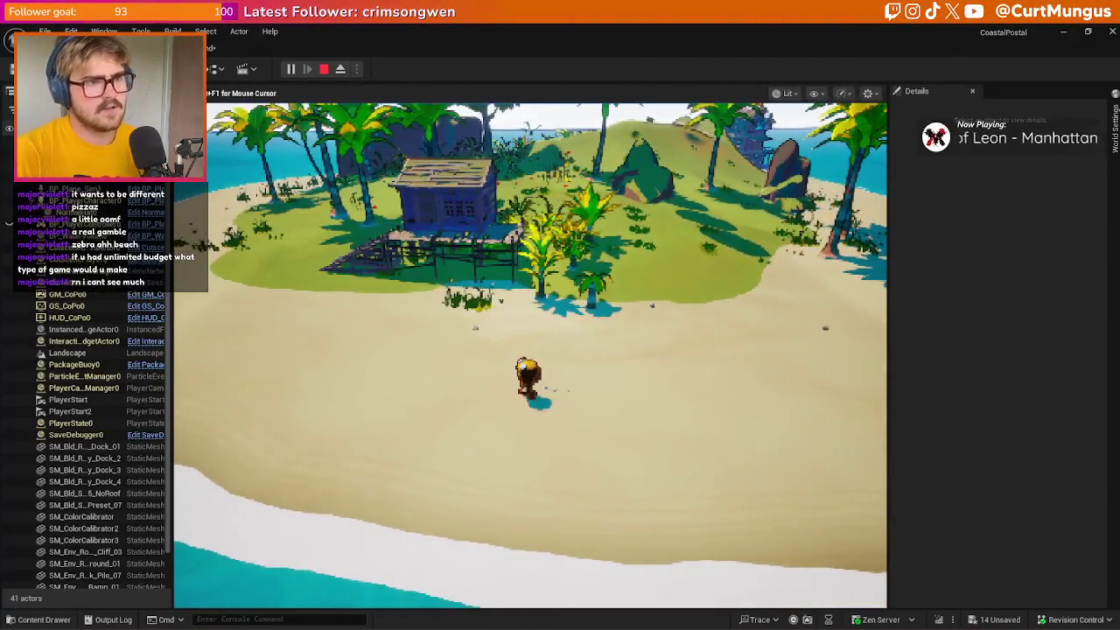
{"action": "key", "text": "Escape"}
{"action": "left_click", "coordinate": [711, 236]}
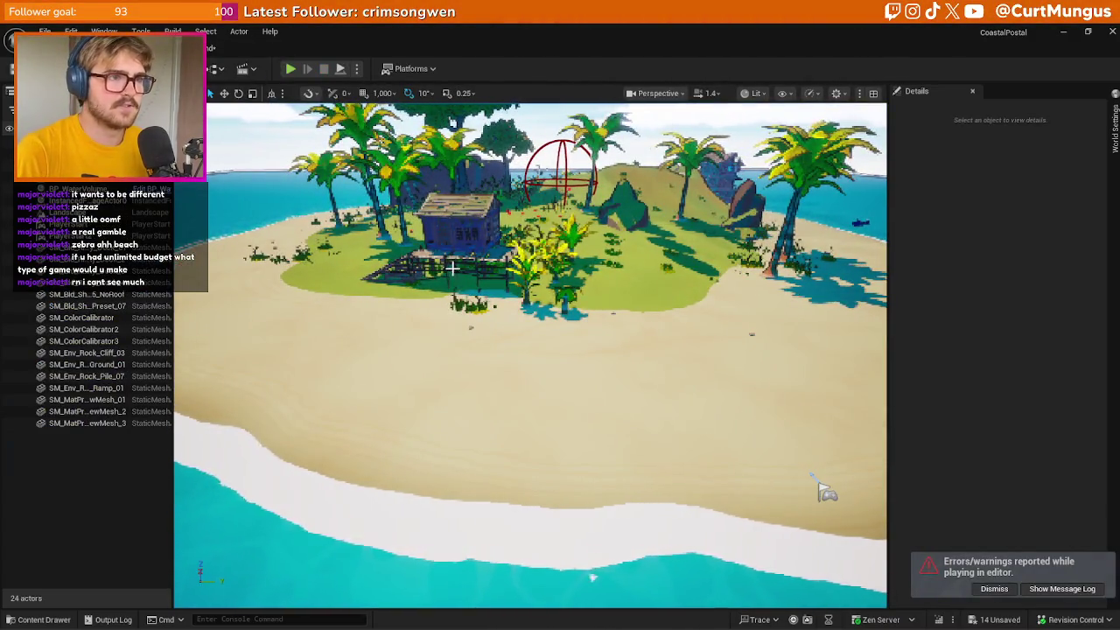
{"action": "left_click", "coordinate": [711, 236]}
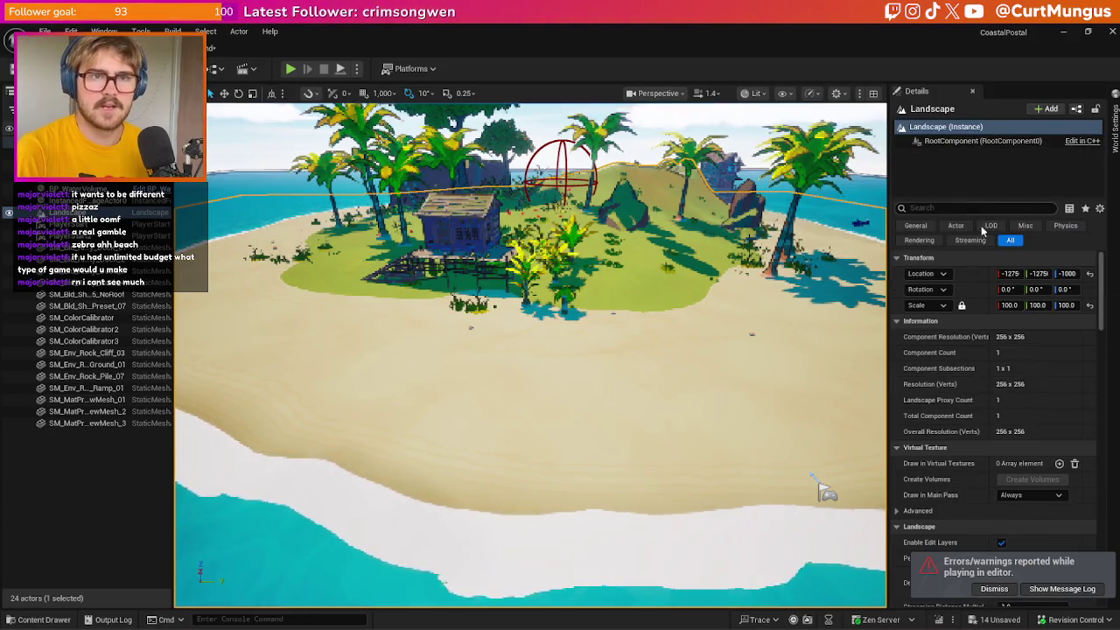
{"action": "scroll", "coordinate": [998, 420], "scroll_direction": "down", "scroll_amount": 4}
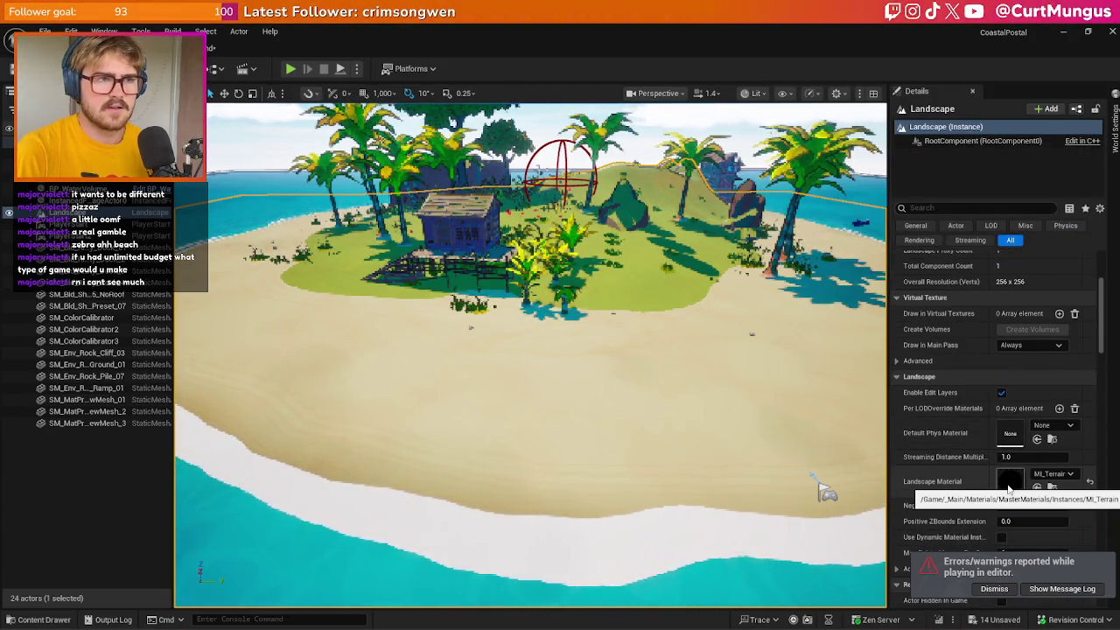
Reopen MI_Terrain and make initial brightness tweaks to Sand Colour 1
{"action": "double_click", "coordinate": [1010, 482]}
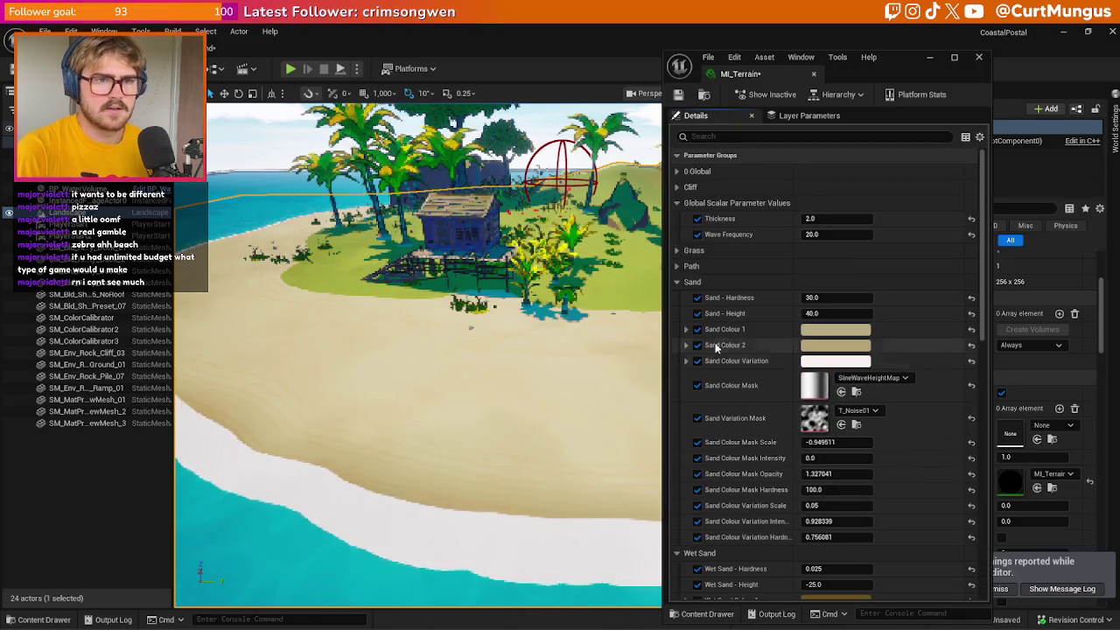
{"action": "left_click", "coordinate": [817, 332]}
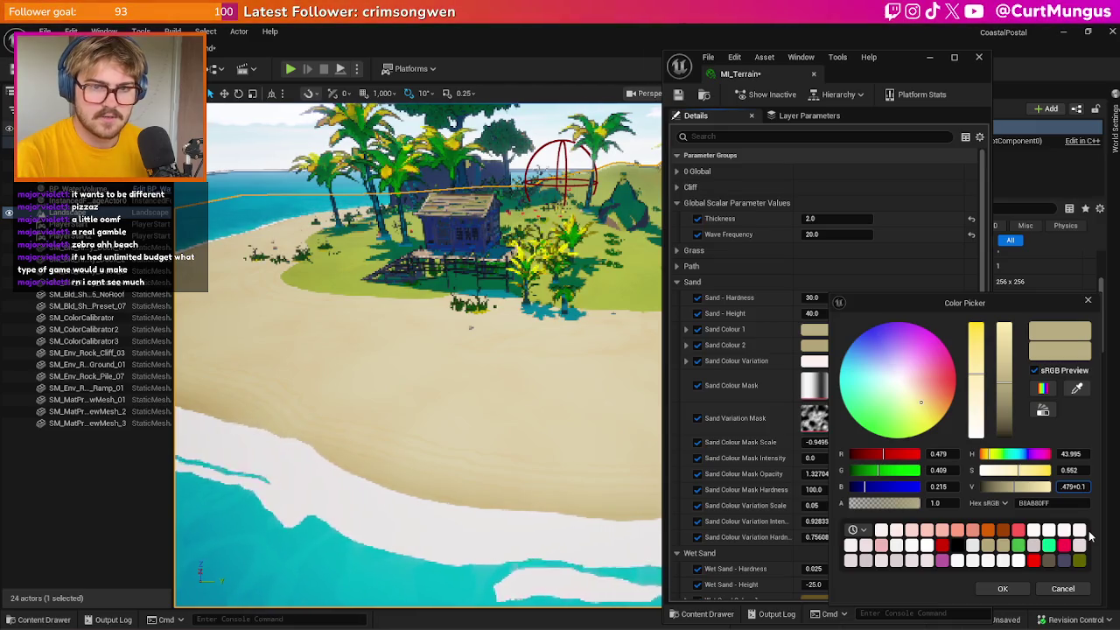
{"action": "type", "text": "01"}
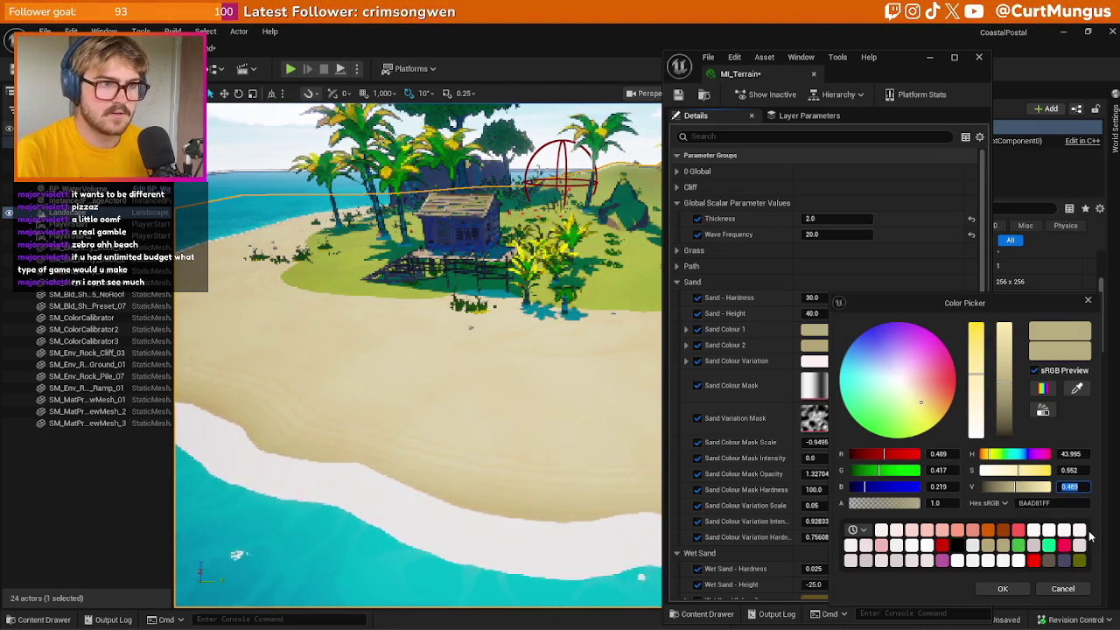
{"action": "left_click", "coordinate": [1004, 589]}
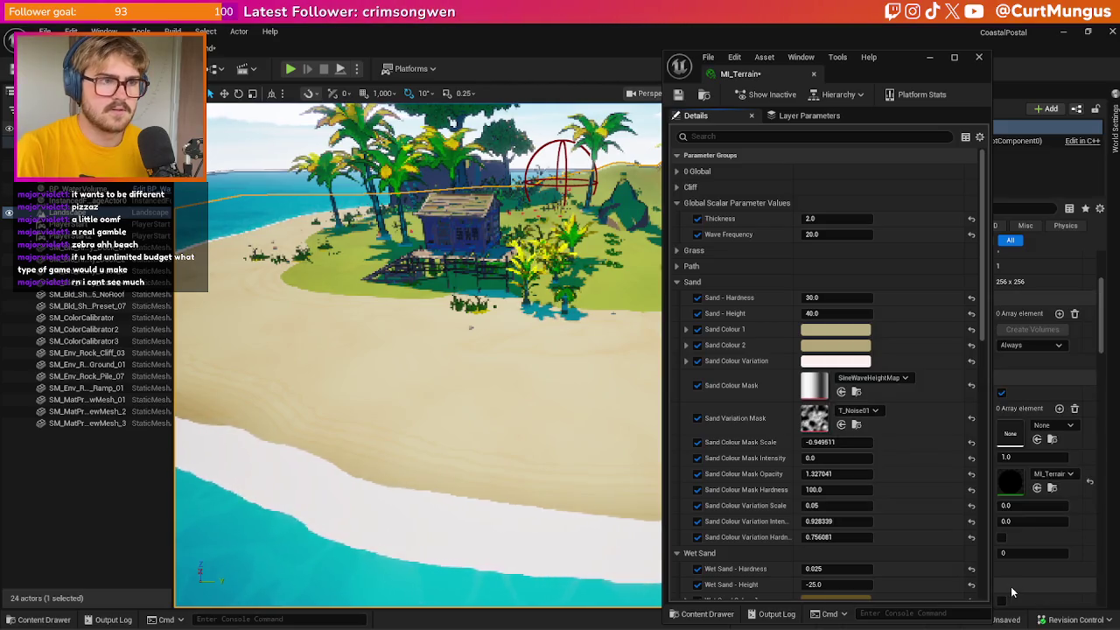
{"action": "left_click", "coordinate": [814, 345]}
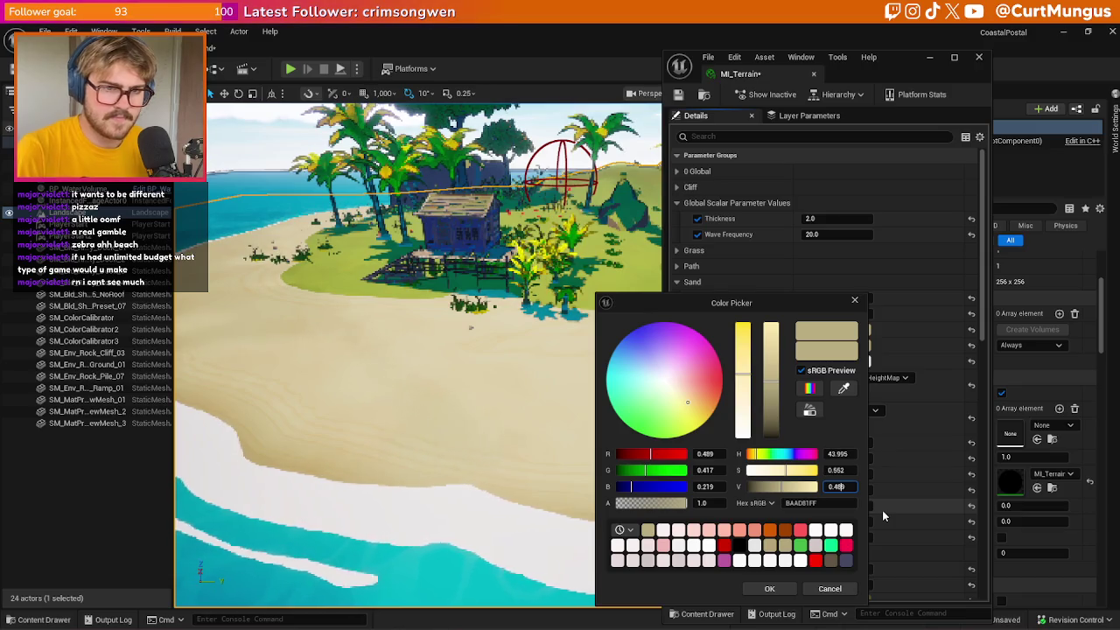
{"action": "key", "text": "BackSpace"}
{"action": "type", "text": "9"}
{"action": "key", "text": "Return"}
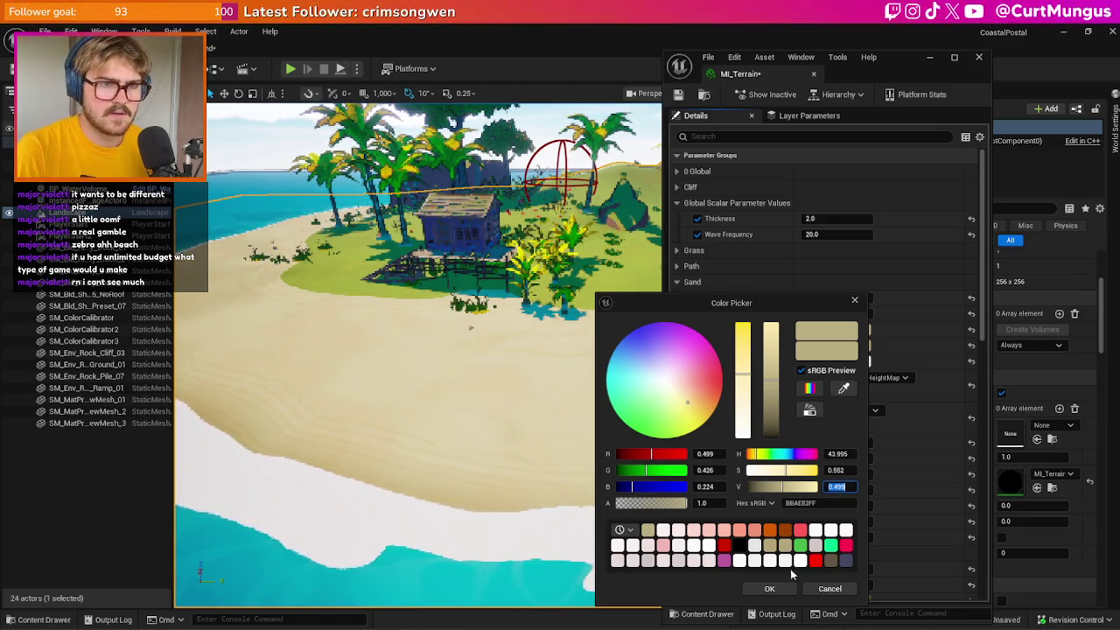
{"action": "left_click", "coordinate": [770, 588]}
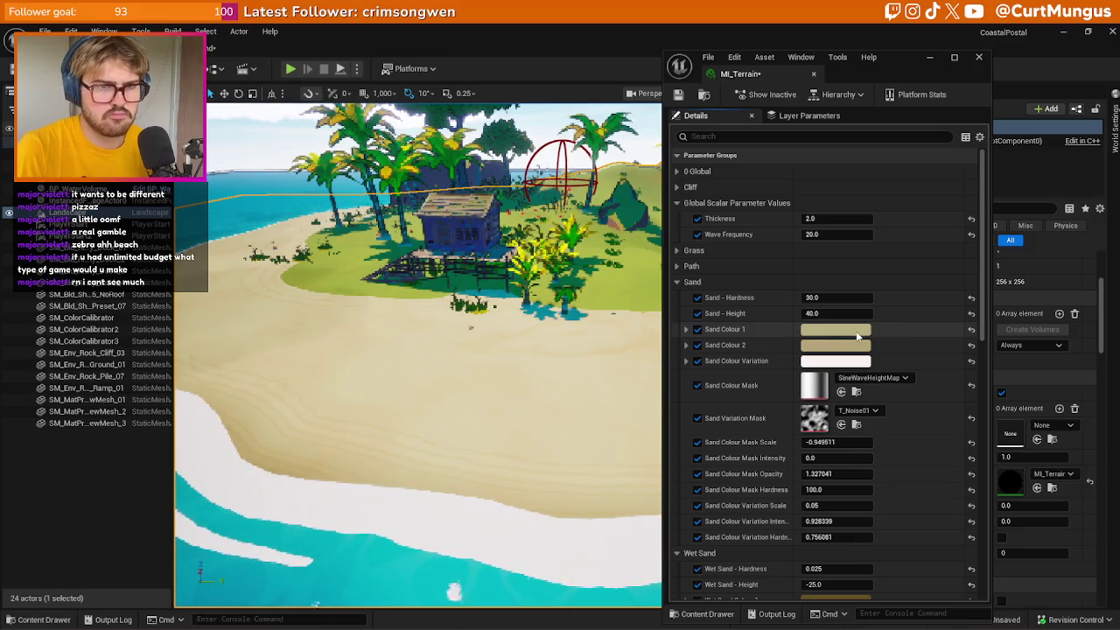
Raise Sand Colour 1's brightness step by step from 0.5 to 0.7
{"action": "left_click", "coordinate": [831, 330]}
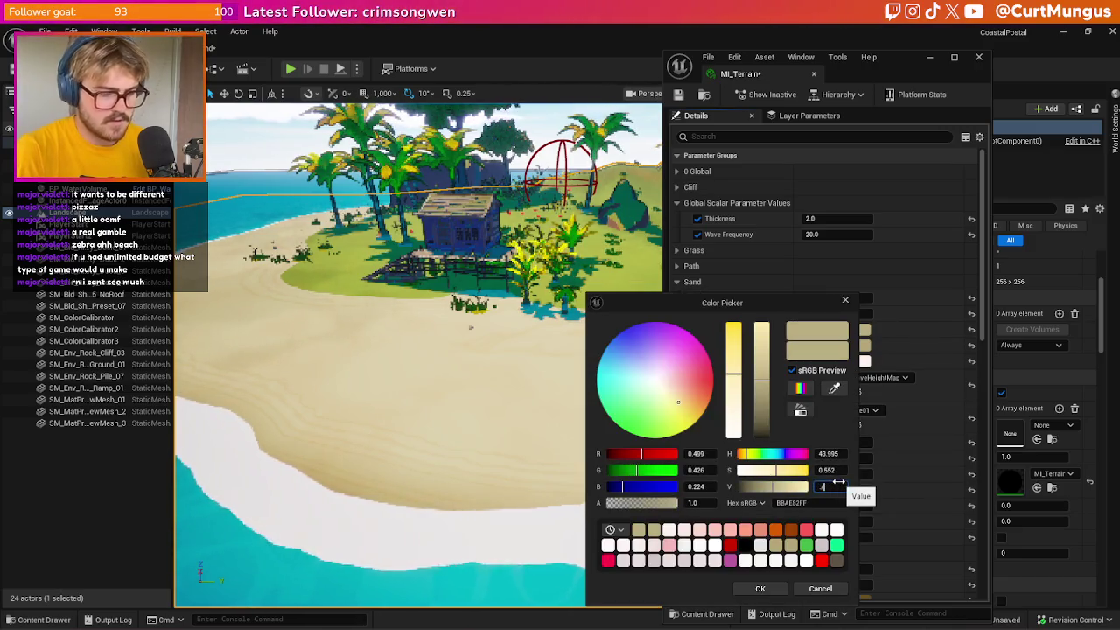
{"action": "type", "text": ".5"}
{"action": "key", "text": "Return"}
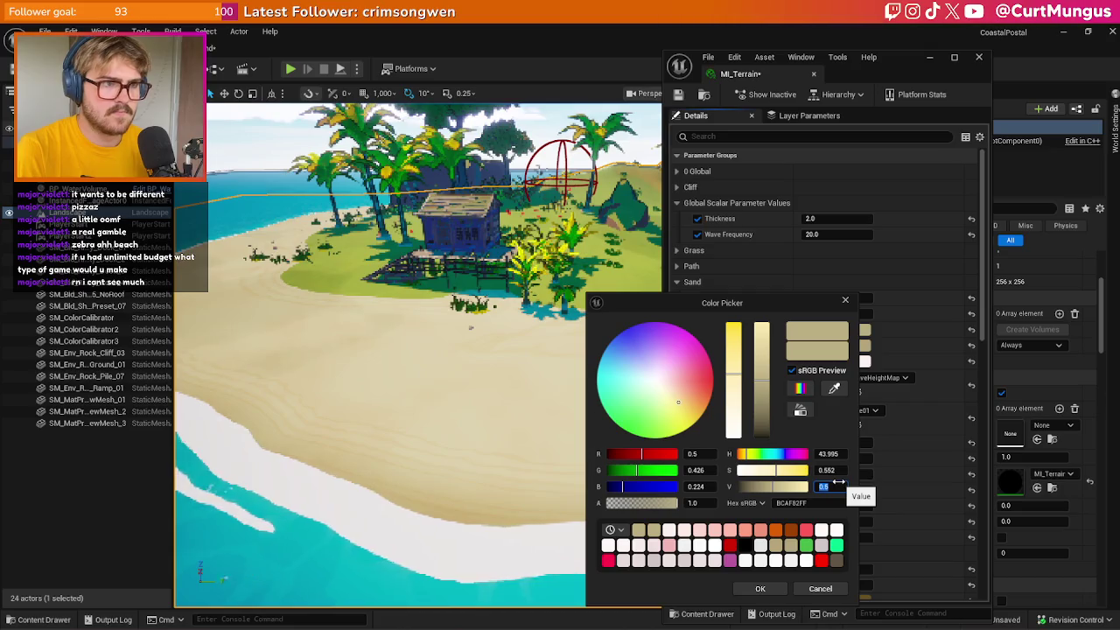
{"action": "type", "text": ".6"}
{"action": "key", "text": "Return"}
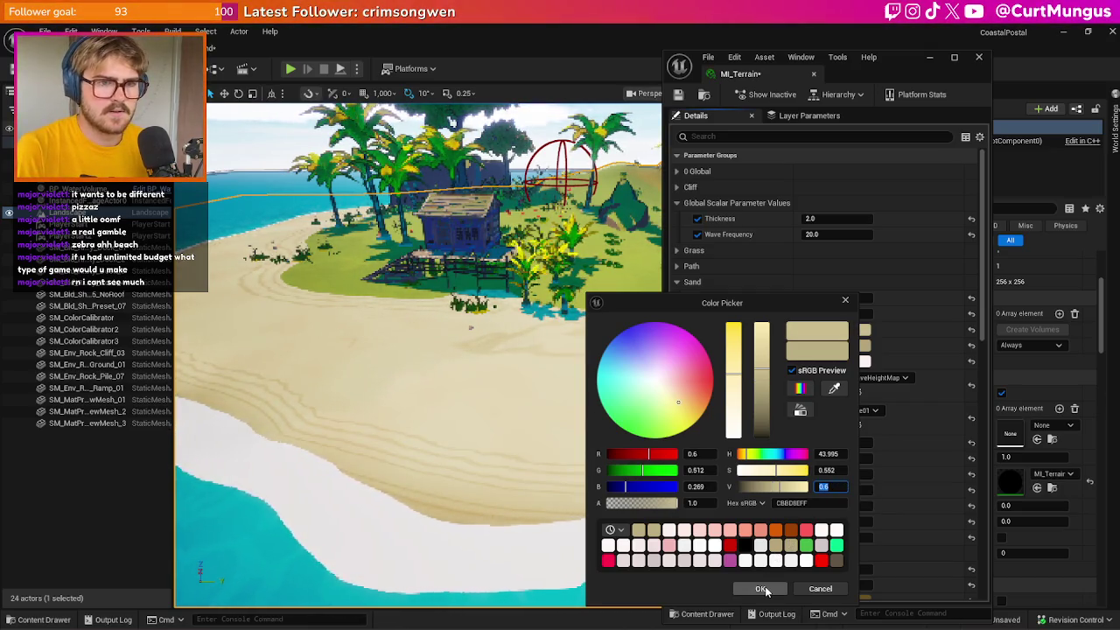
{"action": "type", "text": ".7"}
{"action": "key", "text": "Return"}
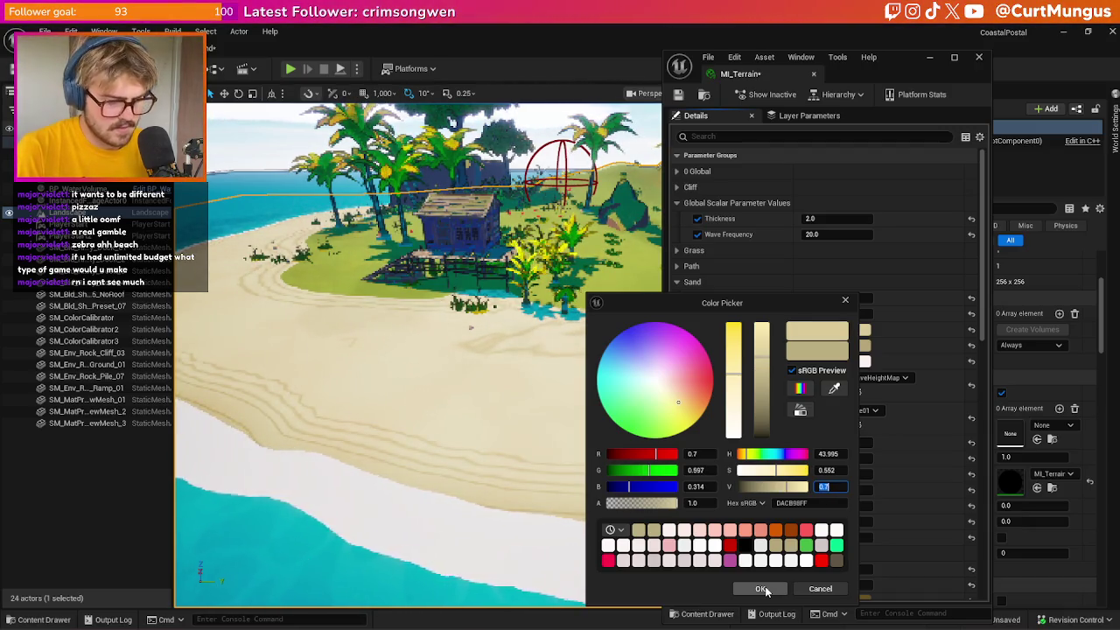
{"action": "left_click", "coordinate": [763, 589]}
Set Sand Colour 2's brightness, trying 0.7 then 0.6, for a warm tan (D6C18D)
{"action": "left_click", "coordinate": [825, 345]}
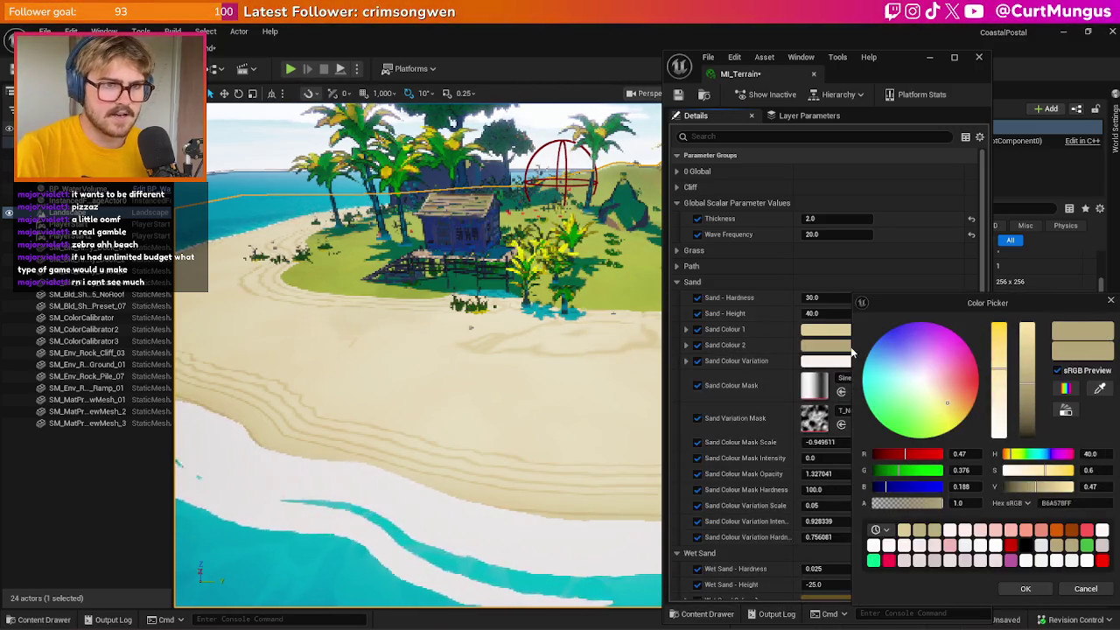
{"action": "left_click", "coordinate": [1092, 488]}
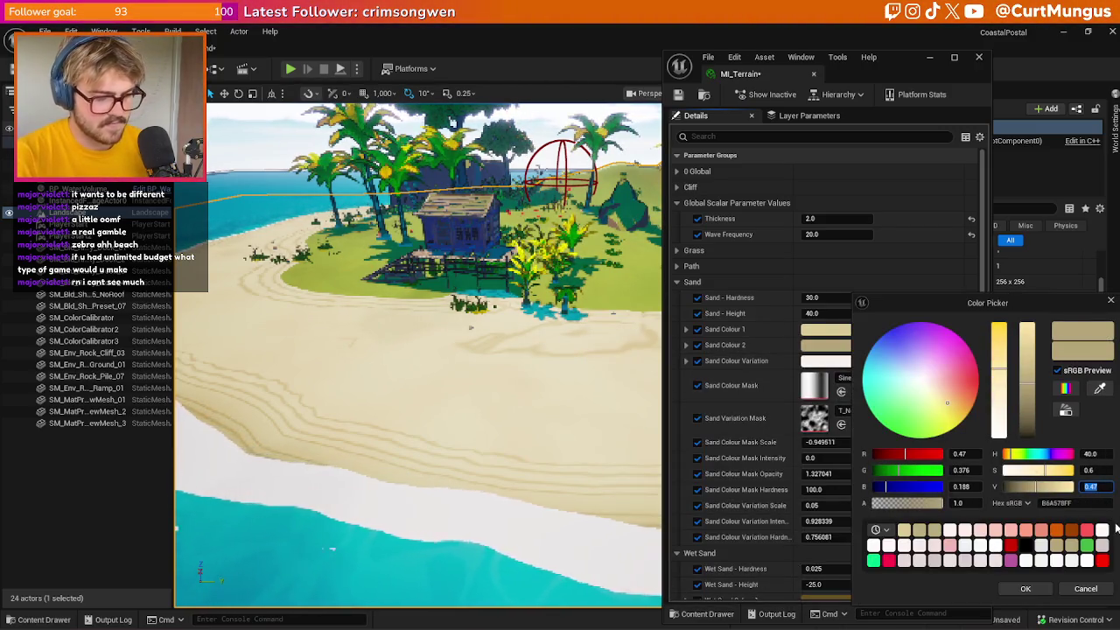
{"action": "type", "text": ".7"}
{"action": "key", "text": "Return"}
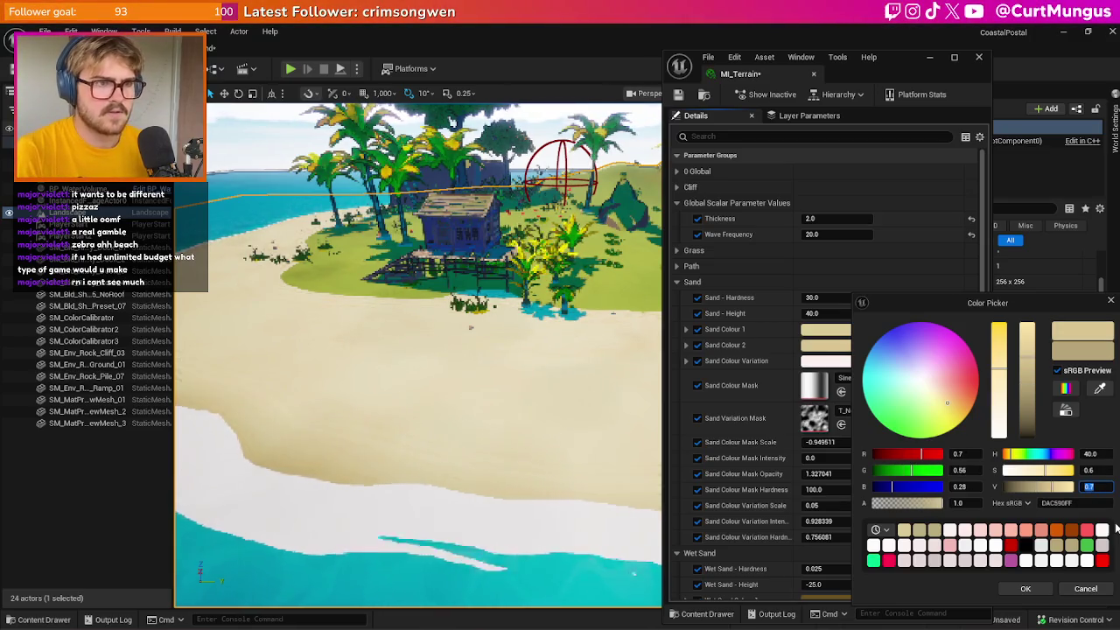
{"action": "type", "text": ".6"}
{"action": "key", "text": "Return"}
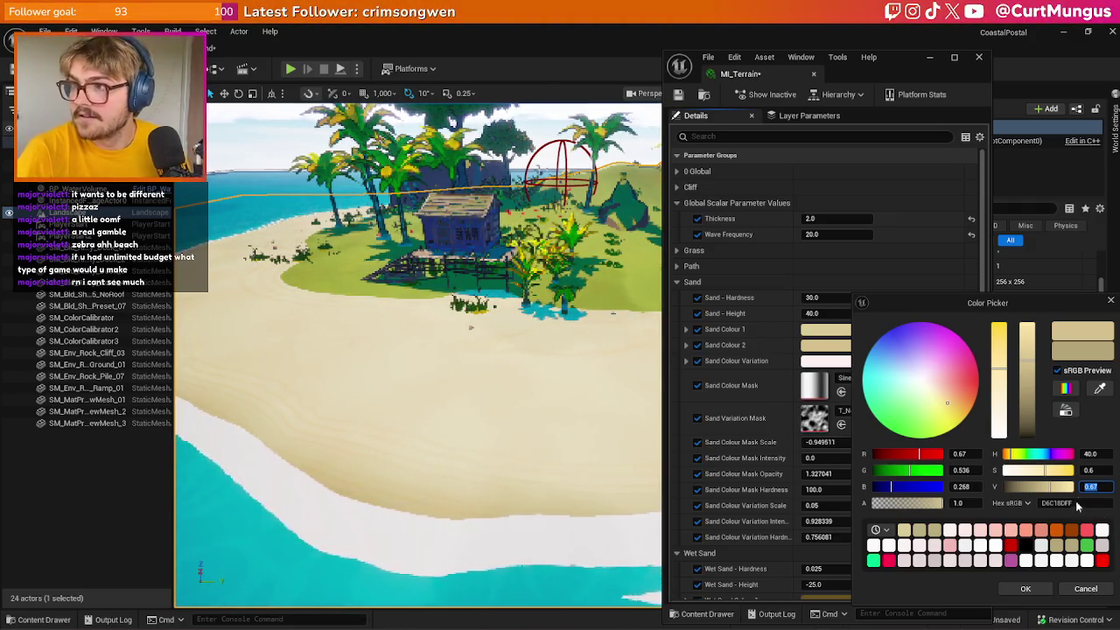
{"action": "left_click", "coordinate": [1026, 589]}
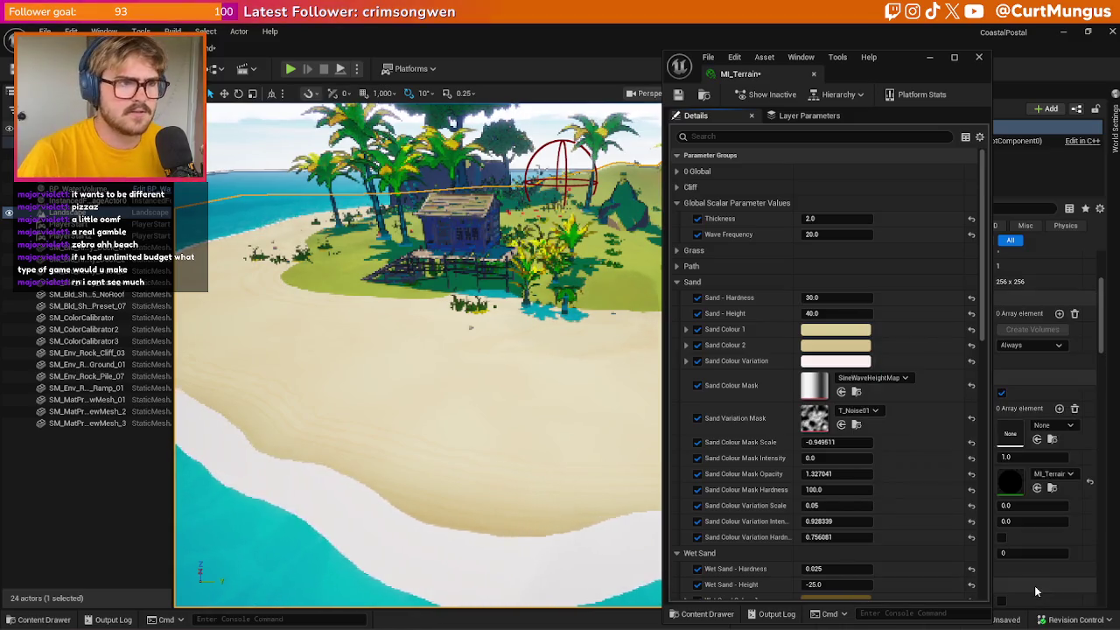
Nudge the Sand Colour Variation's brightness up and down through several applied tweaks
{"action": "left_click", "coordinate": [841, 363]}
{"action": "left_click", "coordinate": [1066, 486]}
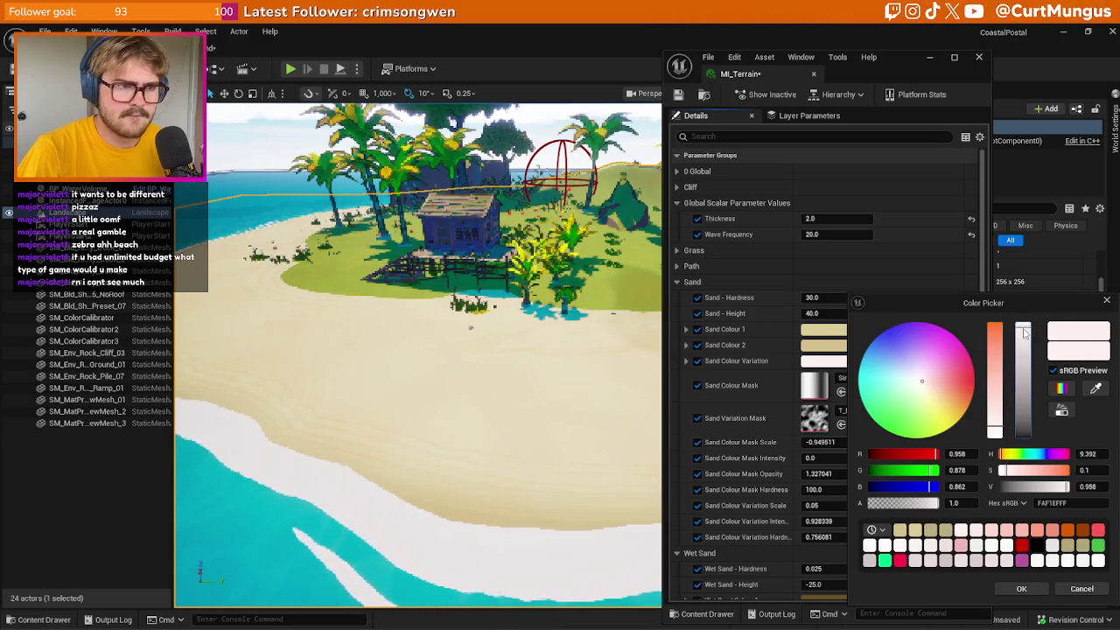
{"action": "left_click_drag", "start_coordinate": [1025, 335], "coordinate": [1030, 351]}
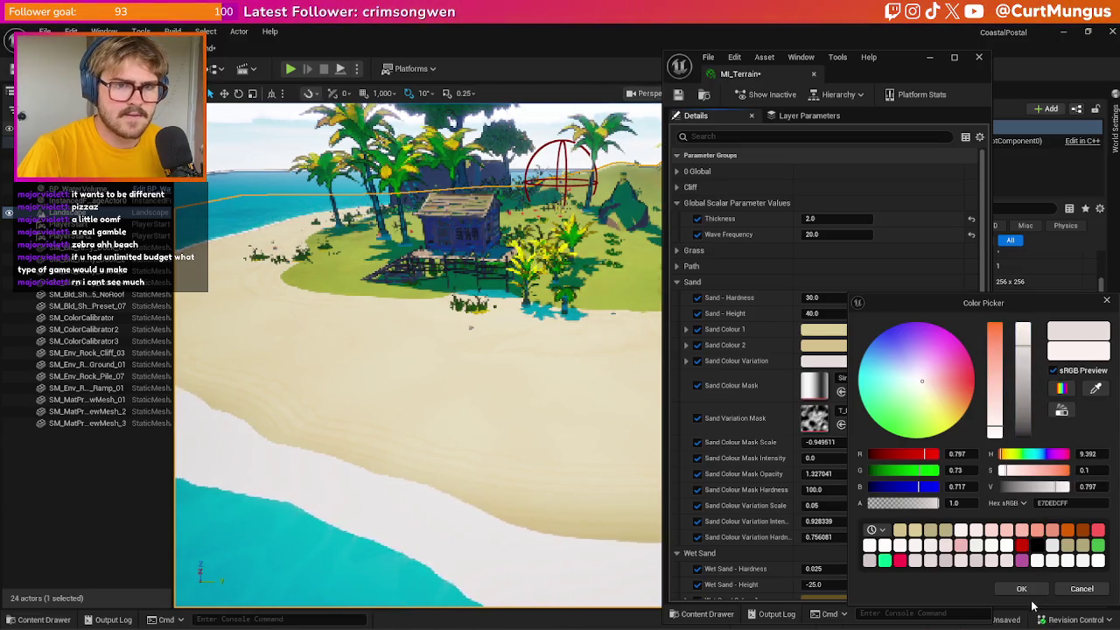
{"action": "left_click", "coordinate": [1021, 588]}
{"action": "left_click", "coordinate": [829, 361]}
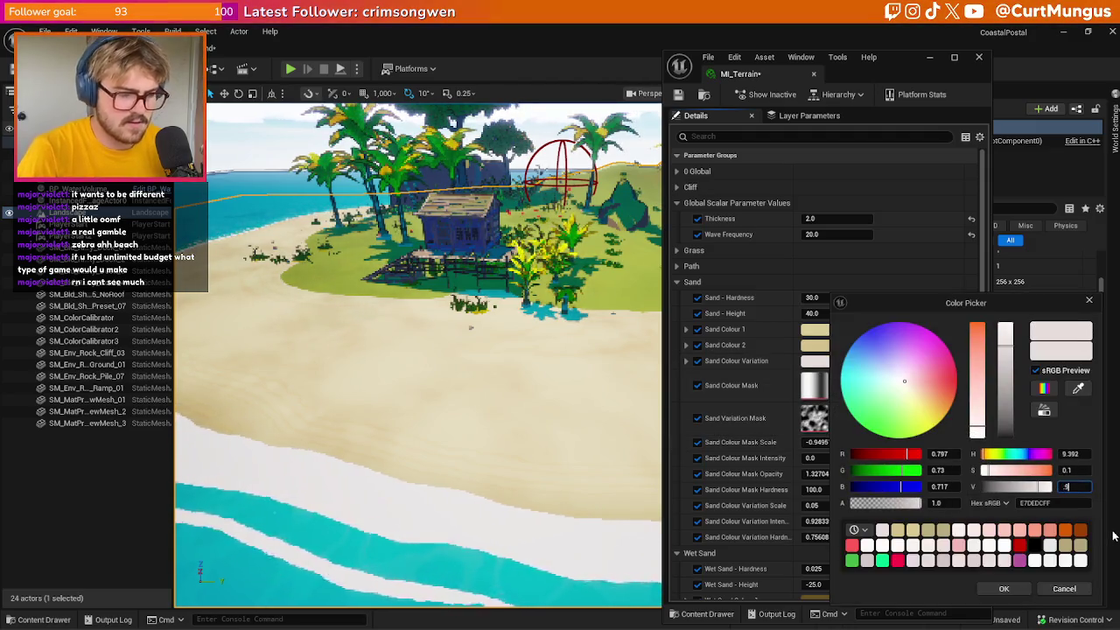
{"action": "left_click", "coordinate": [1004, 588]}
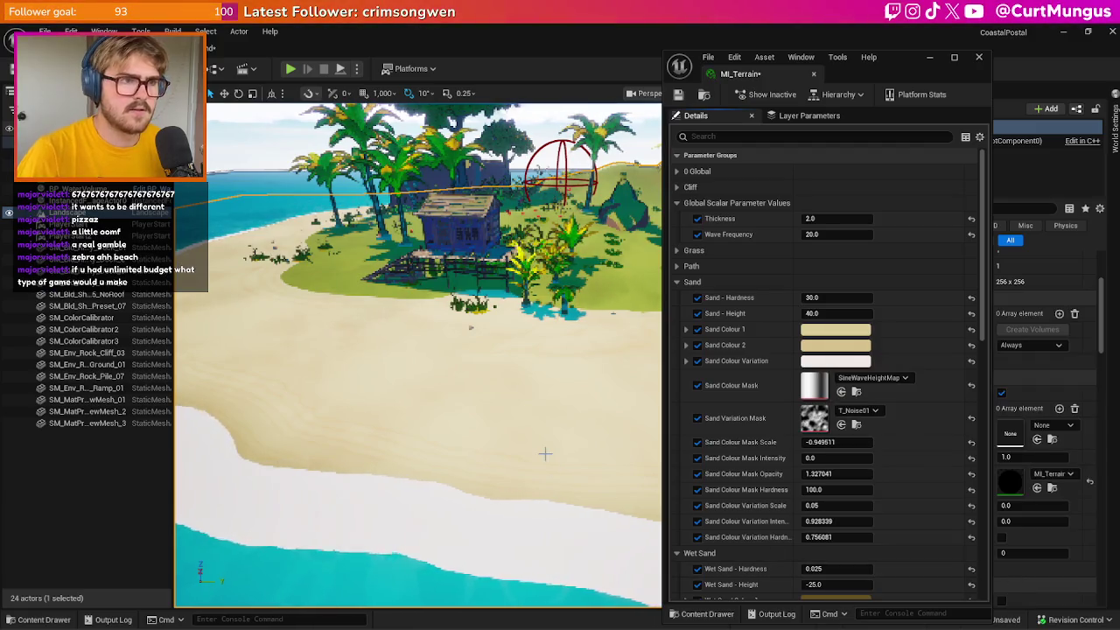
{"action": "left_click", "coordinate": [830, 362]}
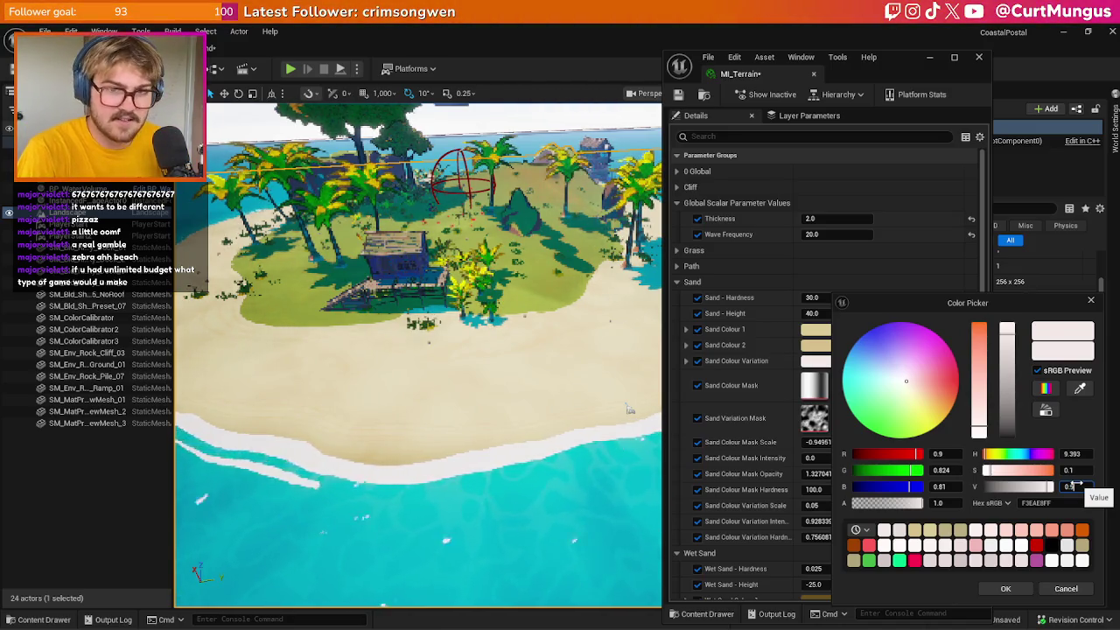
{"action": "left_click_drag", "start_coordinate": [1078, 484], "coordinate": [1076, 485]}
{"action": "left_click", "coordinate": [1005, 588]}
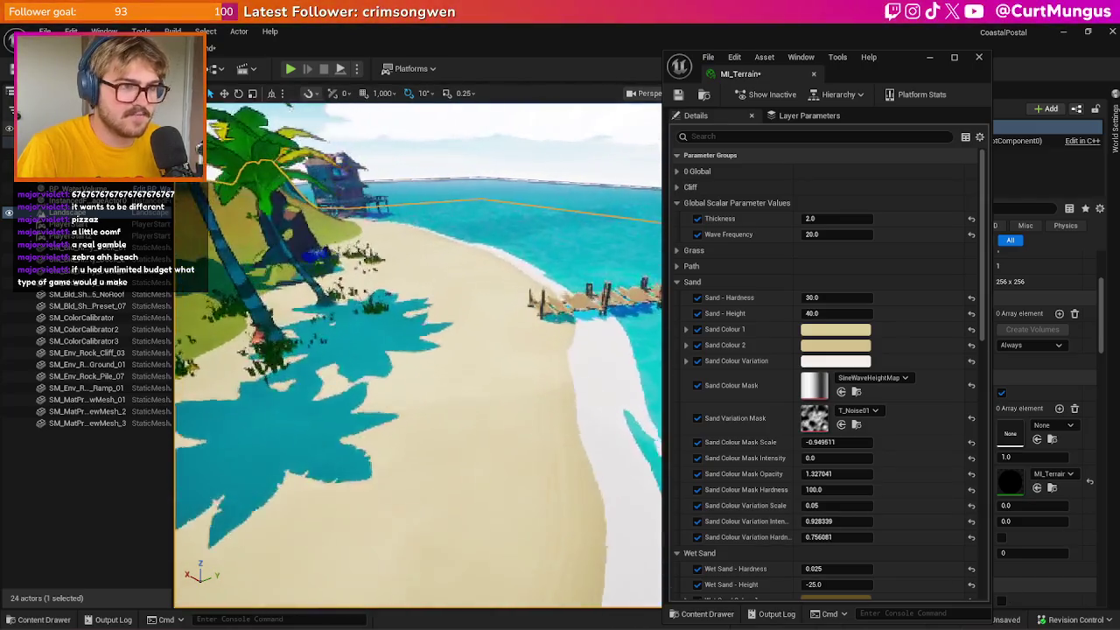
{"action": "mouse_move", "coordinate": [233, 329]}
{"action": "left_mouse_down"}
{"action": "mouse_move", "coordinate": [274, 530]}
{"action": "mouse_move", "coordinate": [205, 570]}
{"action": "mouse_move", "coordinate": [178, 505]}
{"action": "left_mouse_up"}
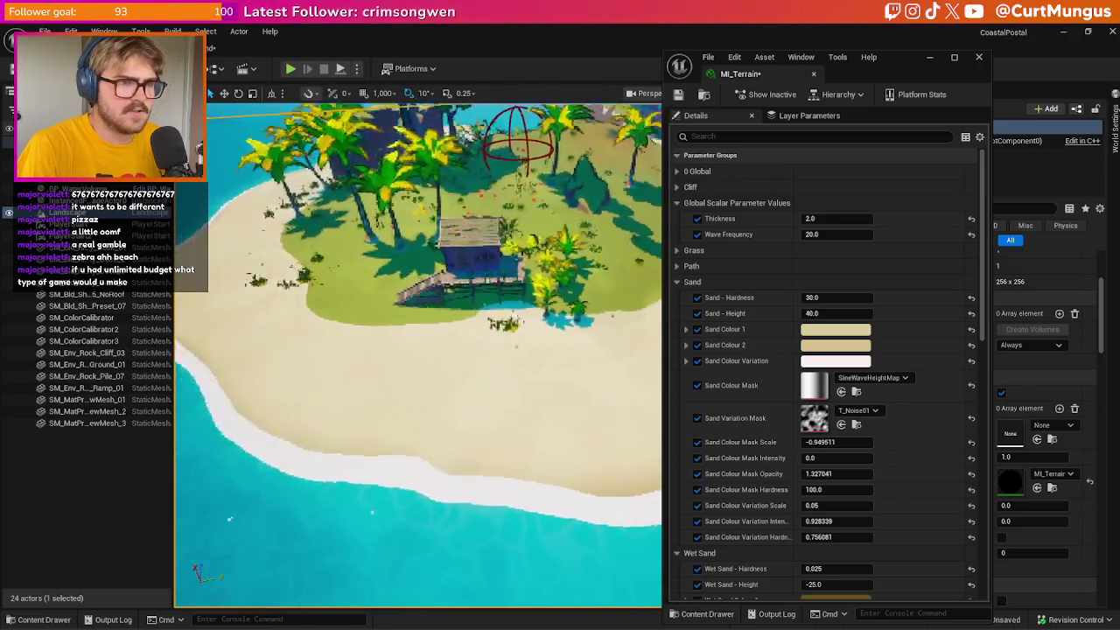
Make the variation a pale cream: saturation 0.15, hue about 47, value 0.95
{"action": "left_click", "coordinate": [835, 360]}
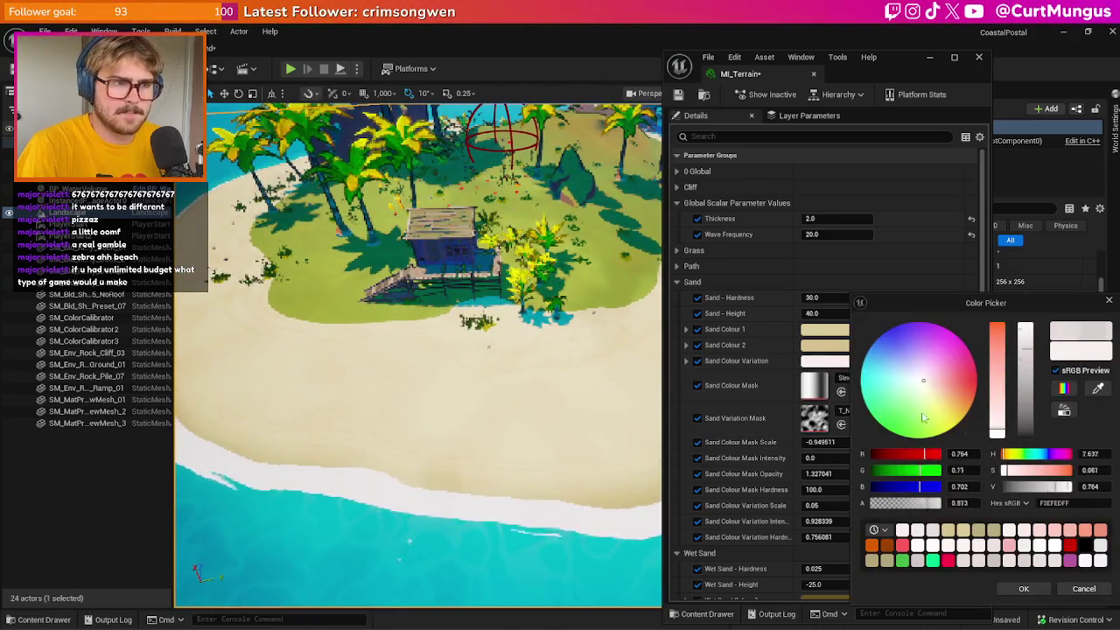
{"action": "left_click", "coordinate": [1103, 470]}
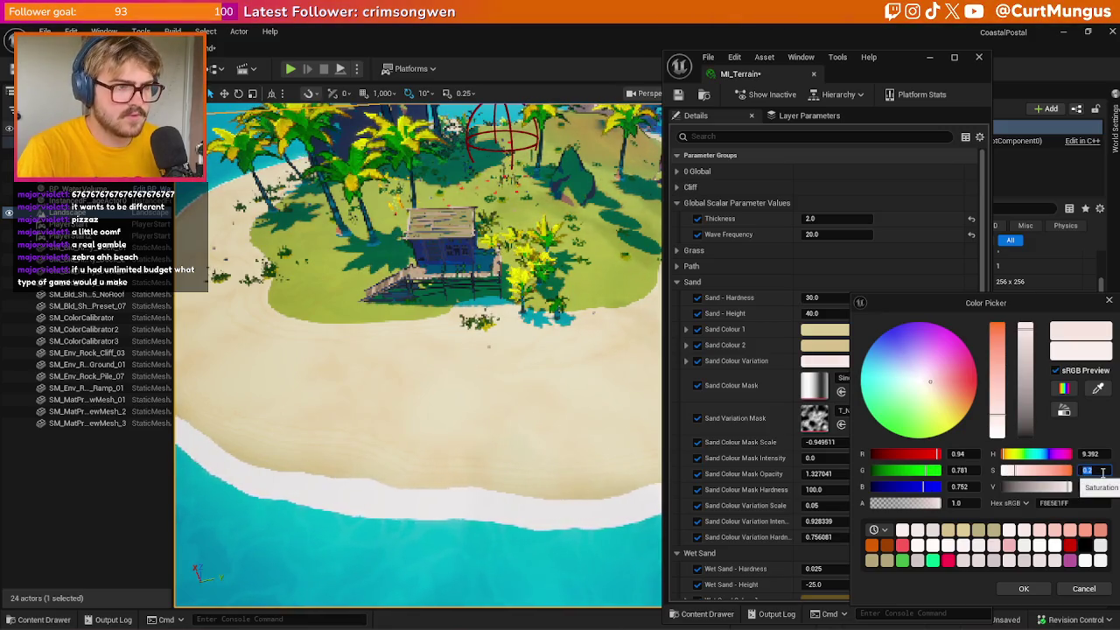
{"action": "type", "text": "0.2"}
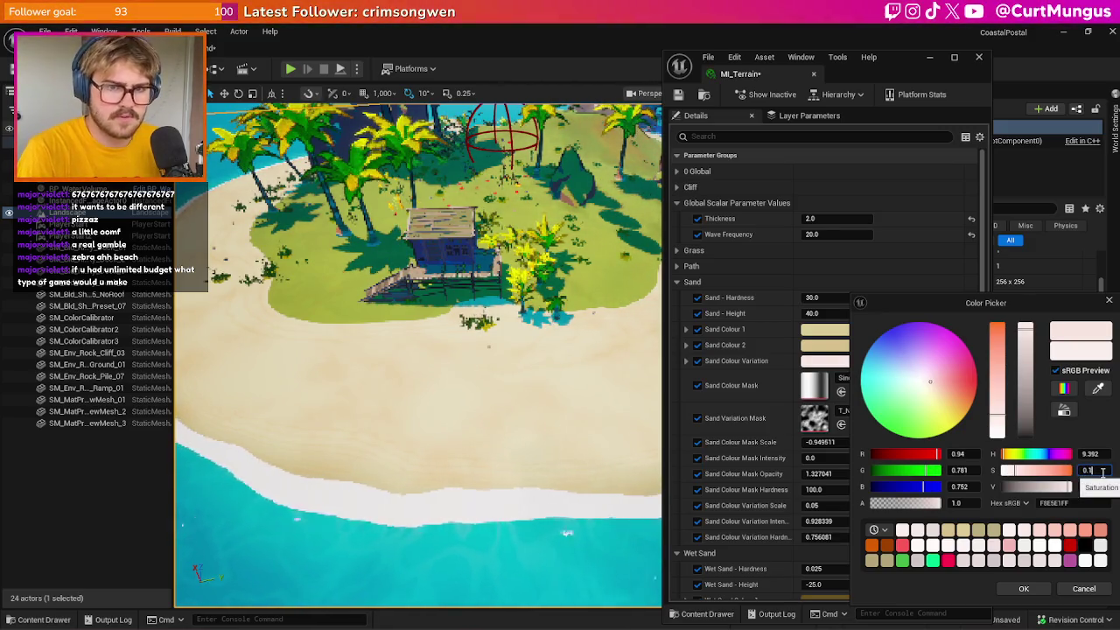
{"action": "type", "text": "5"}
{"action": "key", "text": "Return"}
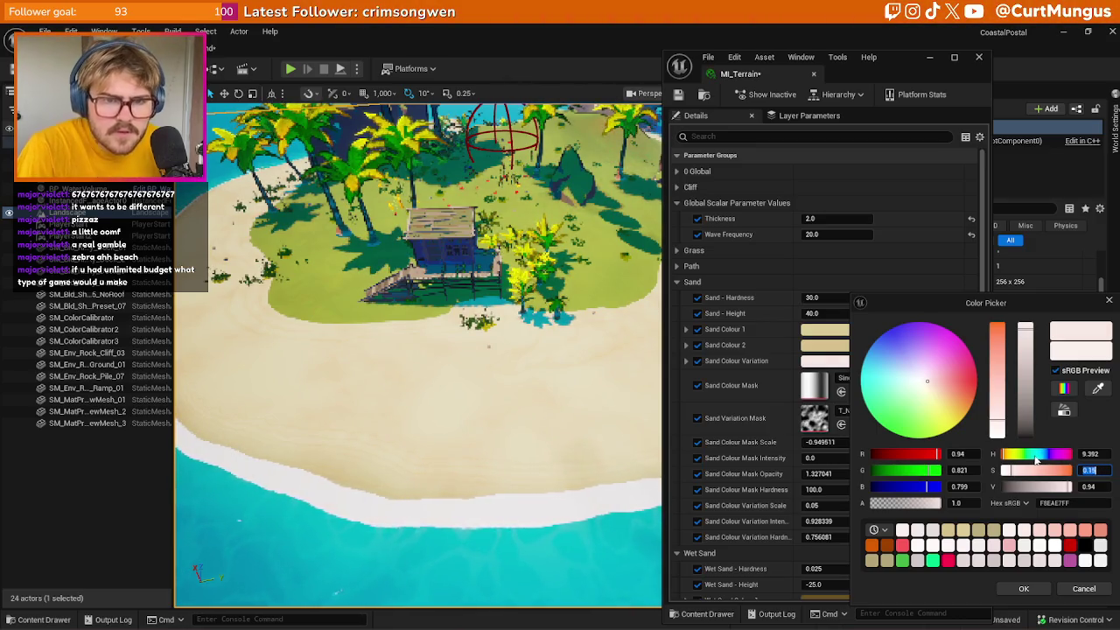
{"action": "left_click", "coordinate": [1012, 455]}
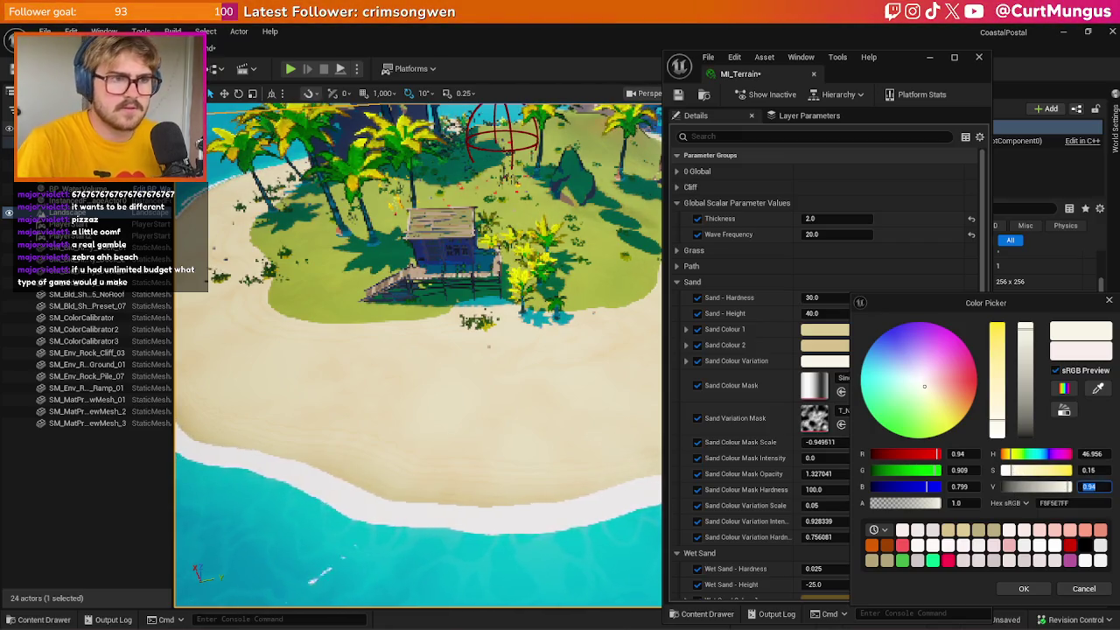
{"action": "left_click", "coordinate": [1095, 486]}
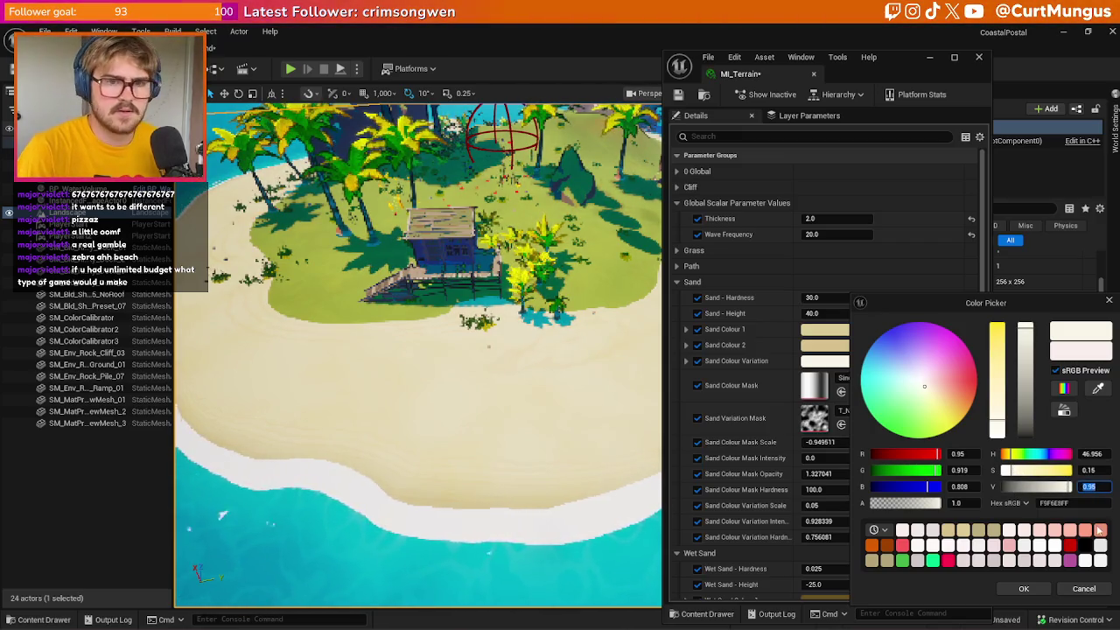
{"action": "left_click", "coordinate": [1037, 593]}
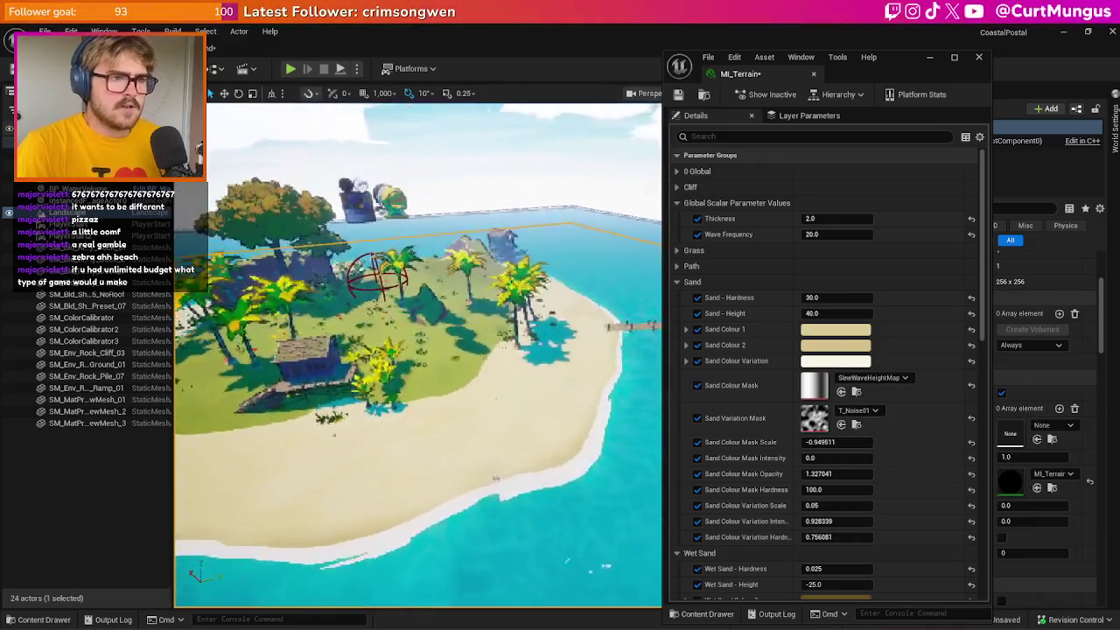
{"action": "left_click_drag", "start_coordinate": [418, 355], "coordinate": [475, 389]}
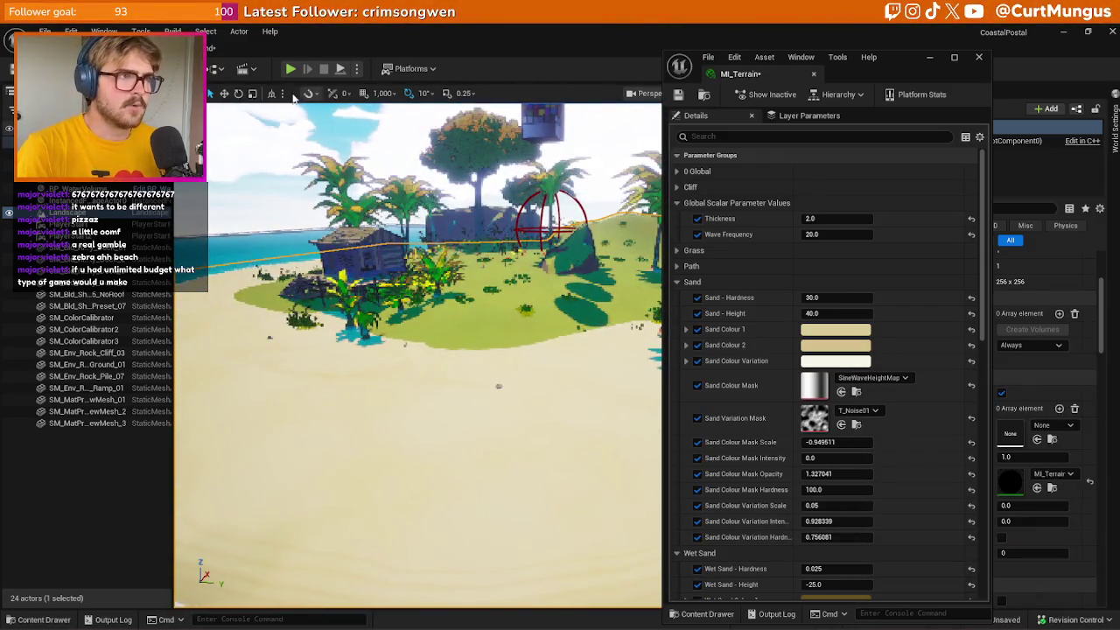
Run a short play test, then select the Landscape and open its MI_Terrain material
{"action": "left_click", "coordinate": [930, 57]}
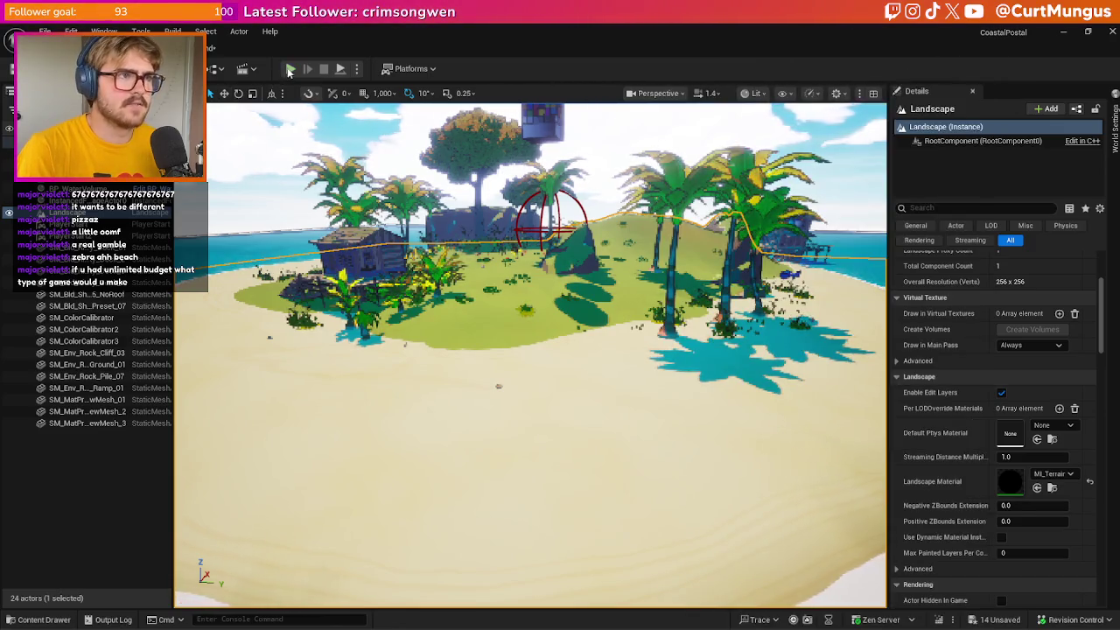
{"action": "key", "text": "alt+p"}
{"action": "left_click", "coordinate": [837, 256]}
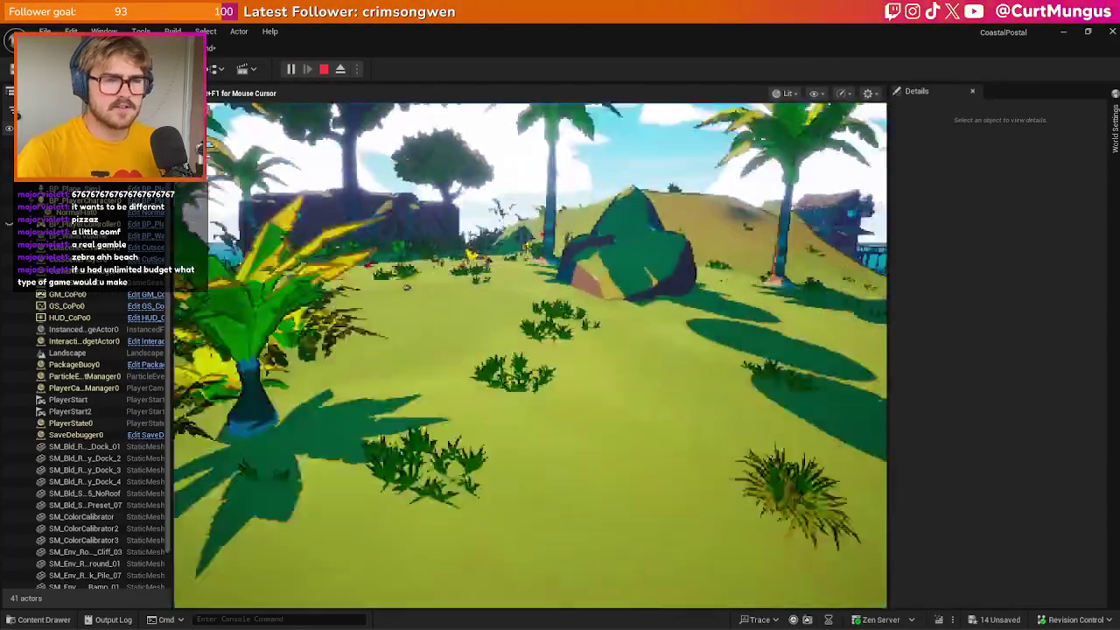
{"action": "key", "text": "w"}
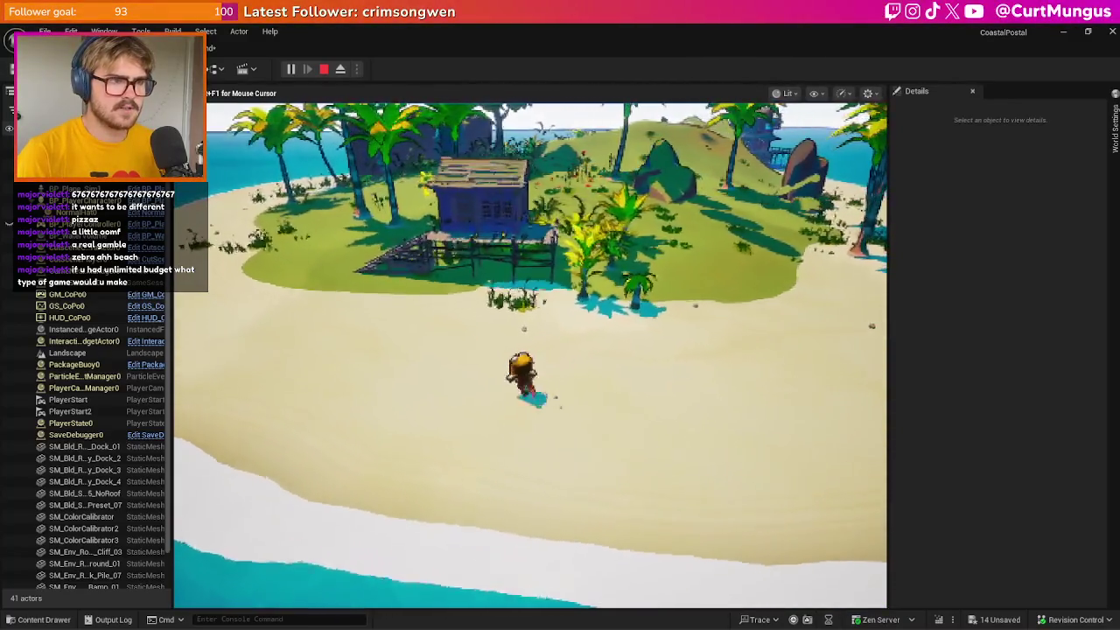
{"action": "key", "text": "Escape"}
{"action": "left_click", "coordinate": [888, 304]}
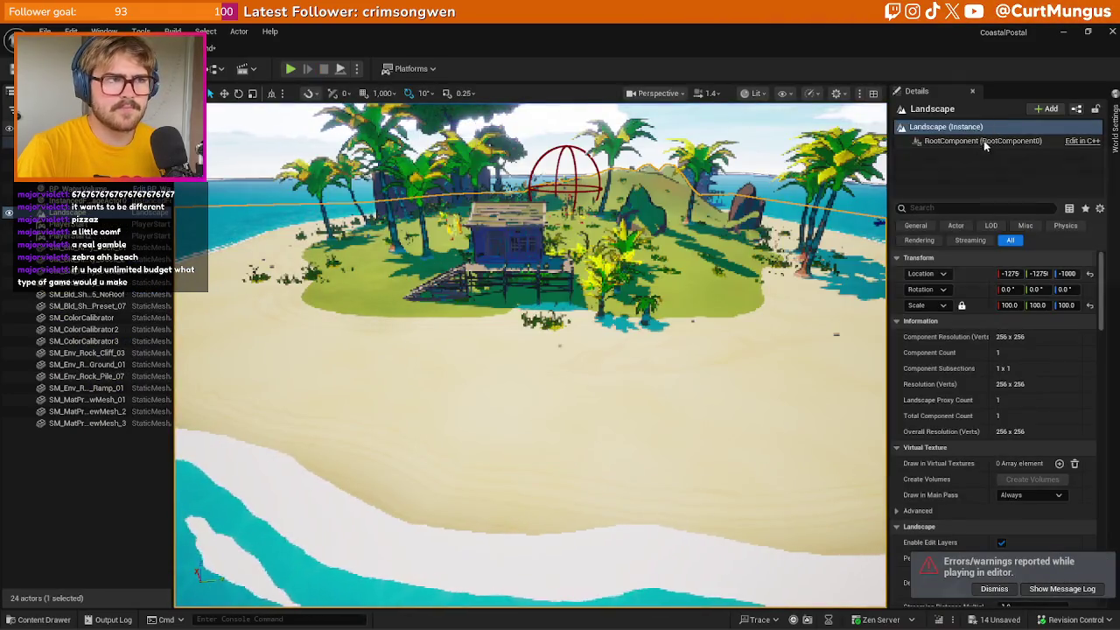
{"action": "scroll", "coordinate": [983, 378], "scroll_direction": "down", "scroll_amount": 5}
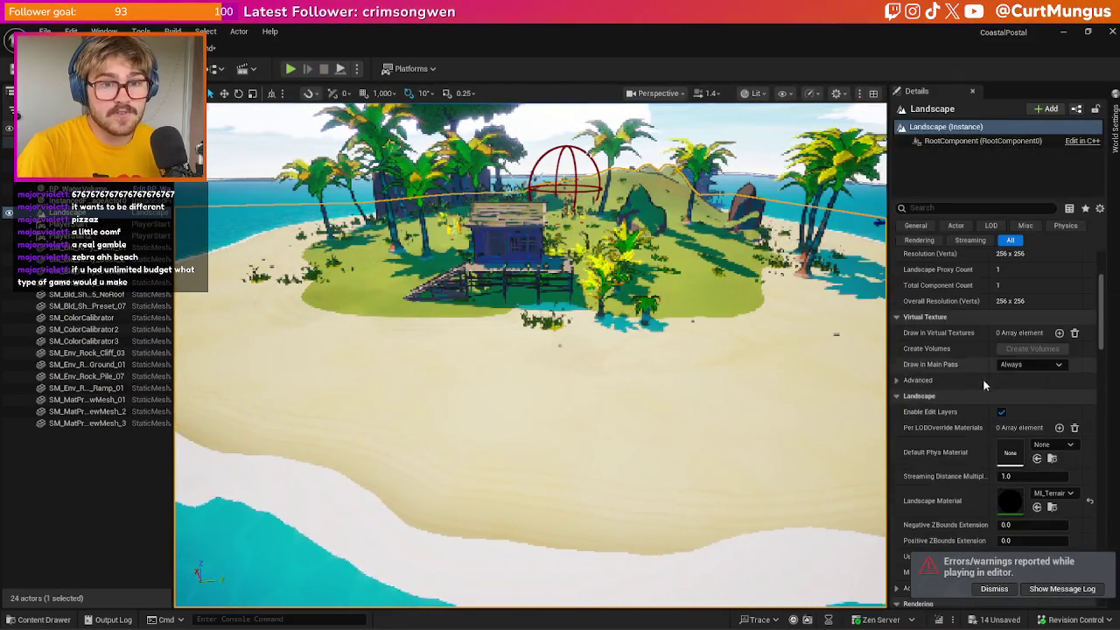
{"action": "double_click", "coordinate": [1006, 499]}
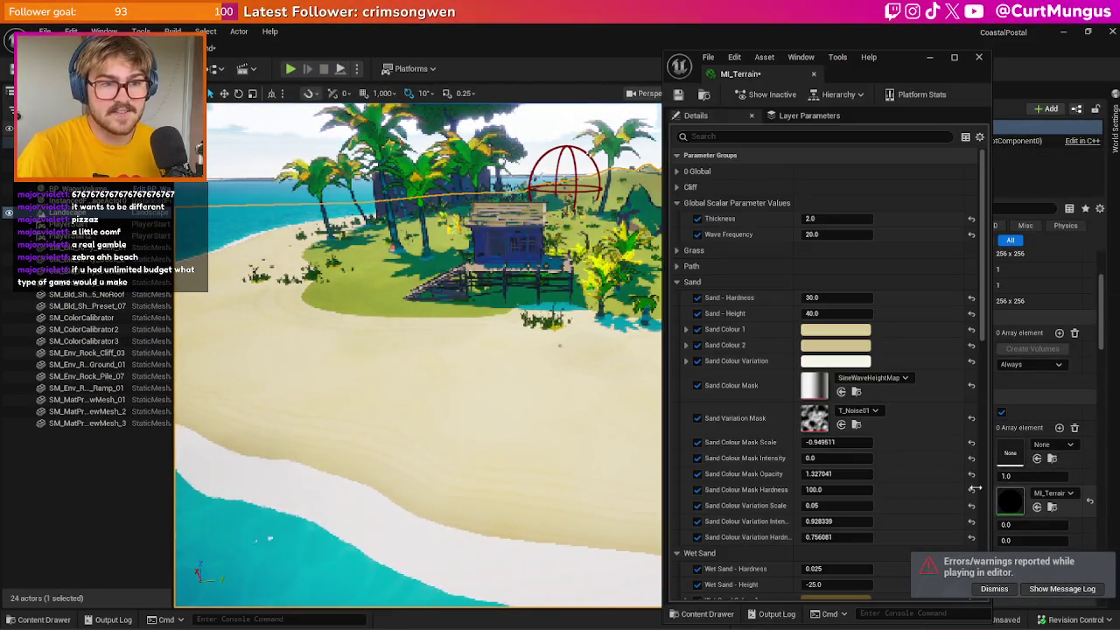
Set the Sand Colour Variation to saturation 0.1 and value 0.97, then minimize MI_Terrain
{"action": "left_click", "coordinate": [841, 361]}
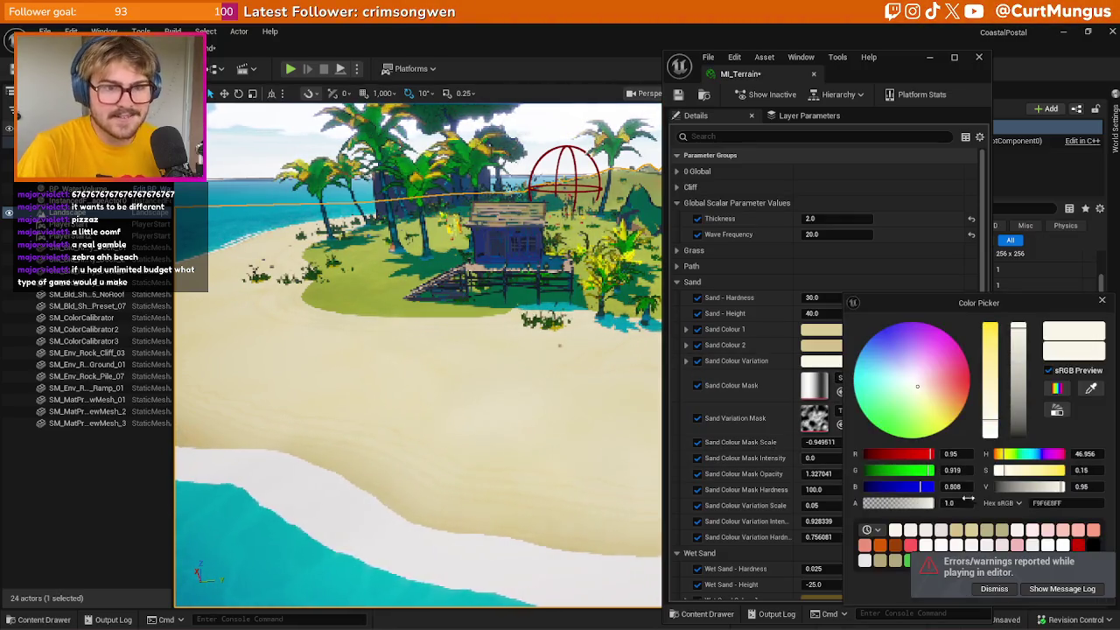
{"action": "left_click", "coordinate": [1092, 470]}
{"action": "key", "text": "Tab"}
{"action": "type", "text": "0.7"}
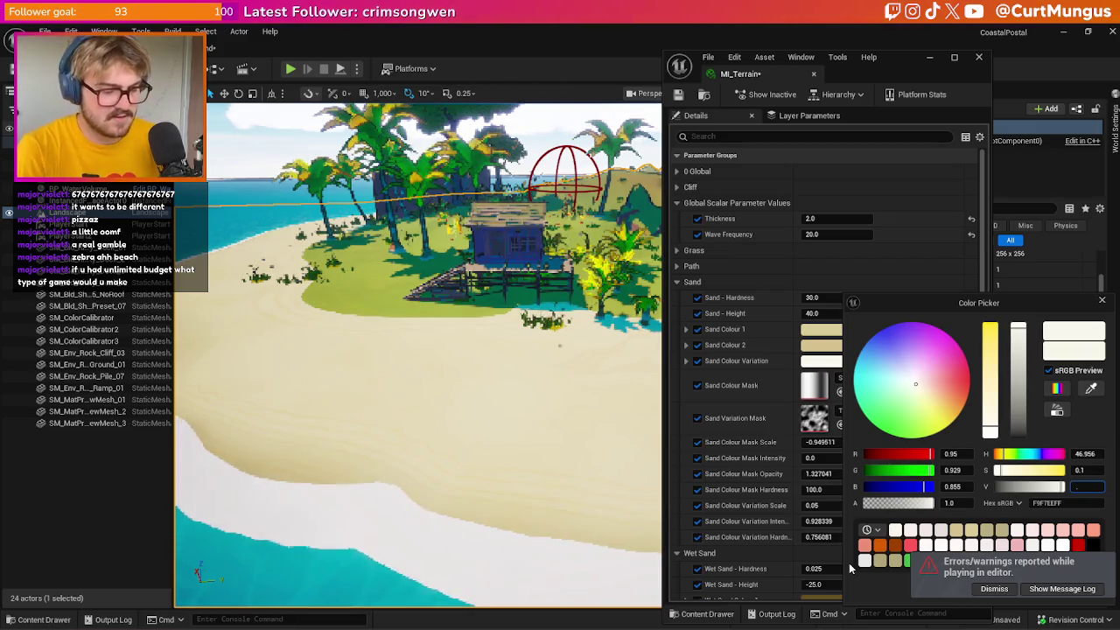
{"action": "key", "text": "Return"}
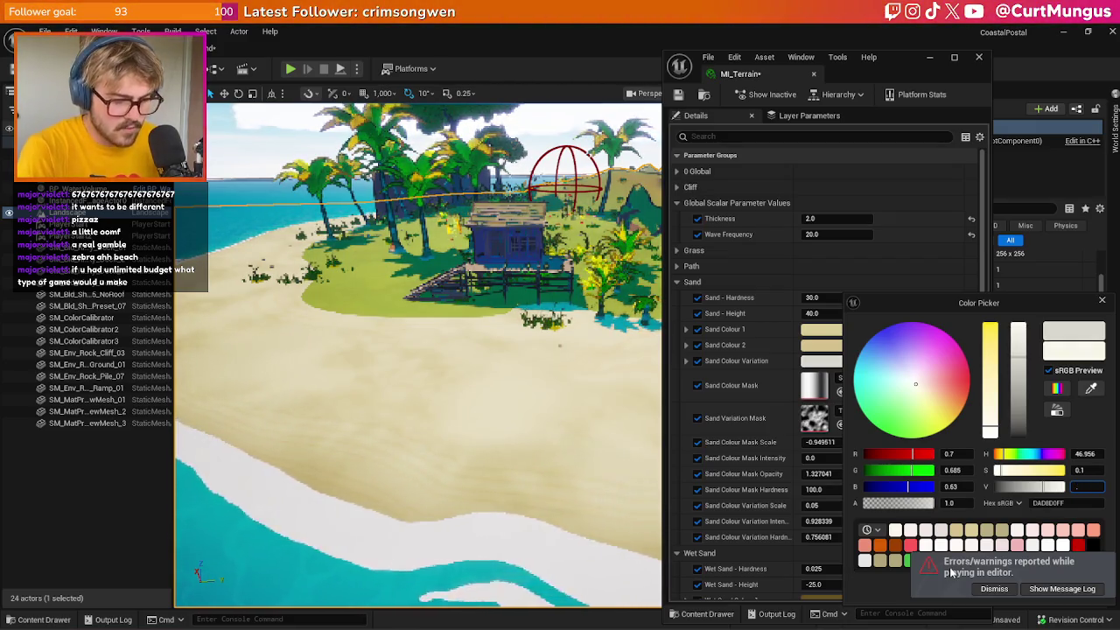
{"action": "type", "text": ".97"}
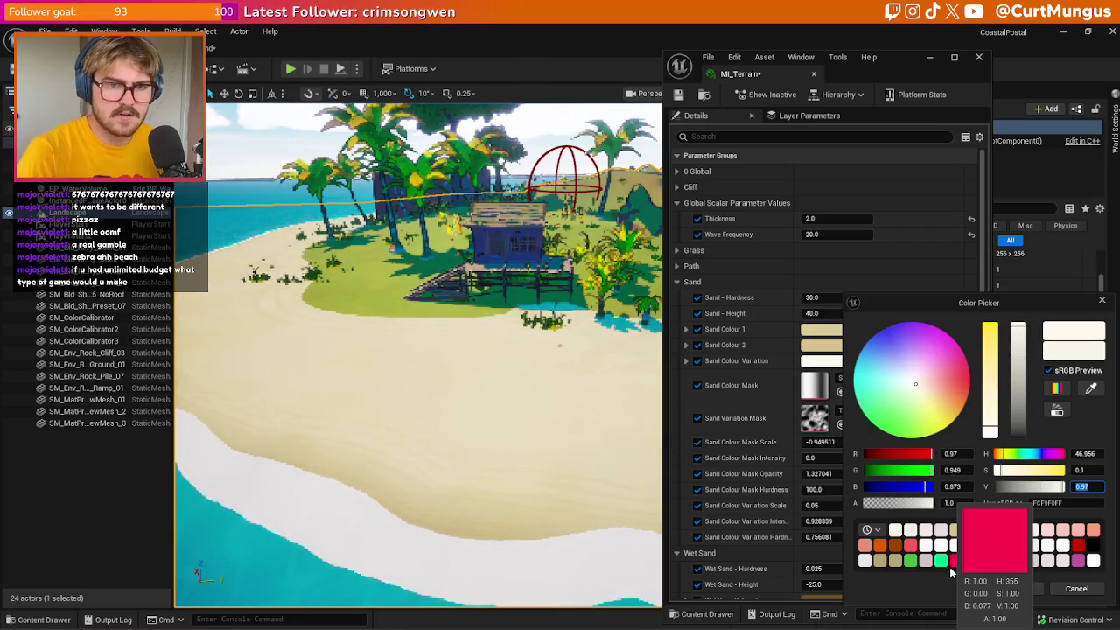
{"action": "left_click", "coordinate": [1015, 589]}
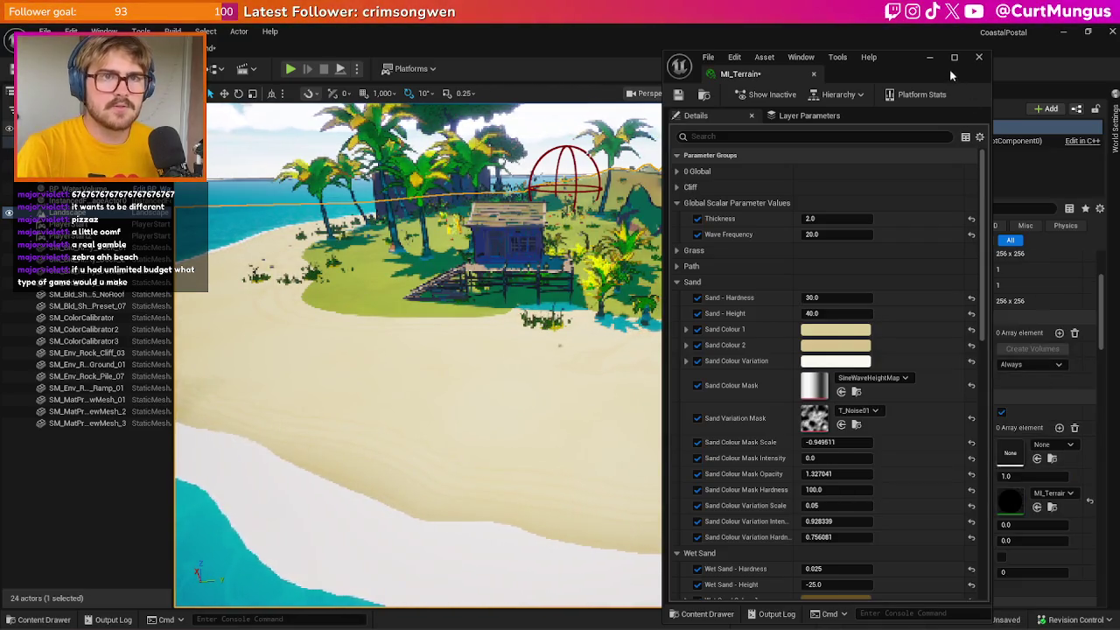
{"action": "left_click", "coordinate": [929, 58]}
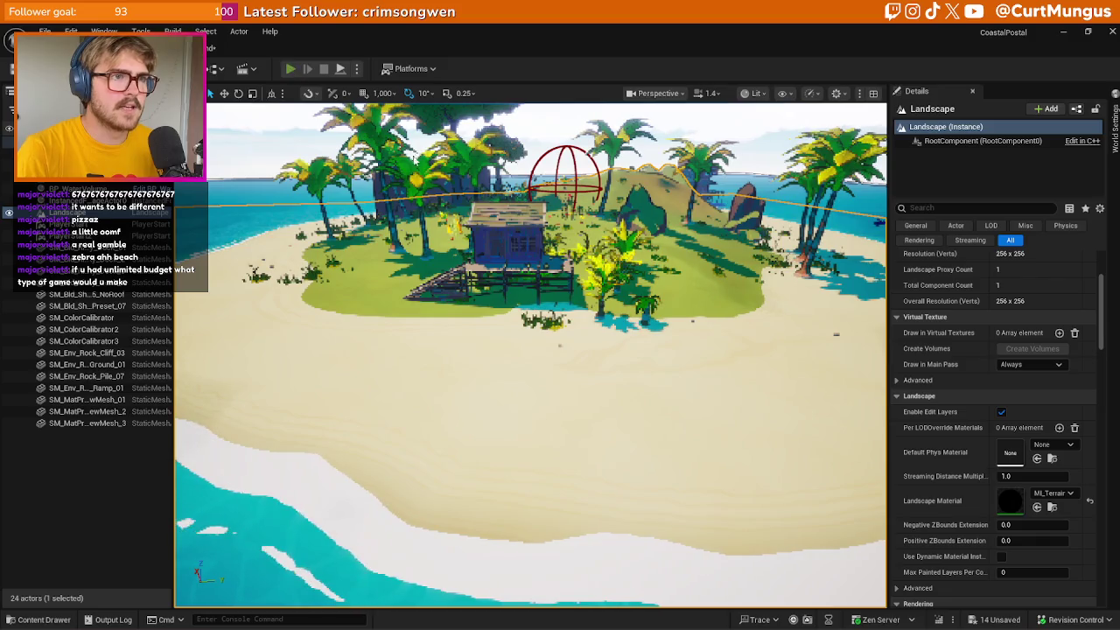
Play-test the level, walking the character along the beach, into the water, and toward the hut
{"action": "key", "text": "alt+p"}
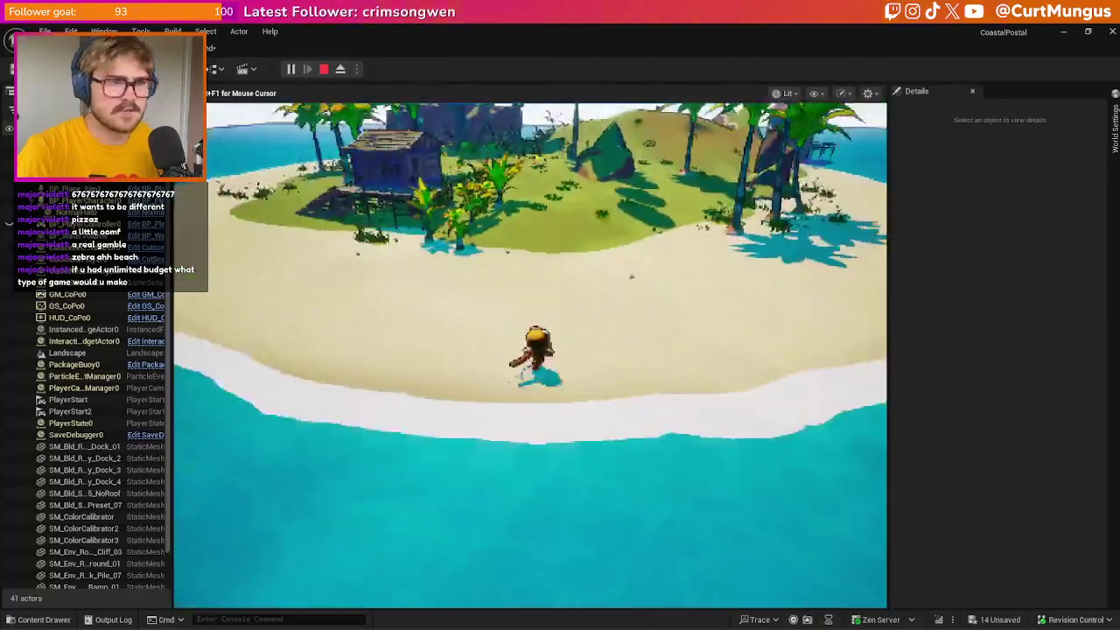
{"action": "key", "text": "w"}
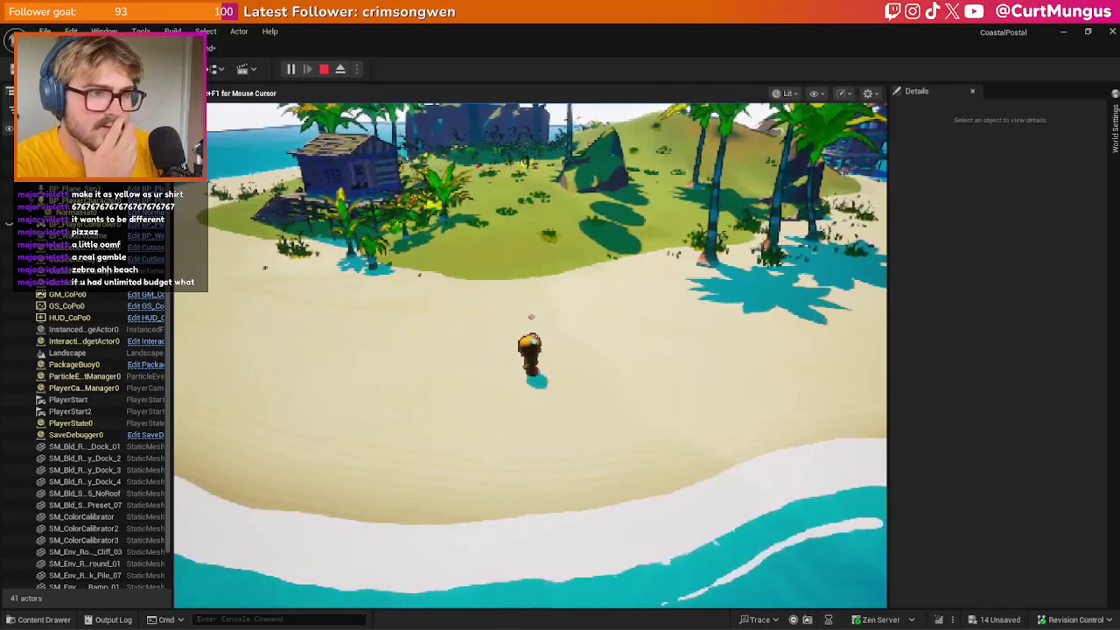
{"action": "key", "text": "d"}
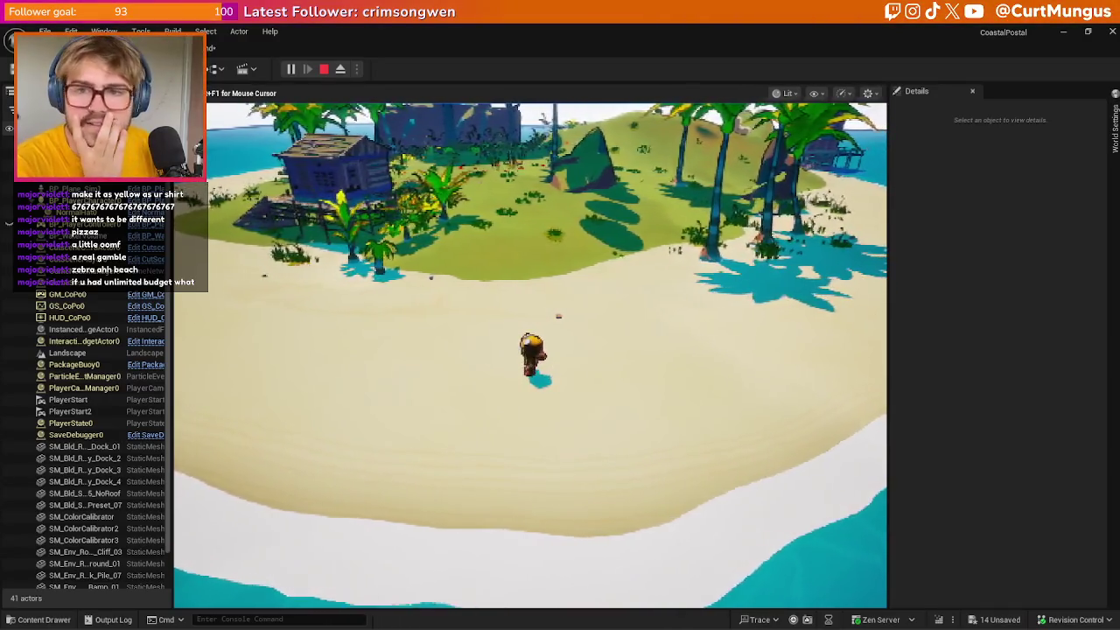
{"action": "key", "text": "a"}
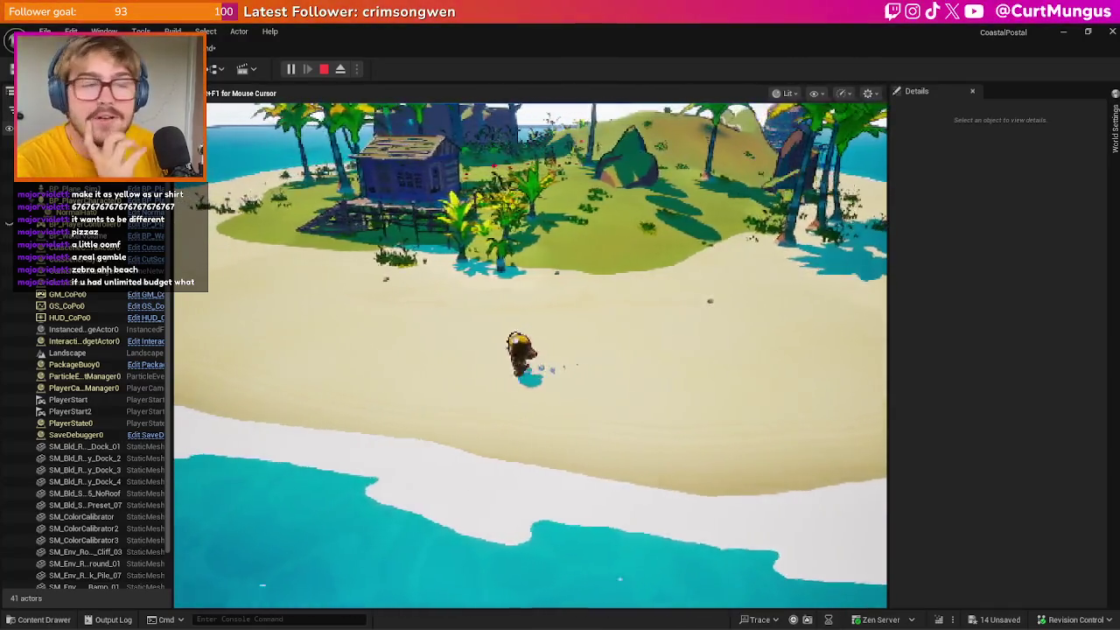
{"action": "key", "text": "a"}
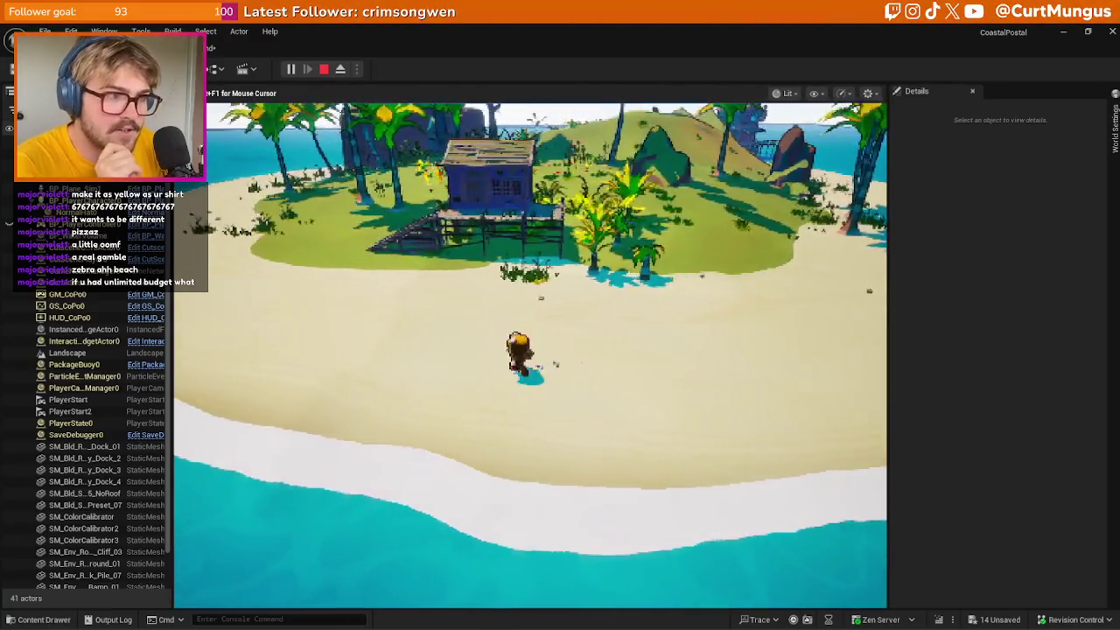
{"action": "key", "text": "s"}
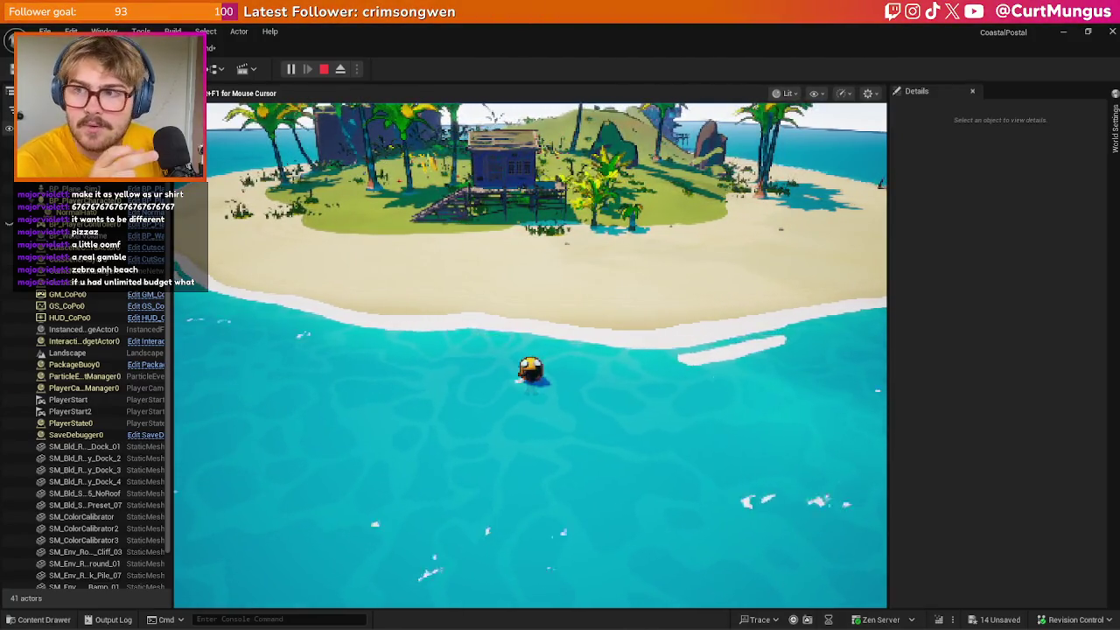
{"action": "key", "text": "w"}
{"action": "key", "text": "w"}
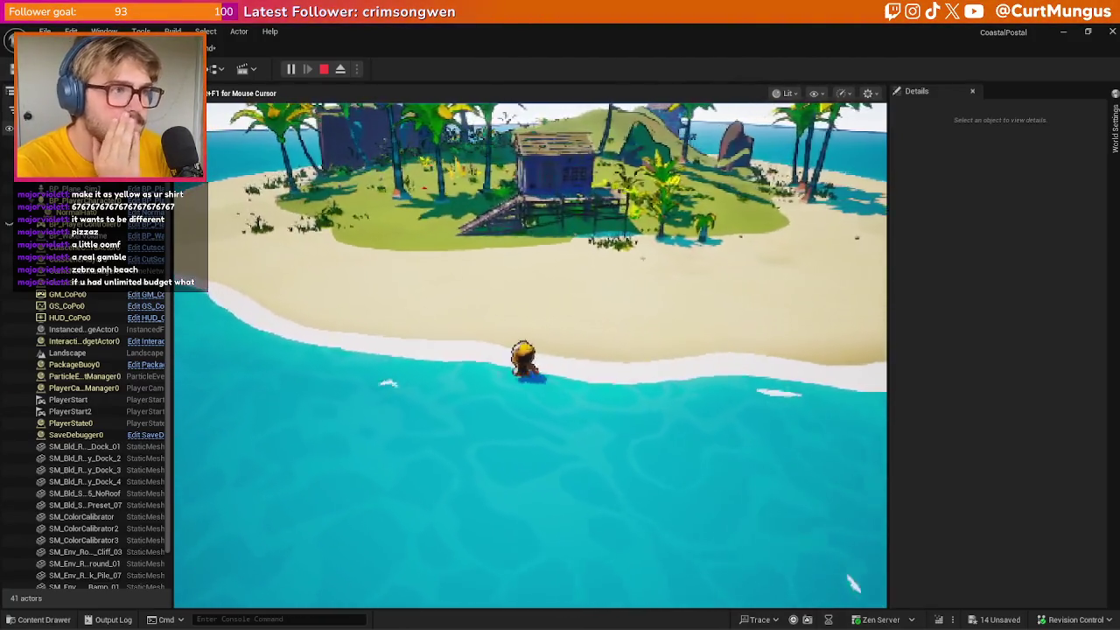
{"action": "key", "text": "w"}
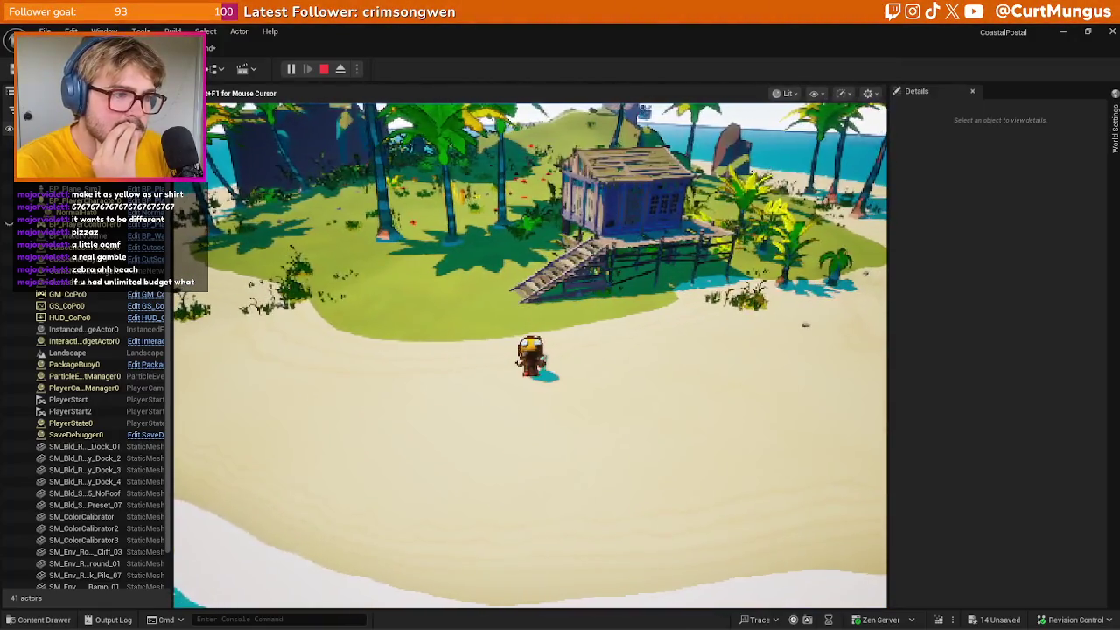
{"action": "key", "text": "w"}
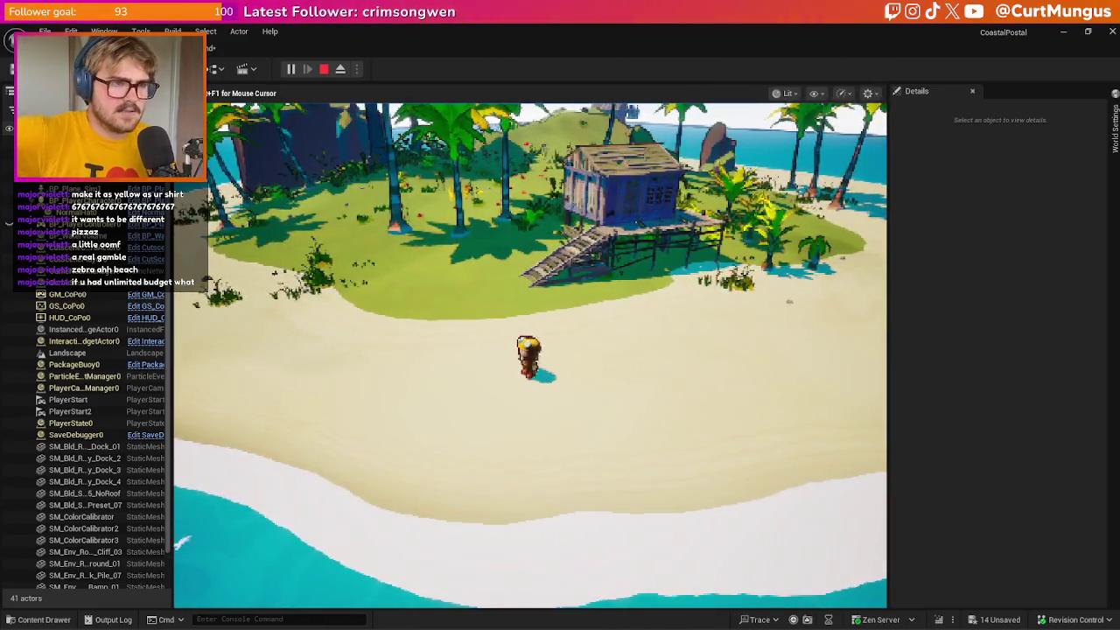
{"action": "key", "text": "w"}
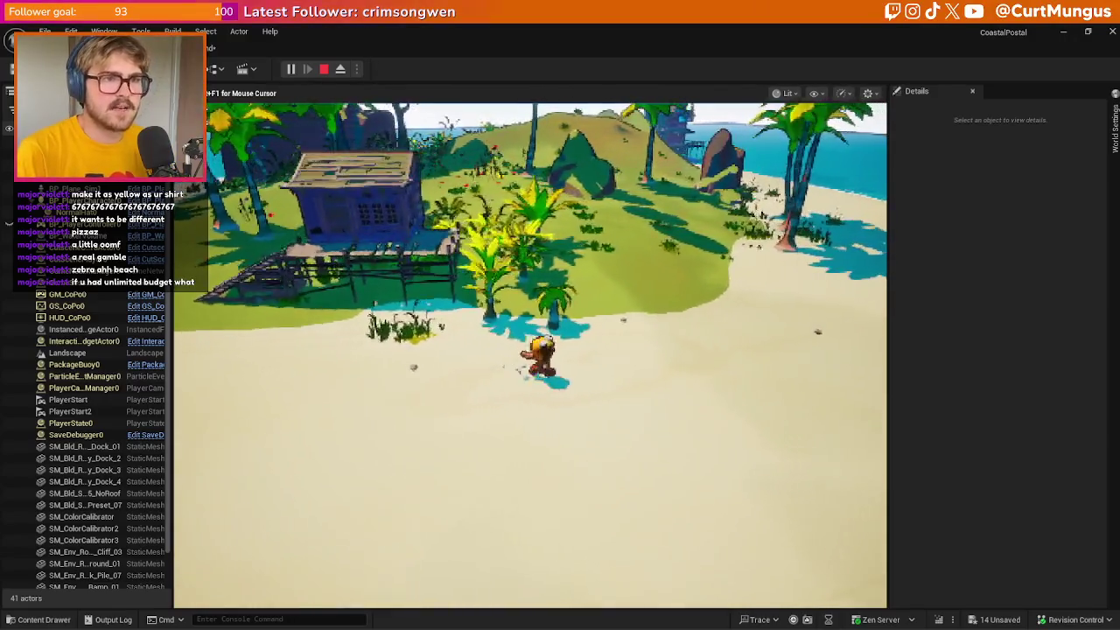
{"action": "key", "text": "w"}
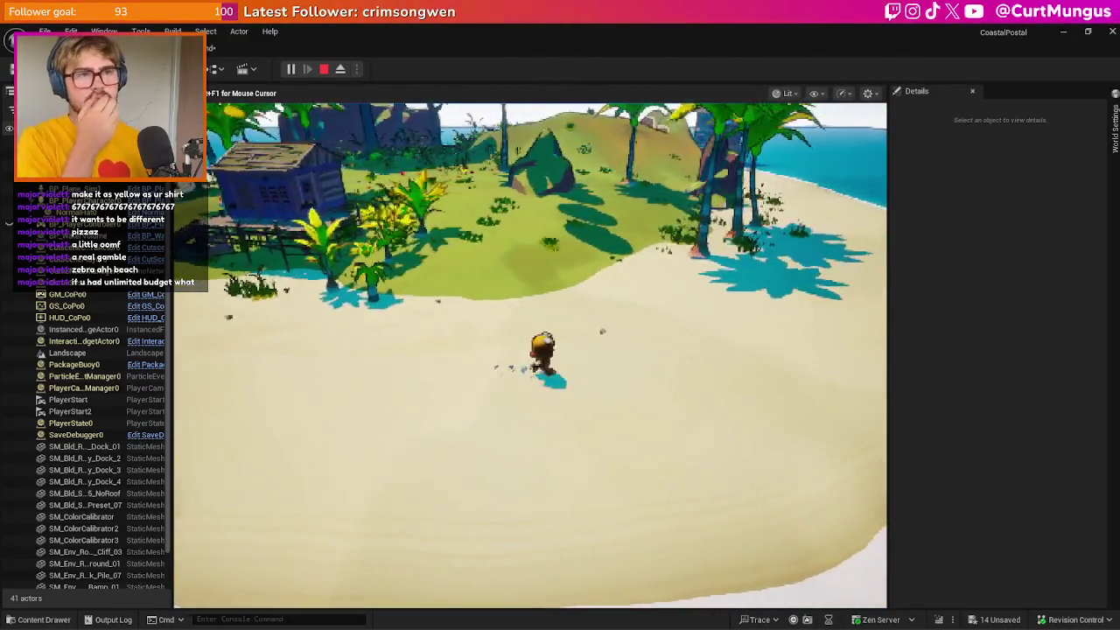
{"action": "key", "text": "w"}
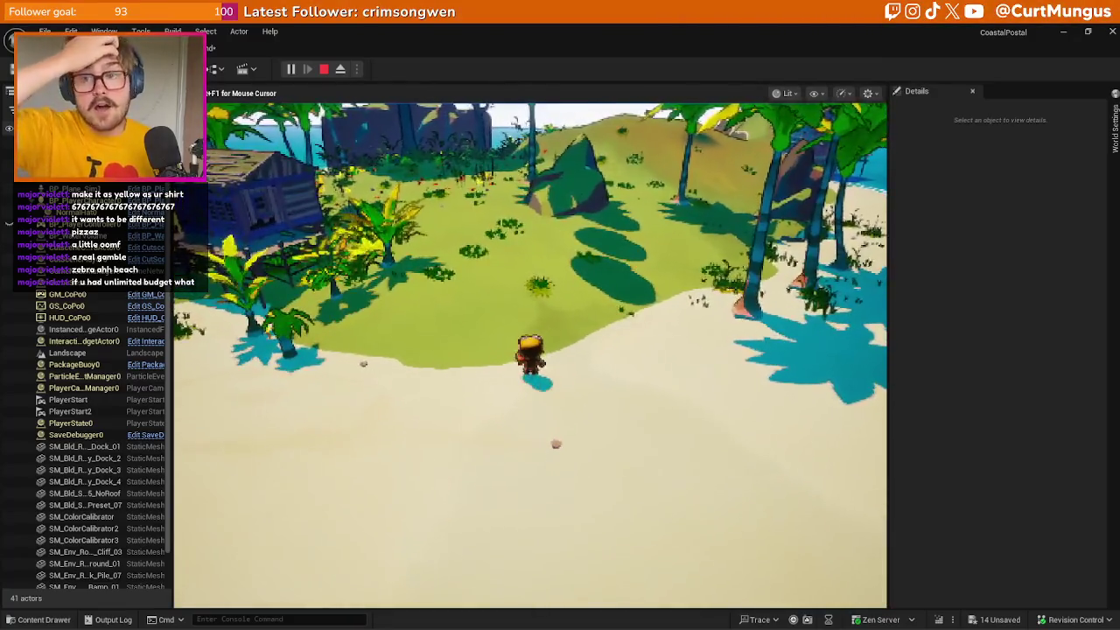
{"action": "key", "text": "s"}
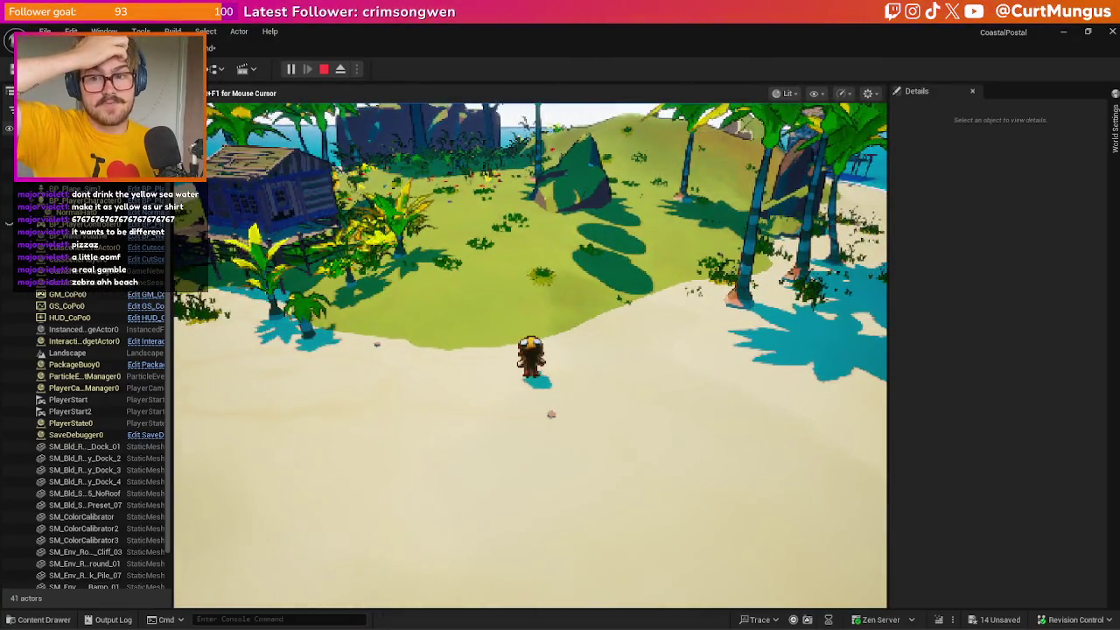
{"action": "key", "text": "a"}
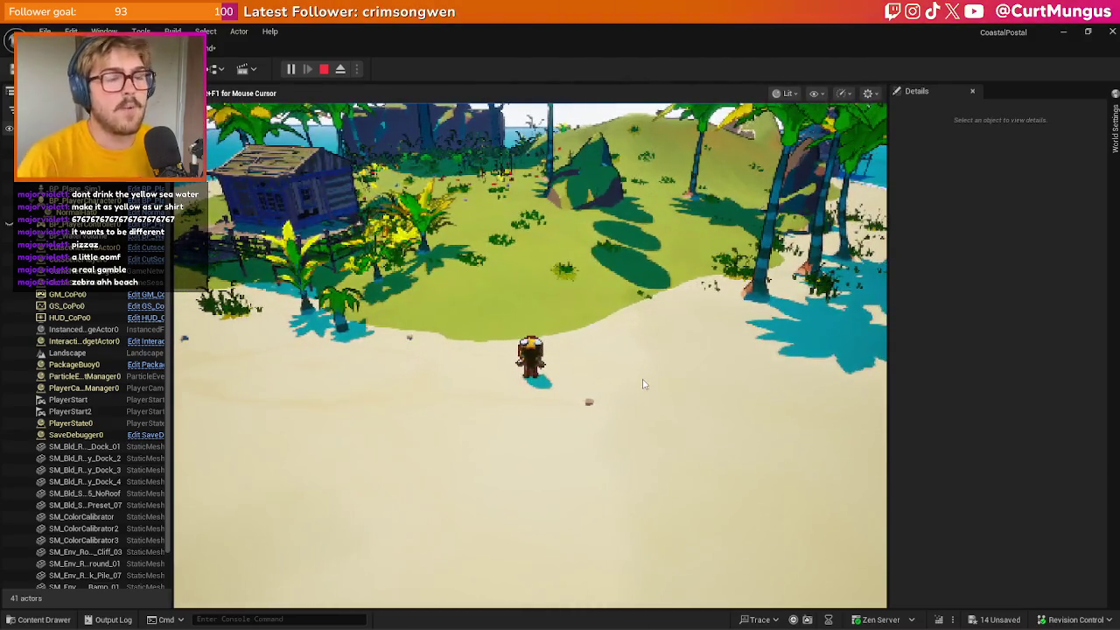
{"action": "key", "text": "Escape"}
Dismiss the error log and bring forward the browser with the procedural textures tutorial
{"action": "left_click", "coordinate": [976, 136]}
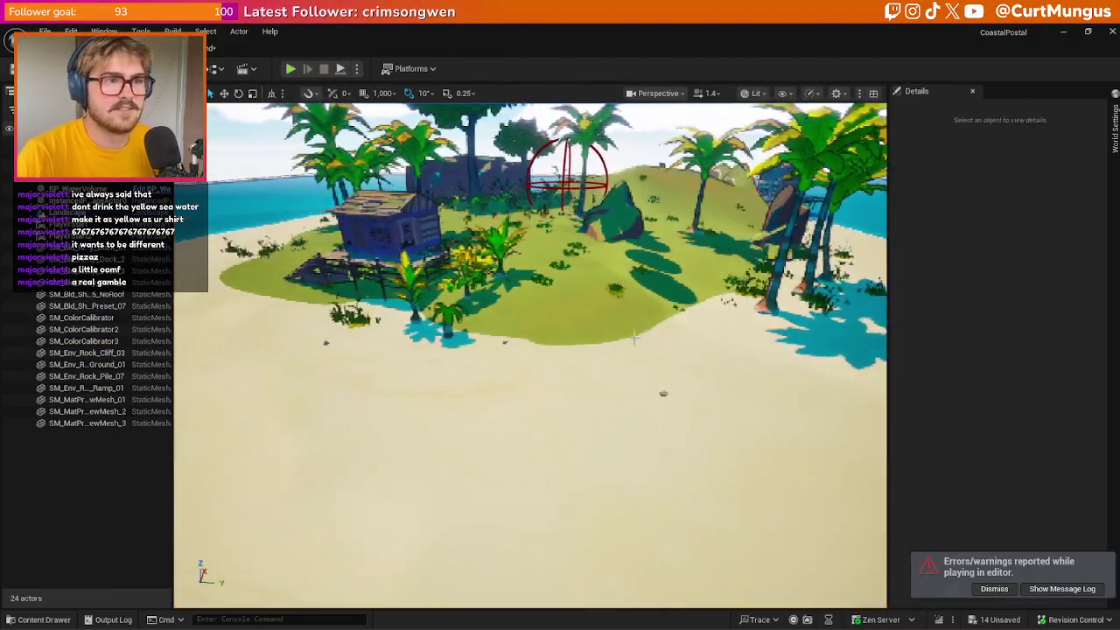
{"action": "scroll", "coordinate": [476, 439], "scroll_direction": "down", "scroll_amount": 3}
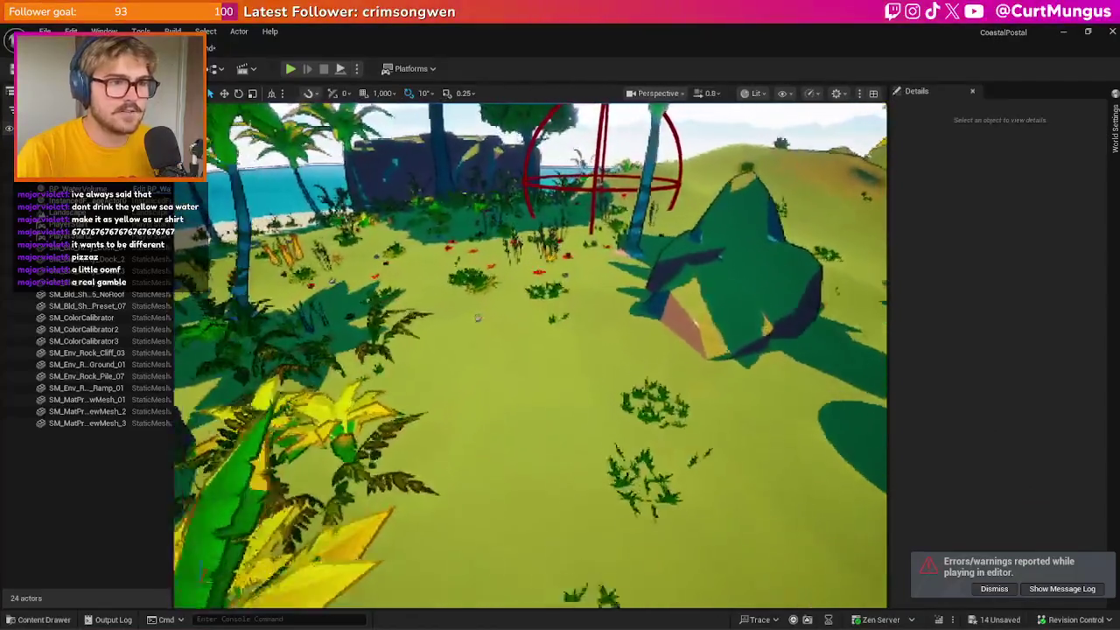
{"action": "scroll", "coordinate": [530, 354], "scroll_direction": "up", "scroll_amount": 2}
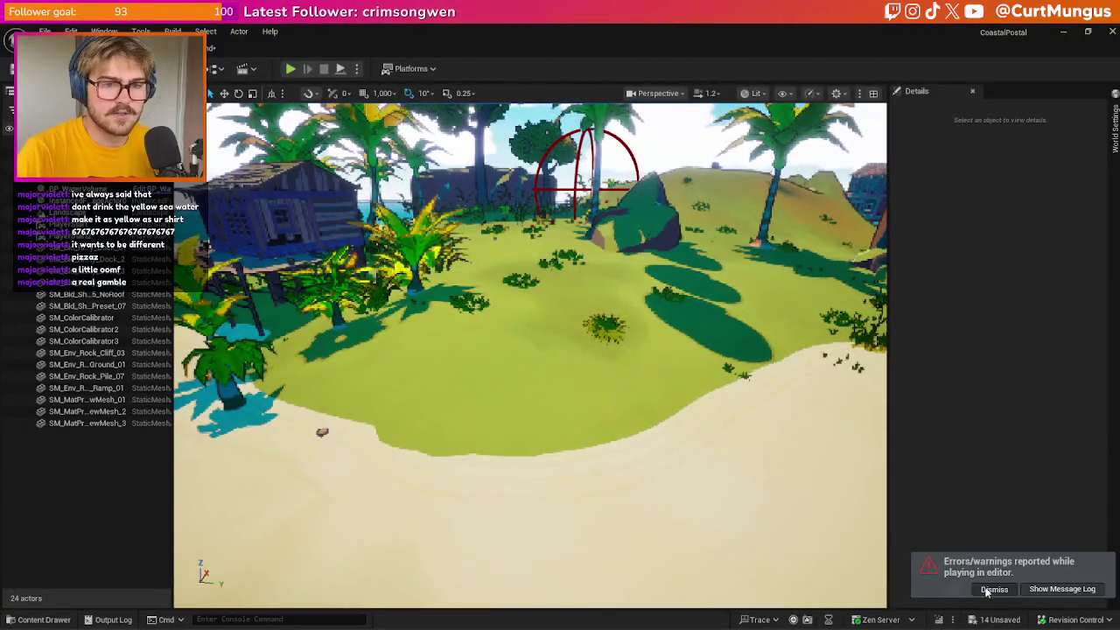
{"action": "key", "text": "alt+Tab"}
{"action": "left_click", "coordinate": [636, 278]}
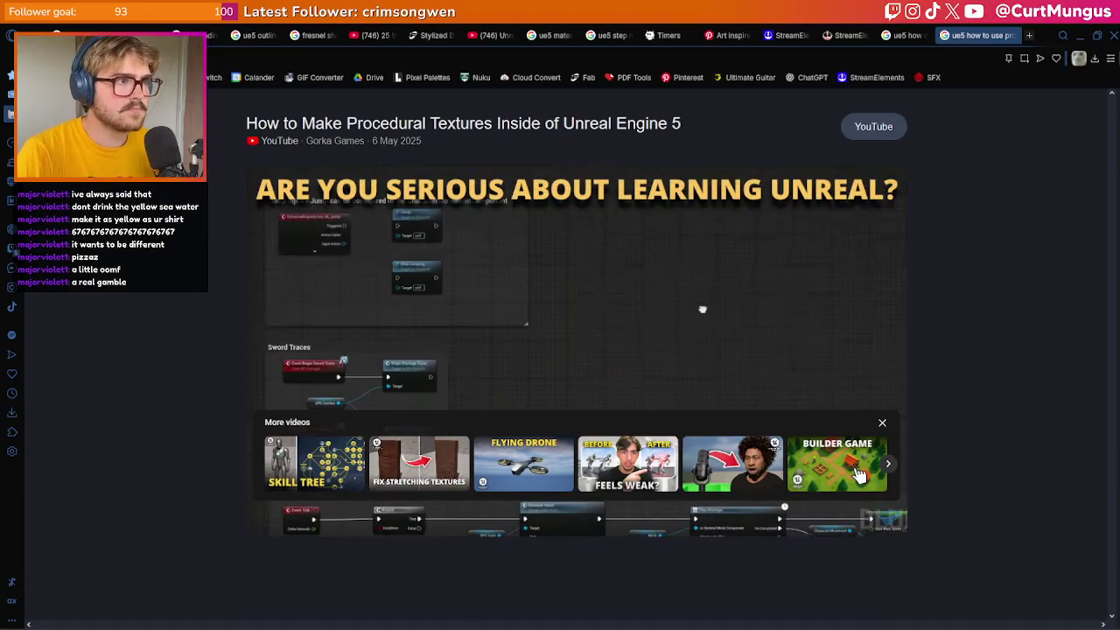
Search Google for 'ue5 stylized grass' and skim the results
{"action": "triple_click", "coordinate": [294, 125]}
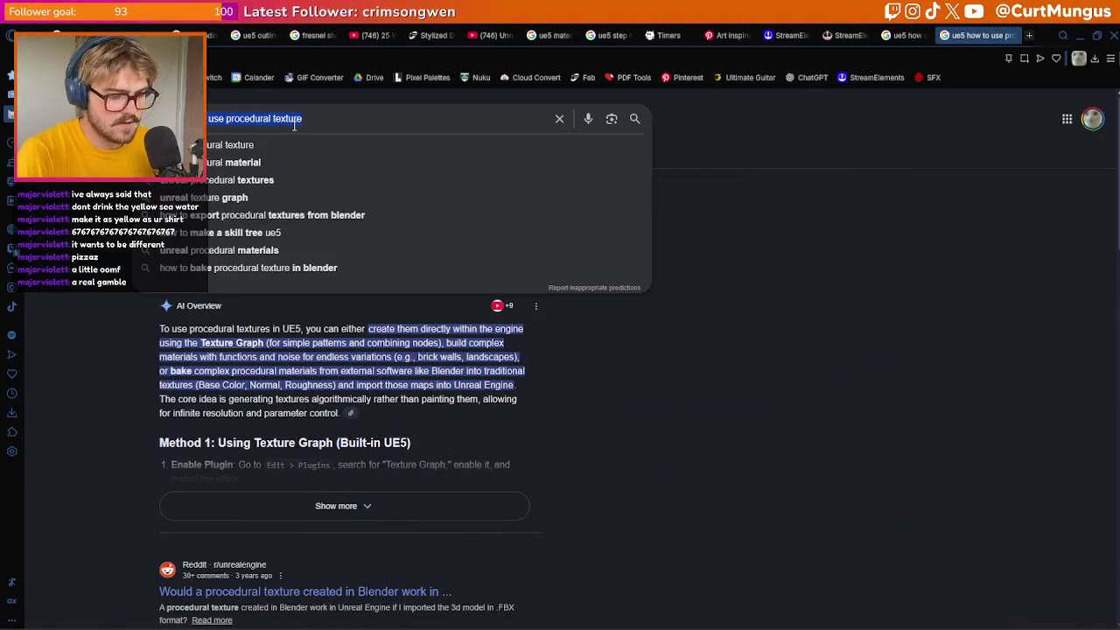
{"action": "type", "text": "ue5 grass"}
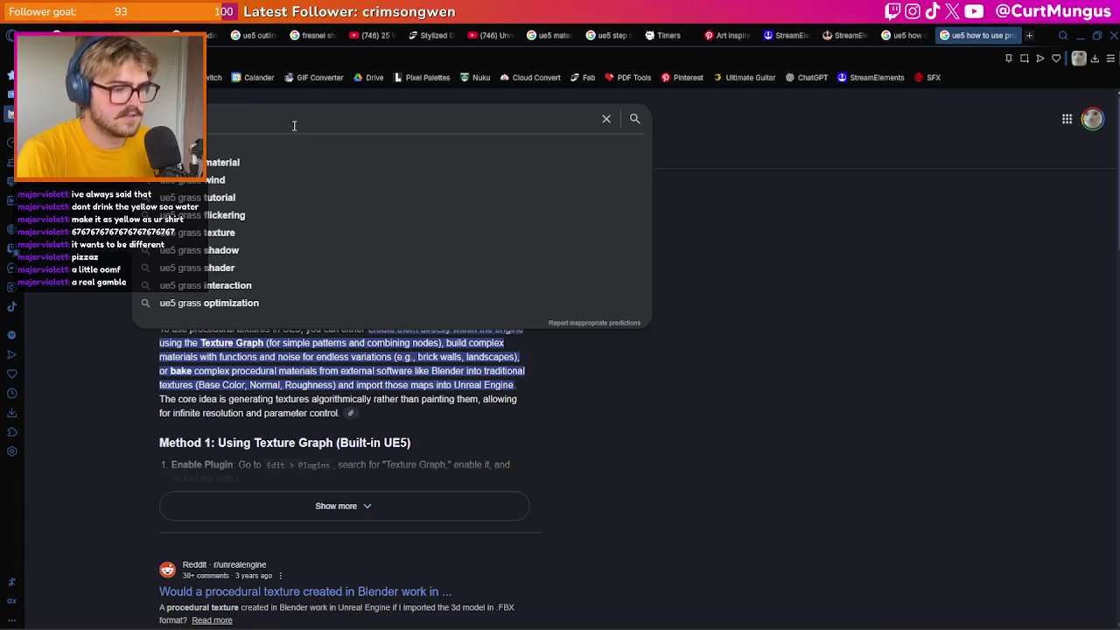
{"action": "key", "text": "BackSpace"}
{"action": "key", "text": "BackSpace"}
{"action": "key", "text": "BackSpace"}
{"action": "type", "text": "ue5 stylized"}
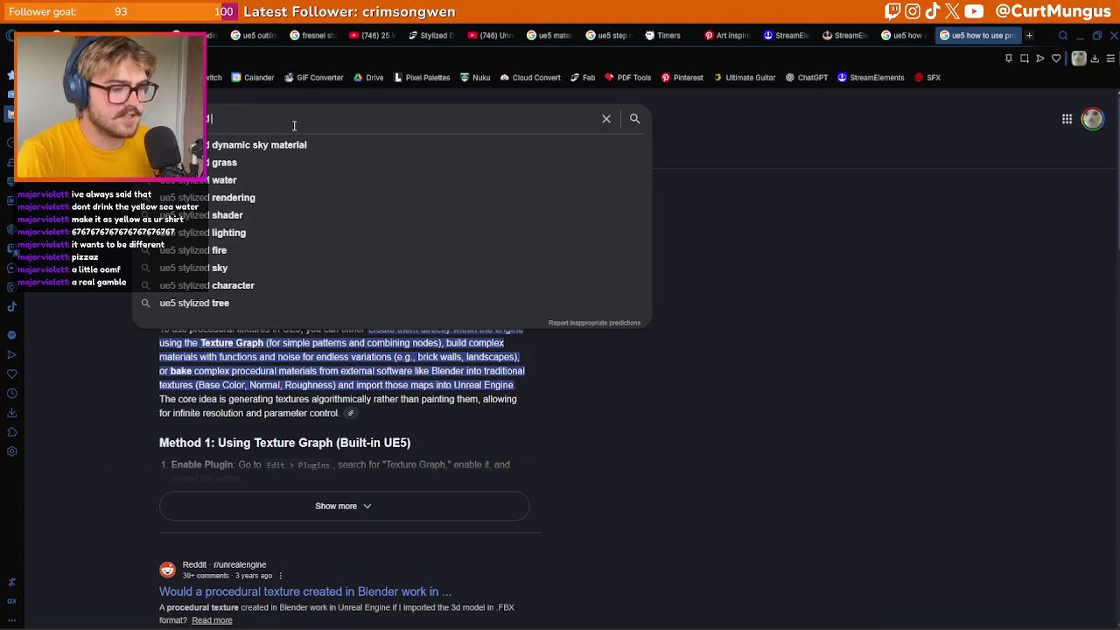
{"action": "type", "text": " grass"}
{"action": "key", "text": "Return"}
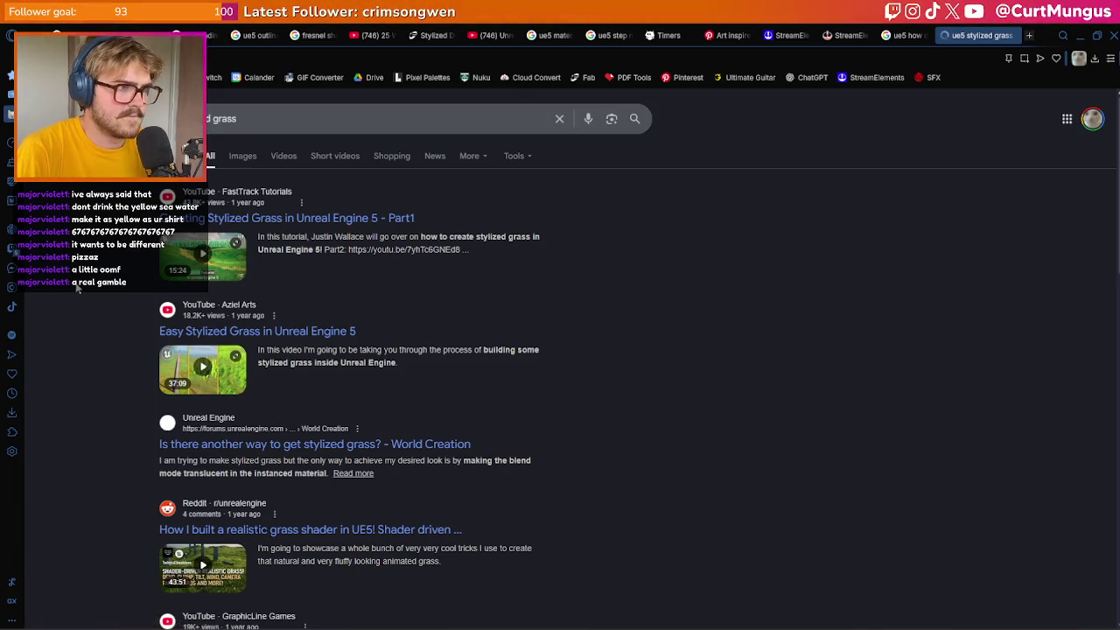
{"action": "scroll", "coordinate": [350, 350], "scroll_direction": "down", "scroll_amount": 3}
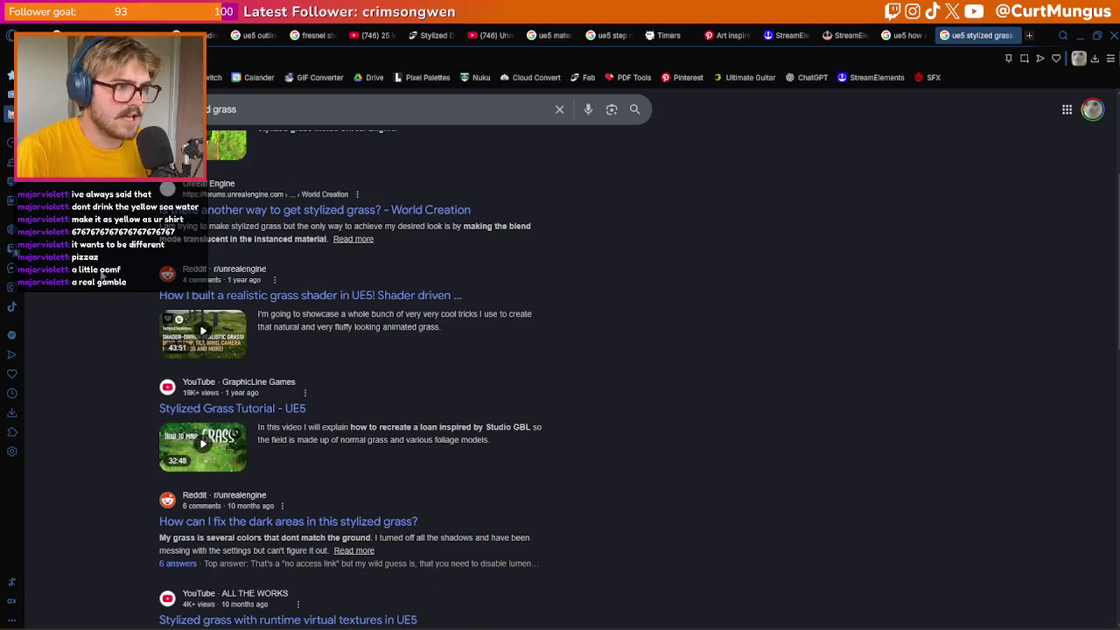
{"action": "scroll", "coordinate": [350, 350], "scroll_direction": "up", "scroll_amount": 3}
Refine the Google query to 'ue5 simple stylized grass' and review the results
{"action": "left_click", "coordinate": [175, 119]}
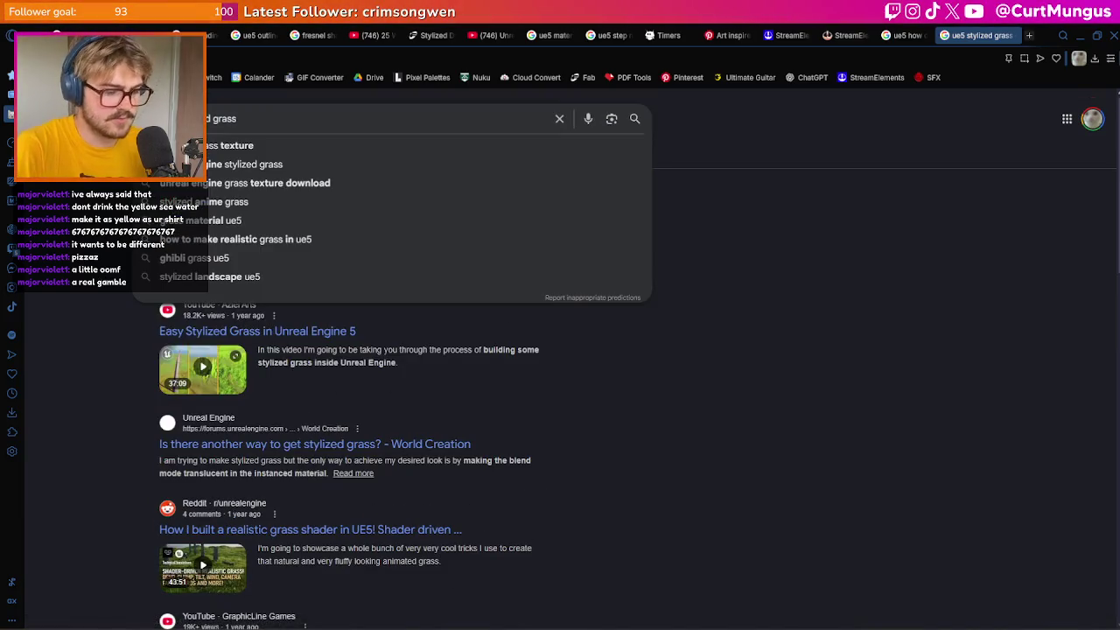
{"action": "type", "text": "simple"}
{"action": "key", "text": "Return"}
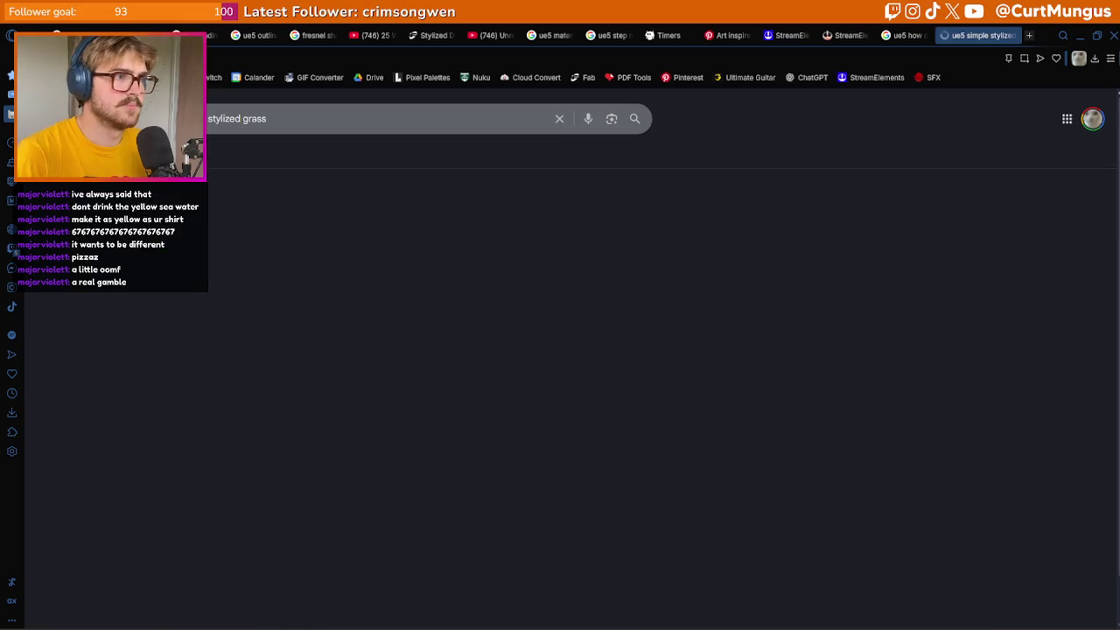
{"action": "scroll", "coordinate": [560, 350], "scroll_direction": "down", "scroll_amount": 2}
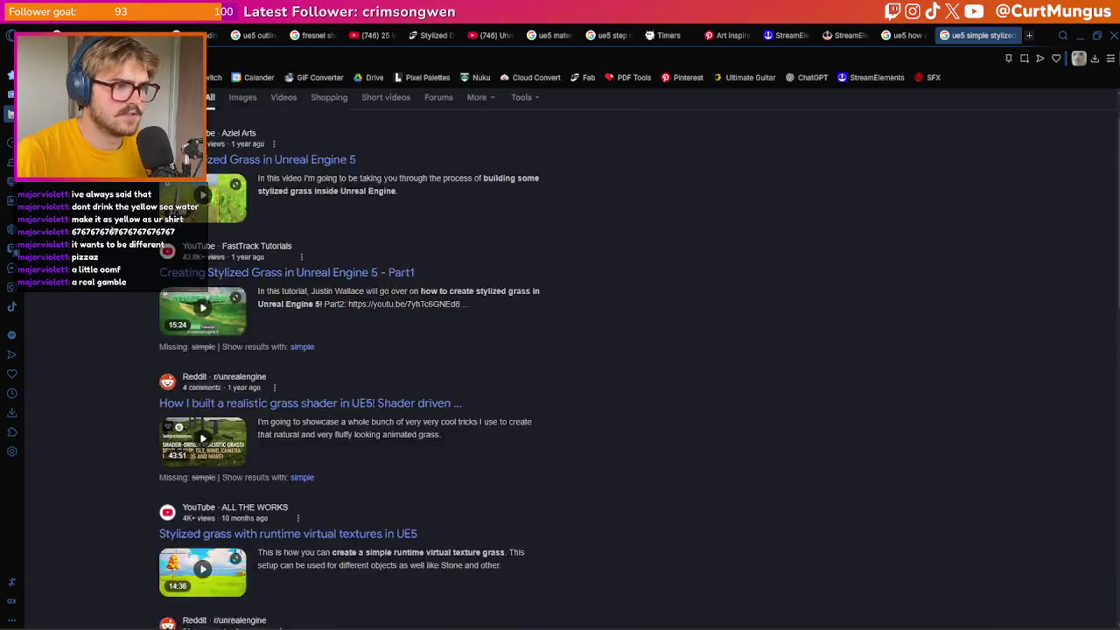
{"action": "scroll", "coordinate": [233, 125], "scroll_direction": "up", "scroll_amount": 3}
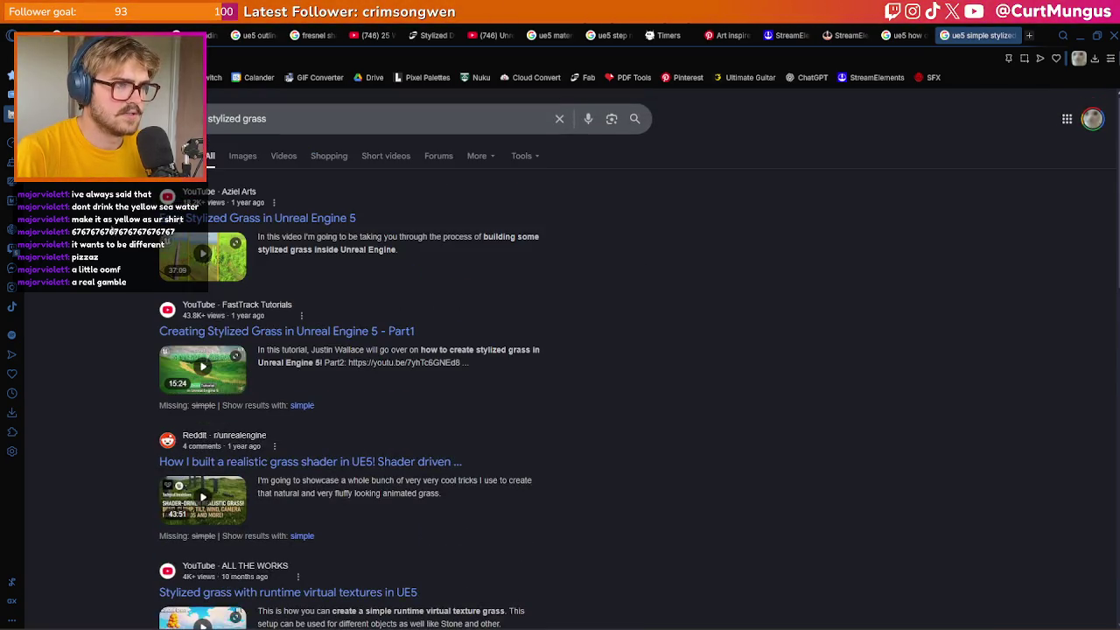
Copy the query and paste it into YouTube's search box
{"action": "triple_click", "coordinate": [232, 125]}
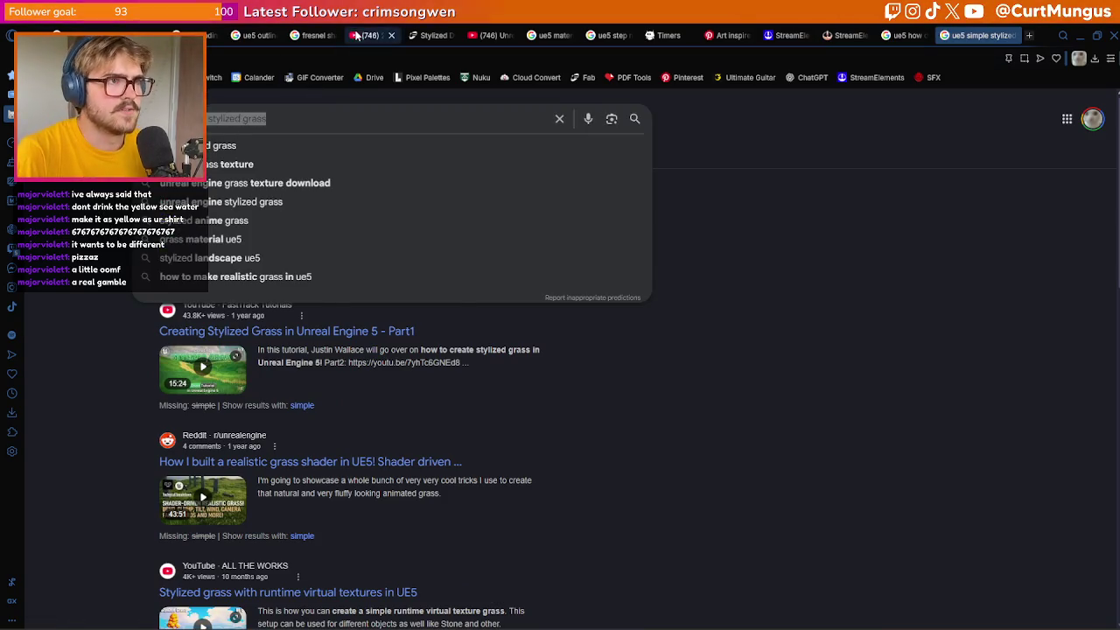
{"action": "left_click", "coordinate": [356, 35]}
{"action": "left_click", "coordinate": [421, 103]}
{"action": "type", "text": "ue5 simple stylized grass"}
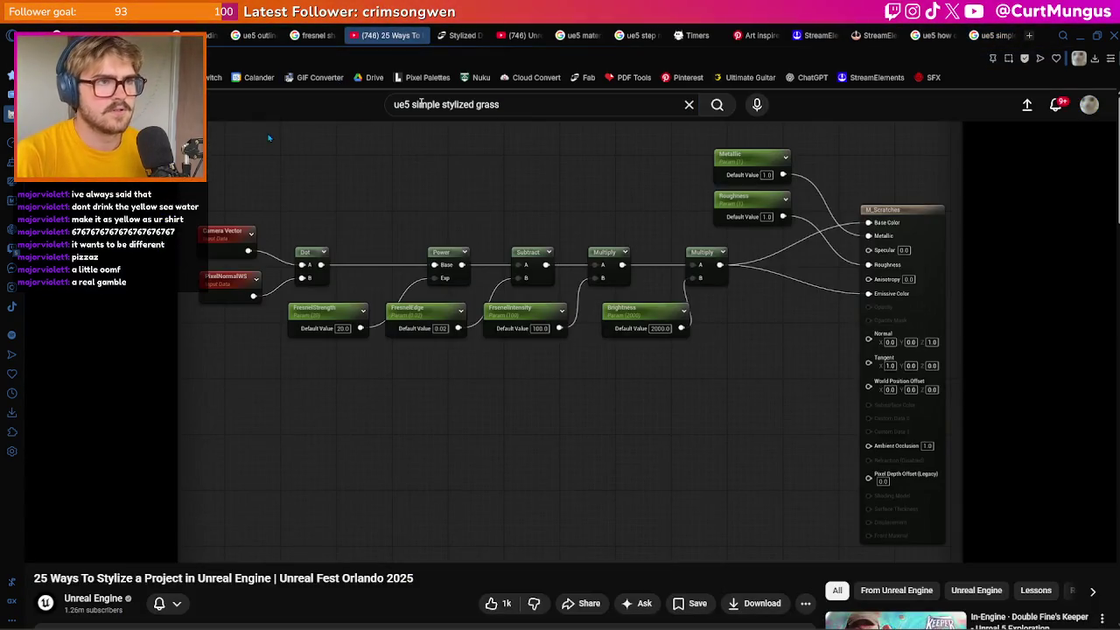
Run the YouTube search and open 'Simple Foliage Tutorial (Unreal Engine)' from the results
{"action": "key", "text": "Return"}
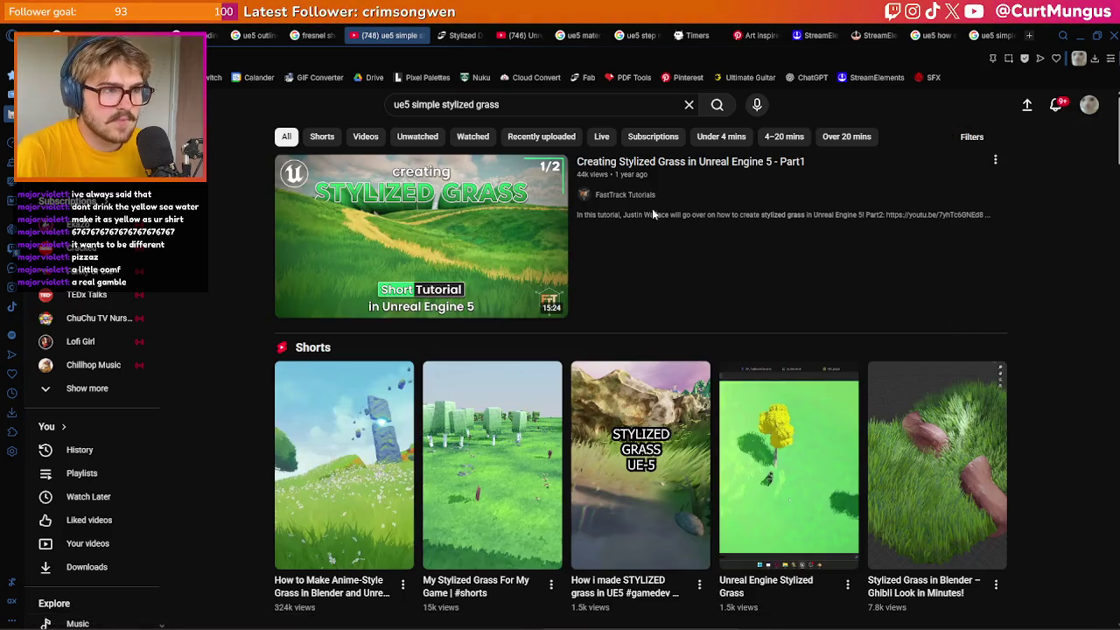
{"action": "scroll", "coordinate": [1046, 289], "scroll_direction": "down", "scroll_amount": 3}
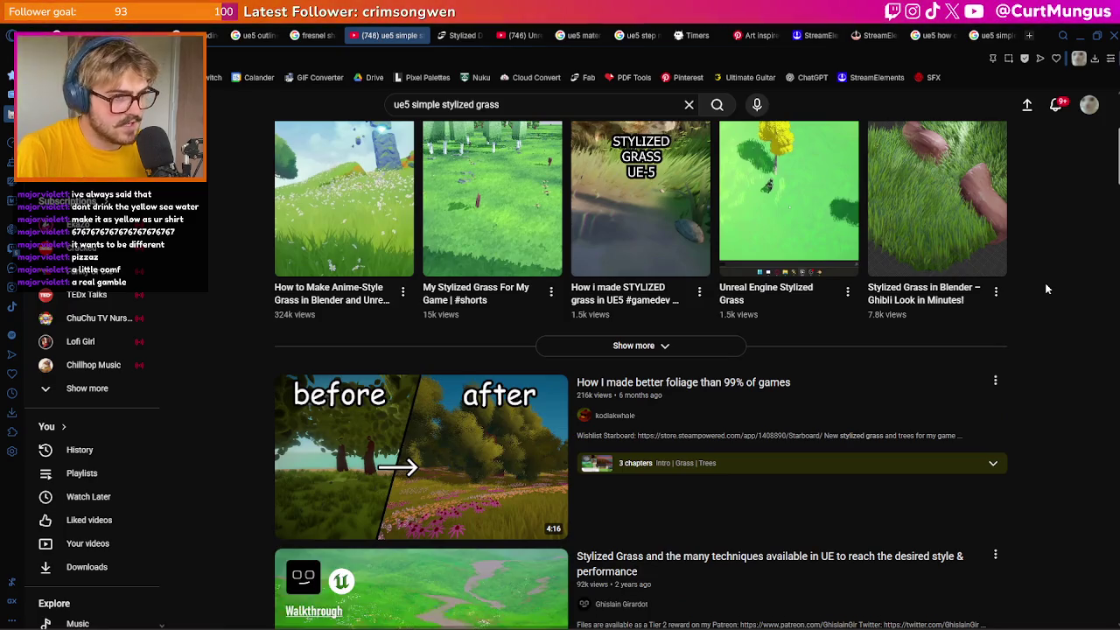
{"action": "scroll", "coordinate": [1046, 288], "scroll_direction": "down", "scroll_amount": 2}
{"action": "scroll", "coordinate": [1065, 309], "scroll_direction": "down", "scroll_amount": 2}
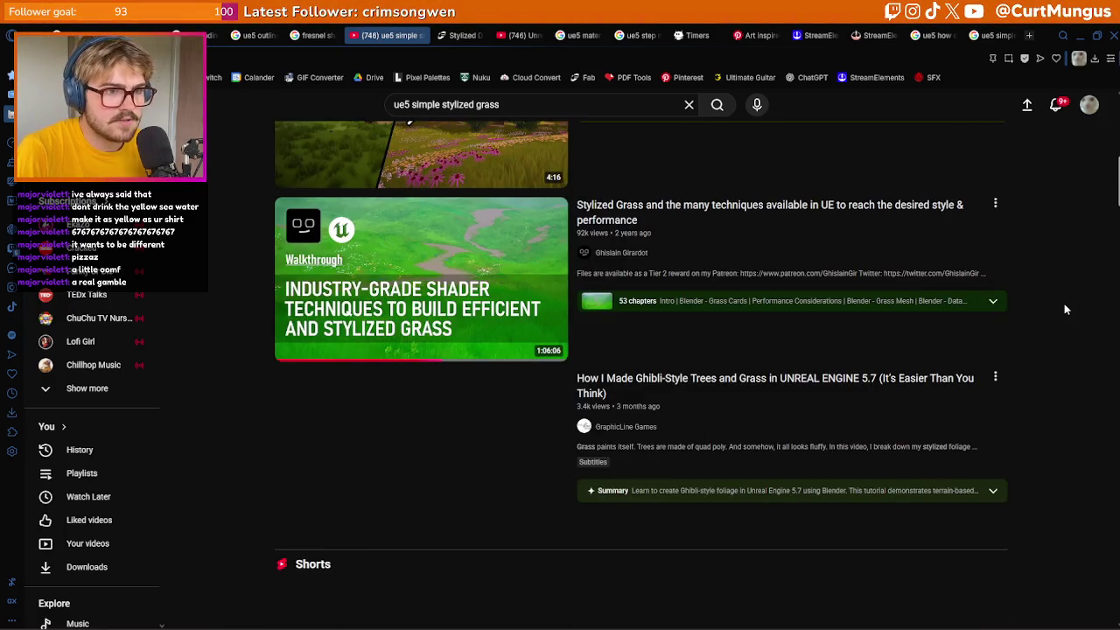
{"action": "scroll", "coordinate": [1065, 309], "scroll_direction": "down", "scroll_amount": 3}
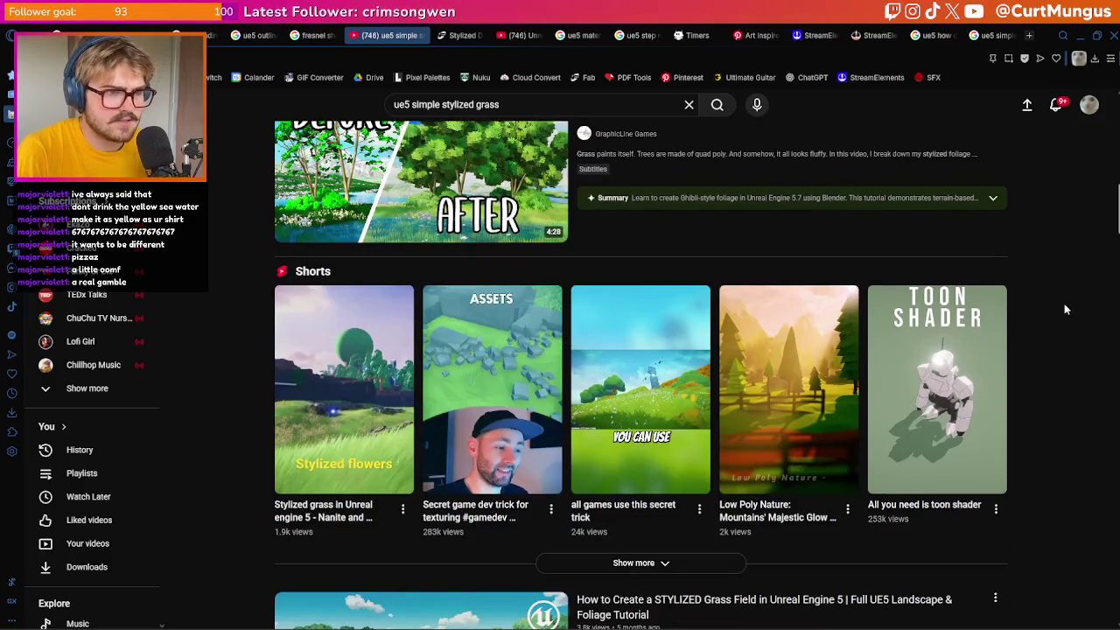
{"action": "scroll", "coordinate": [1065, 309], "scroll_direction": "down", "scroll_amount": 3}
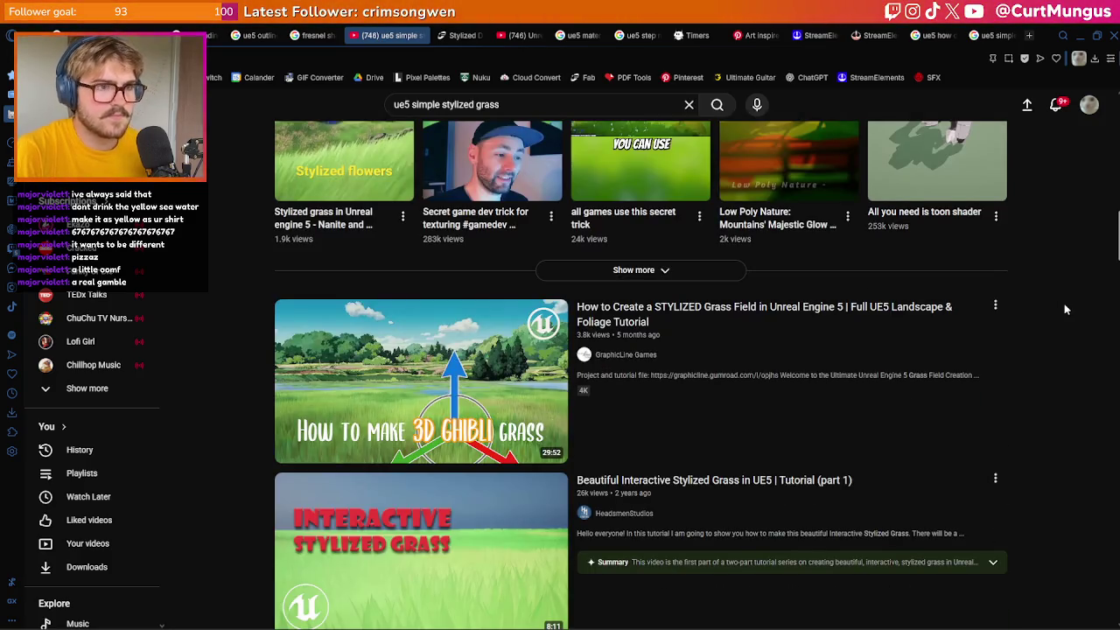
{"action": "scroll", "coordinate": [1065, 309], "scroll_direction": "down", "scroll_amount": 2}
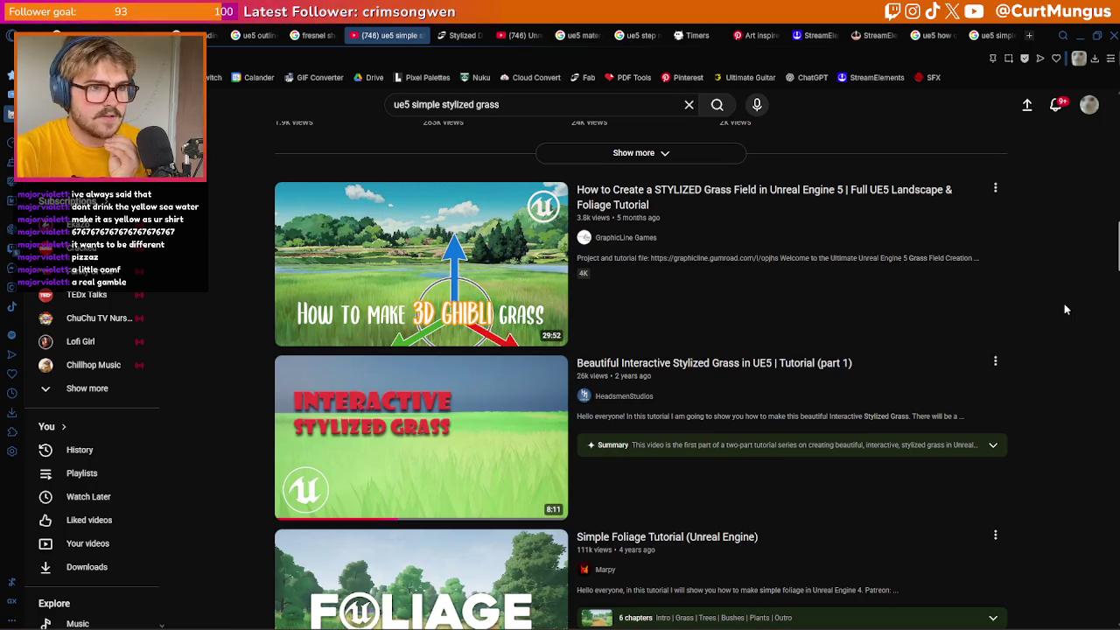
{"action": "scroll", "coordinate": [1065, 309], "scroll_direction": "down", "scroll_amount": 2}
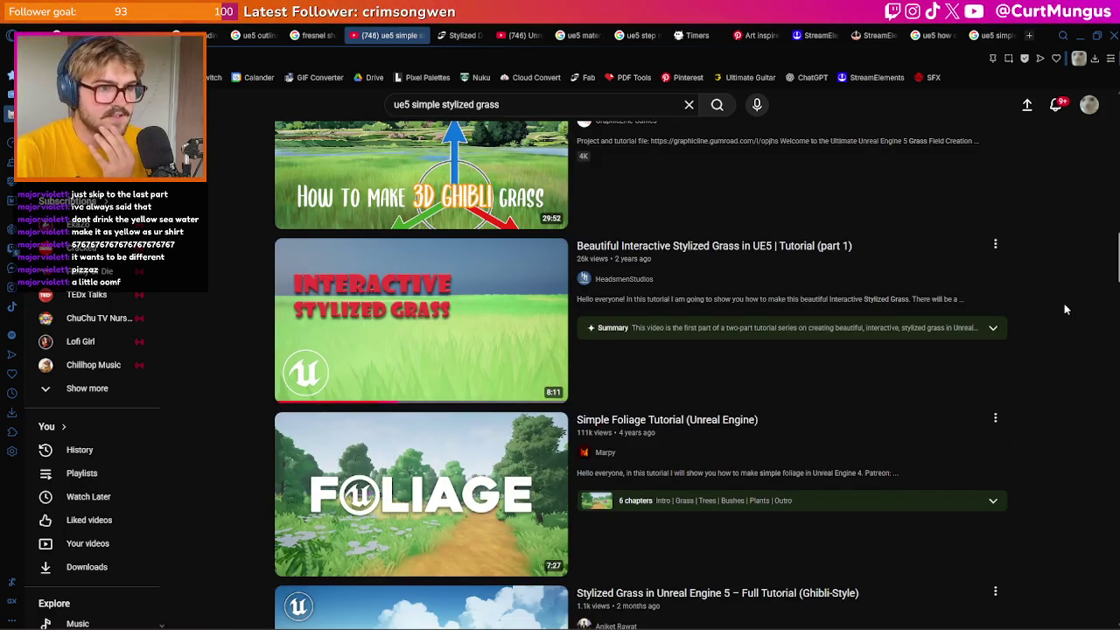
{"action": "scroll", "coordinate": [1065, 309], "scroll_direction": "down", "scroll_amount": 2}
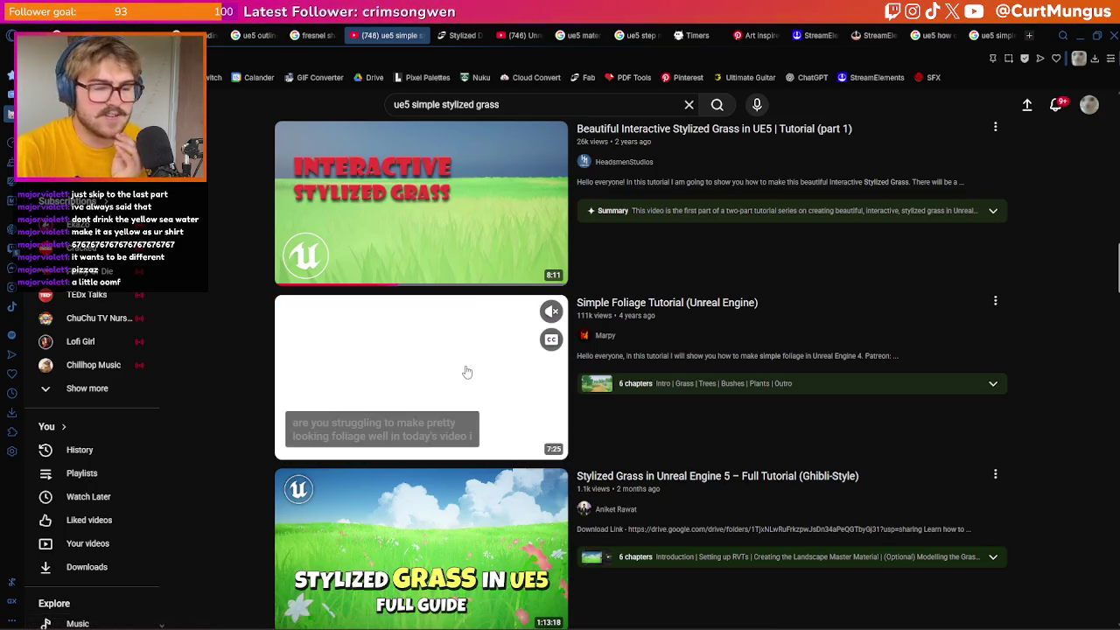
{"action": "left_click", "coordinate": [467, 371]}
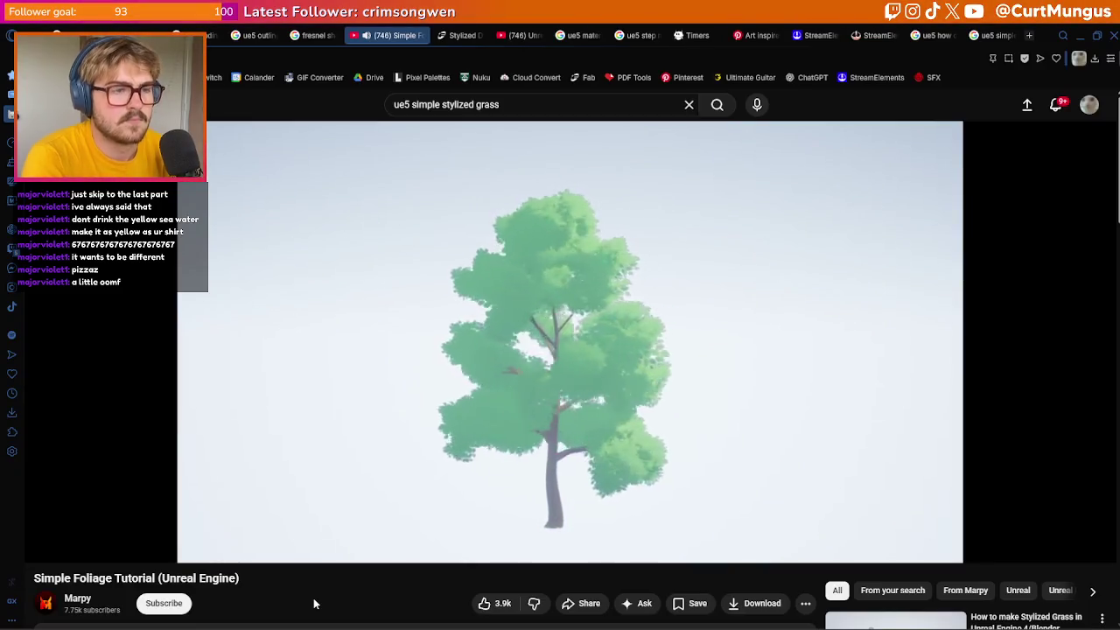
Leave the foliage tutorial and bring the Untitled - Paint island sketch forward
{"action": "key", "text": "alt+Tab"}
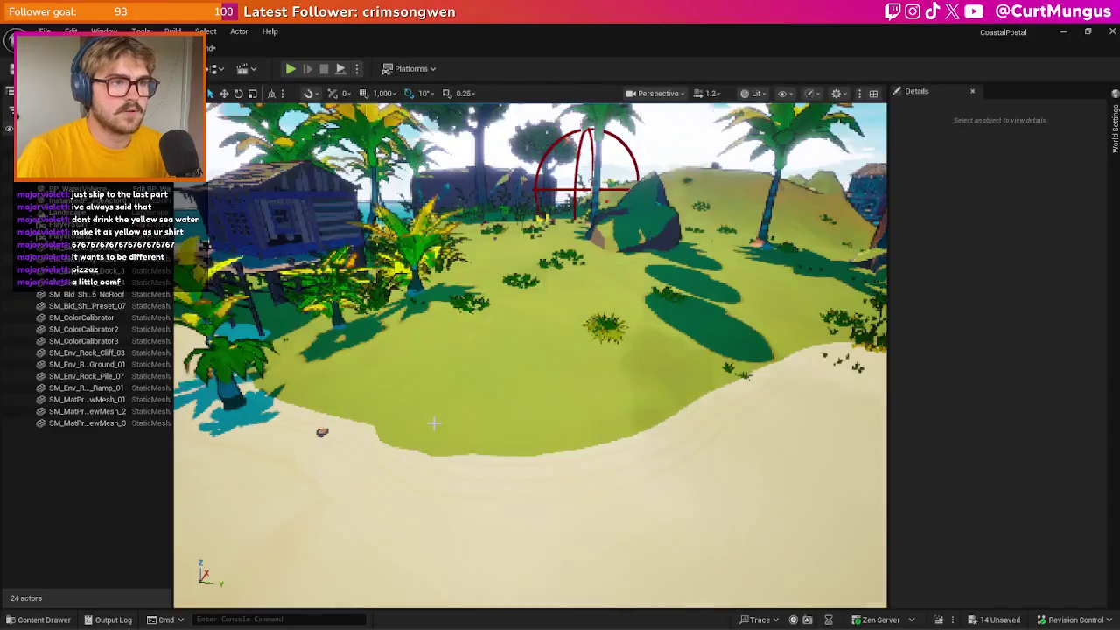
{"action": "key", "text": "alt+Tab"}
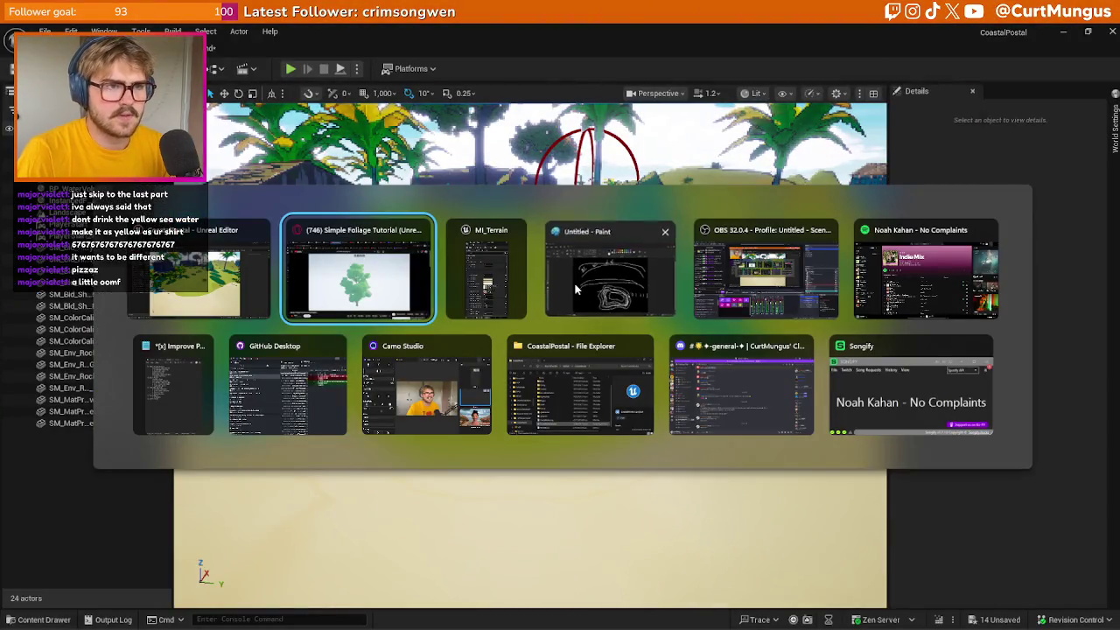
{"action": "left_click", "coordinate": [576, 289]}
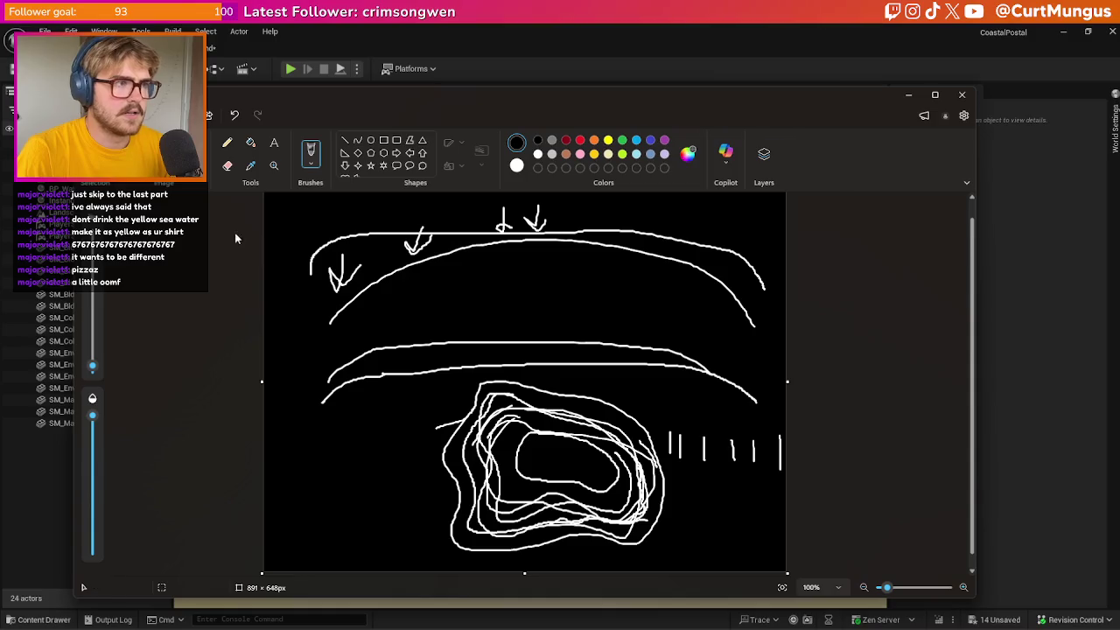
Erase the old Paint sketch and fill the whole canvas black
{"action": "mouse_move", "coordinate": [288, 194]}
{"action": "left_mouse_down"}
{"action": "mouse_move", "coordinate": [510, 335]}
{"action": "mouse_move", "coordinate": [769, 583]}
{"action": "left_mouse_up"}
{"action": "key", "text": "Delete"}
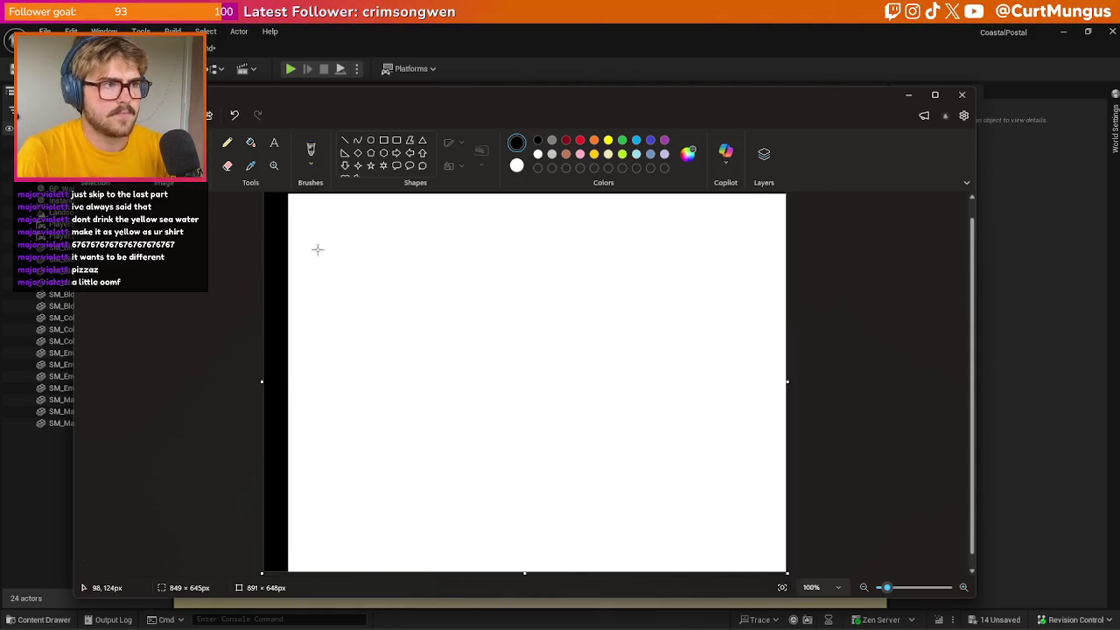
{"action": "left_click", "coordinate": [251, 142]}
{"action": "left_click", "coordinate": [441, 289]}
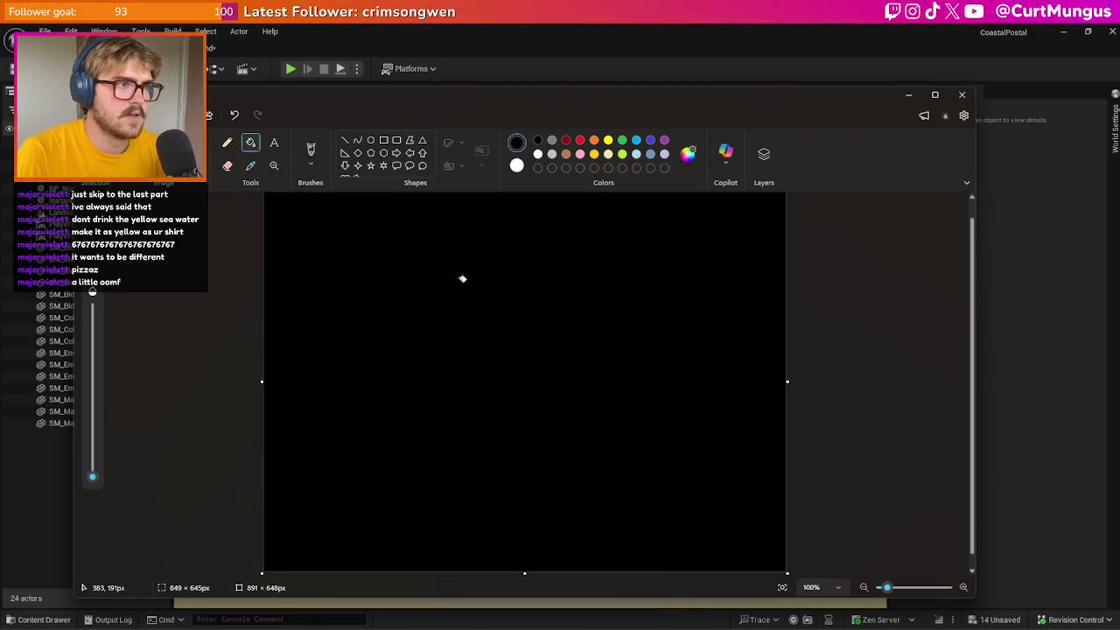
Draw white zigzag grass-blade peaks, then return to the Pinterest tab
{"action": "left_click", "coordinate": [313, 154]}
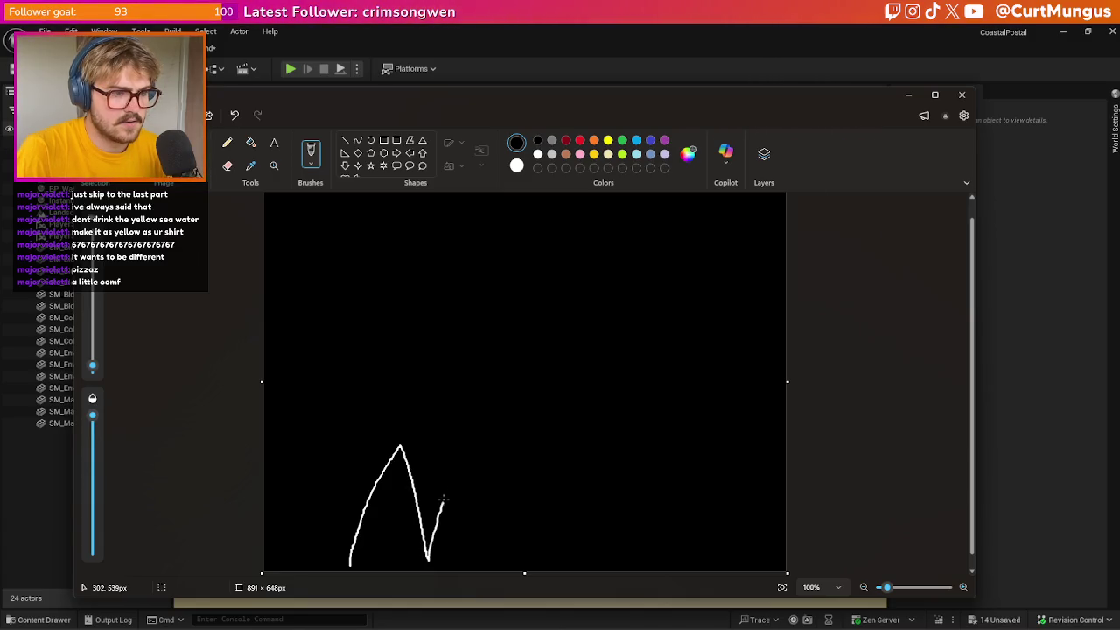
{"action": "left_click_drag", "start_coordinate": [507, 557], "coordinate": [546, 438]}
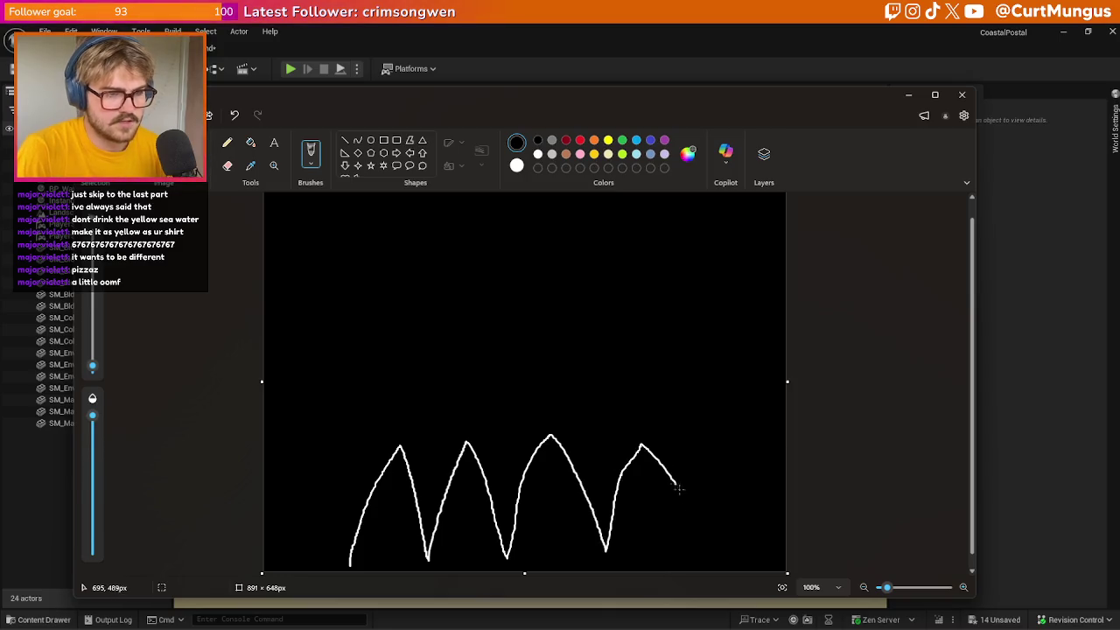
{"action": "key", "text": "alt+Tab"}
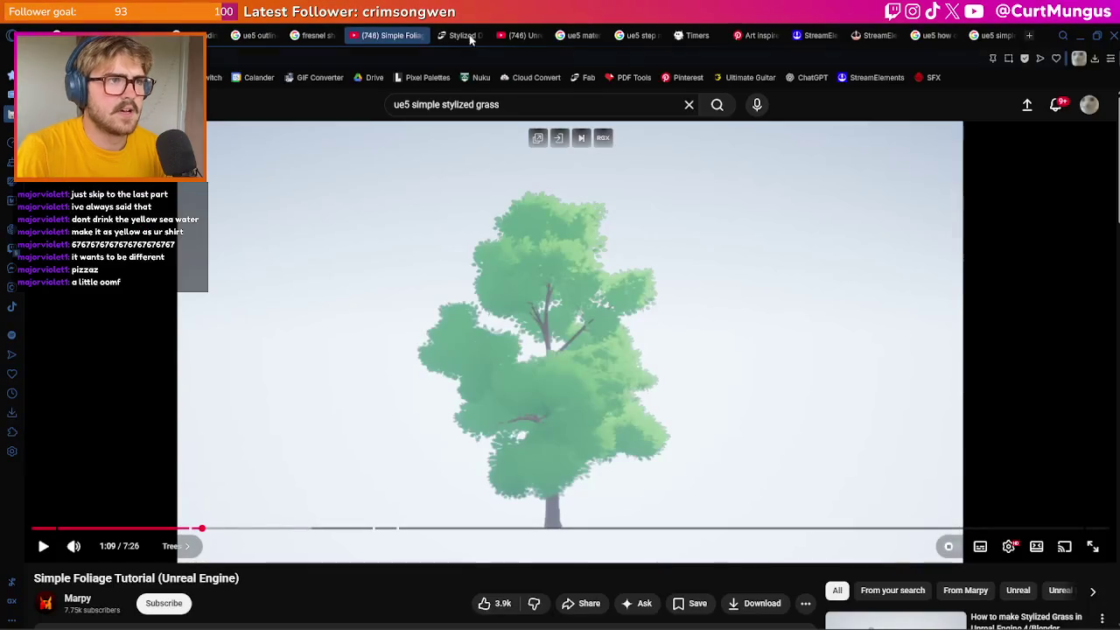
{"action": "left_click", "coordinate": [758, 35]}
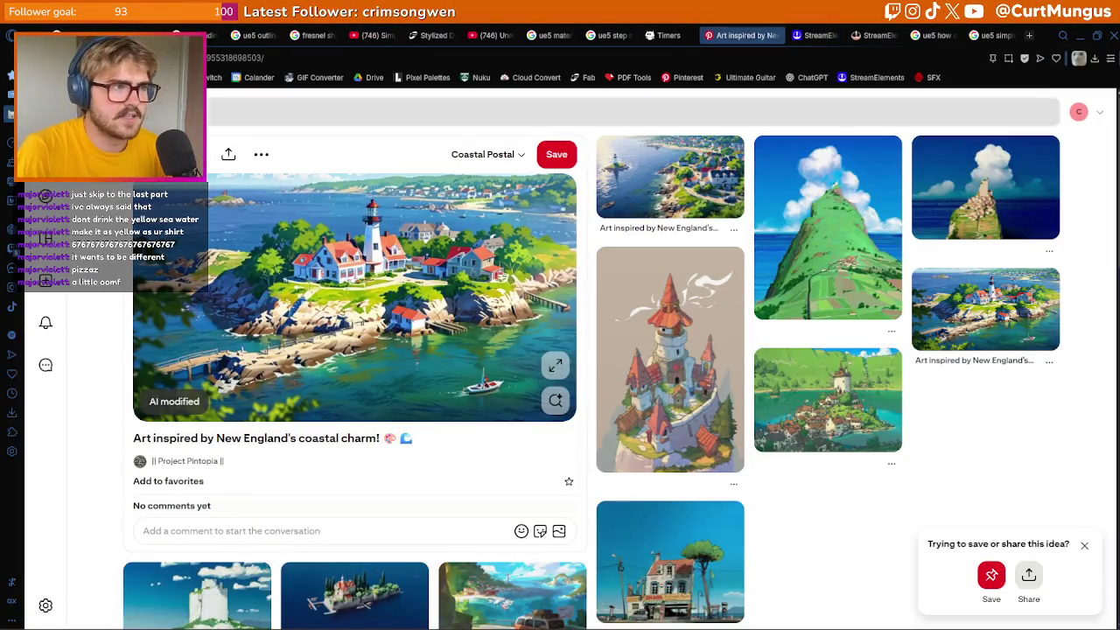
Rerun the Pinterest search for 'grass in games'
{"action": "left_click", "coordinate": [350, 111]}
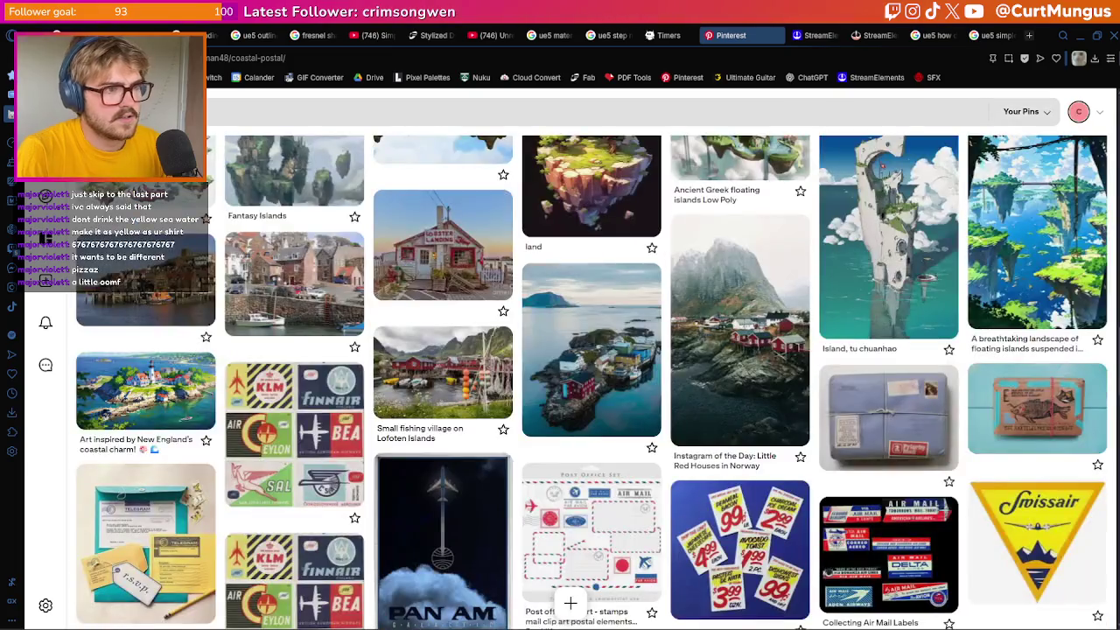
{"action": "type", "text": "s in"}
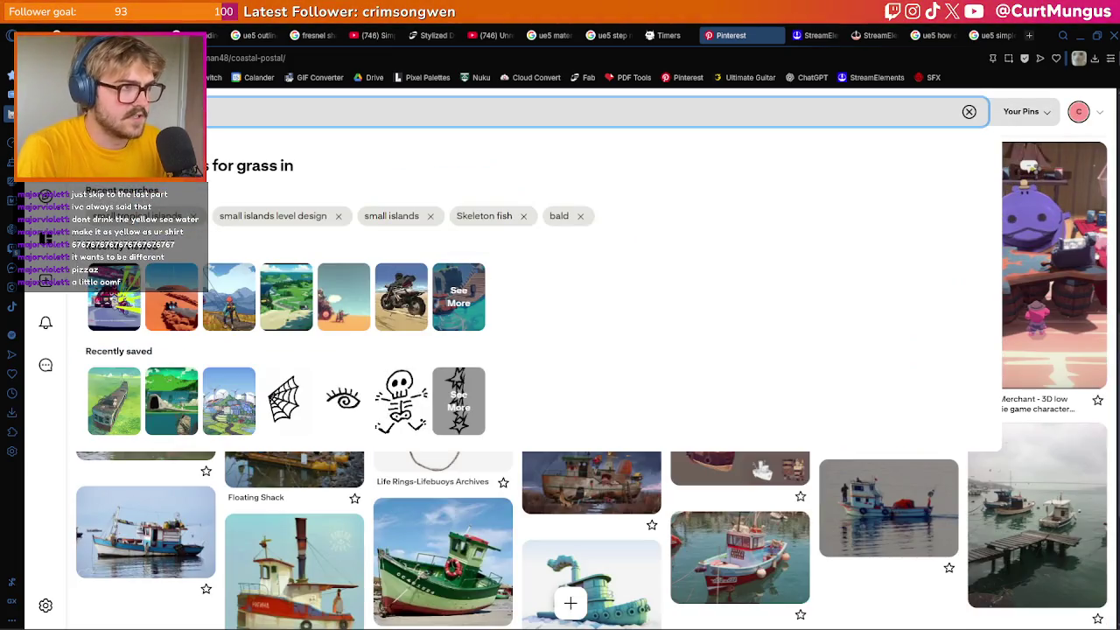
{"action": "type", "text": " gs"}
{"action": "key", "text": "Return"}
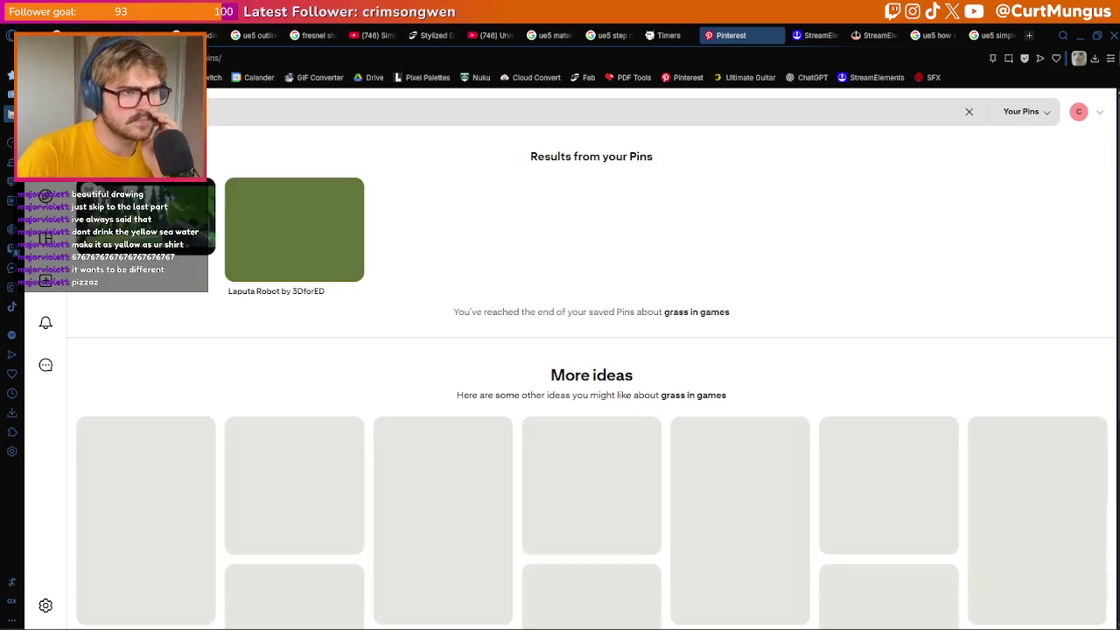
{"action": "left_click", "coordinate": [236, 184]}
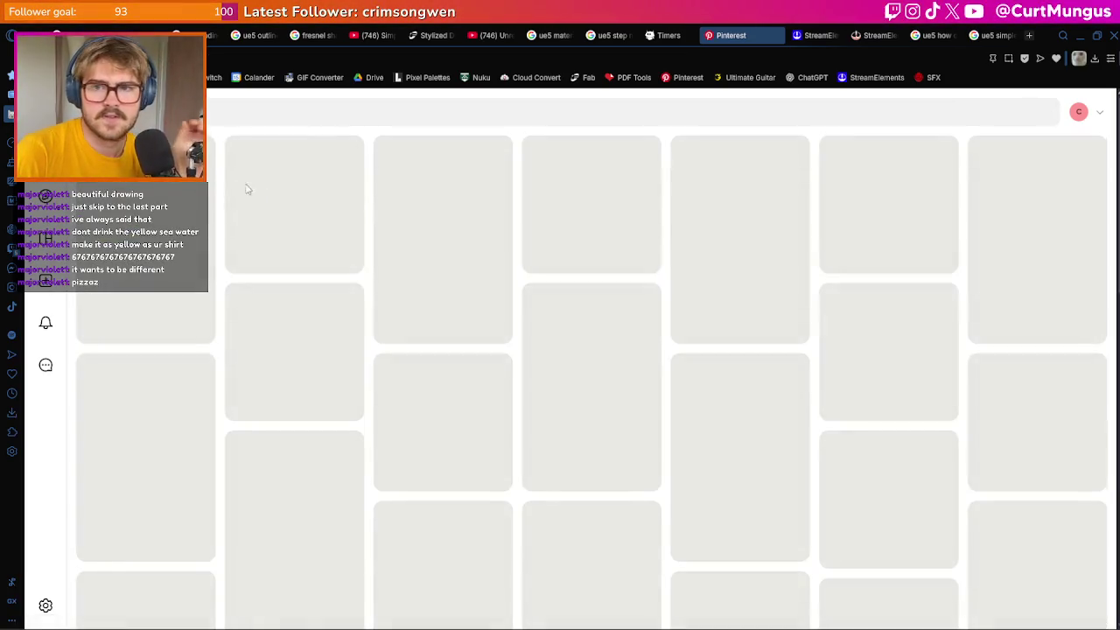
{"action": "left_click", "coordinate": [330, 114]}
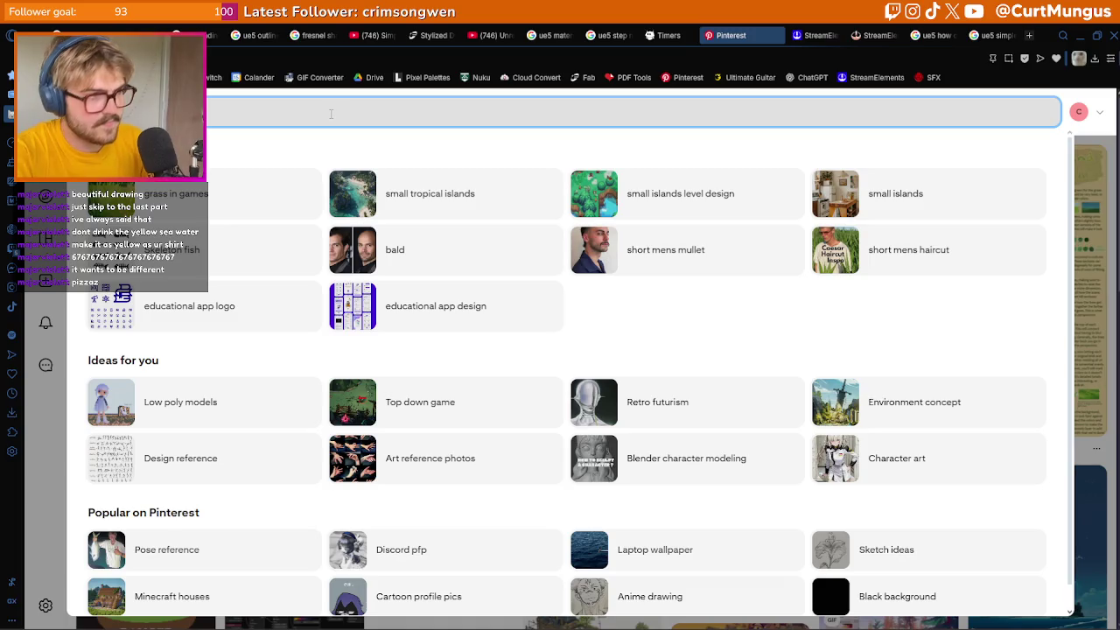
{"action": "left_click", "coordinate": [192, 212]}
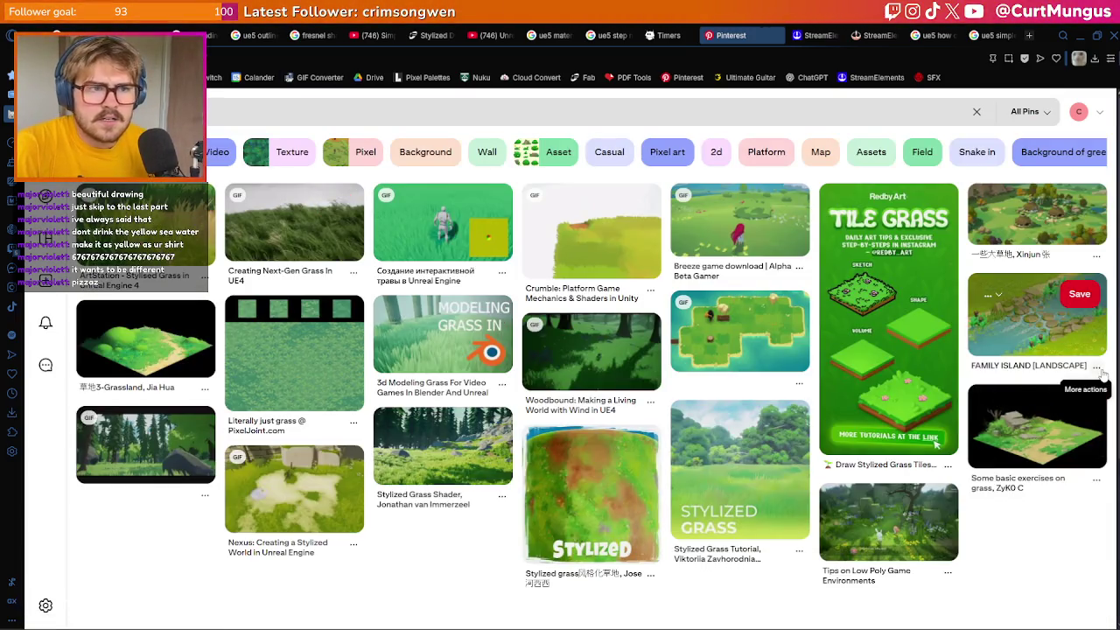
Scroll the results and open the Stylized Grass Tutorial, ZUGZUG Studio pin
{"action": "scroll", "coordinate": [897, 325], "scroll_direction": "down", "scroll_amount": 1}
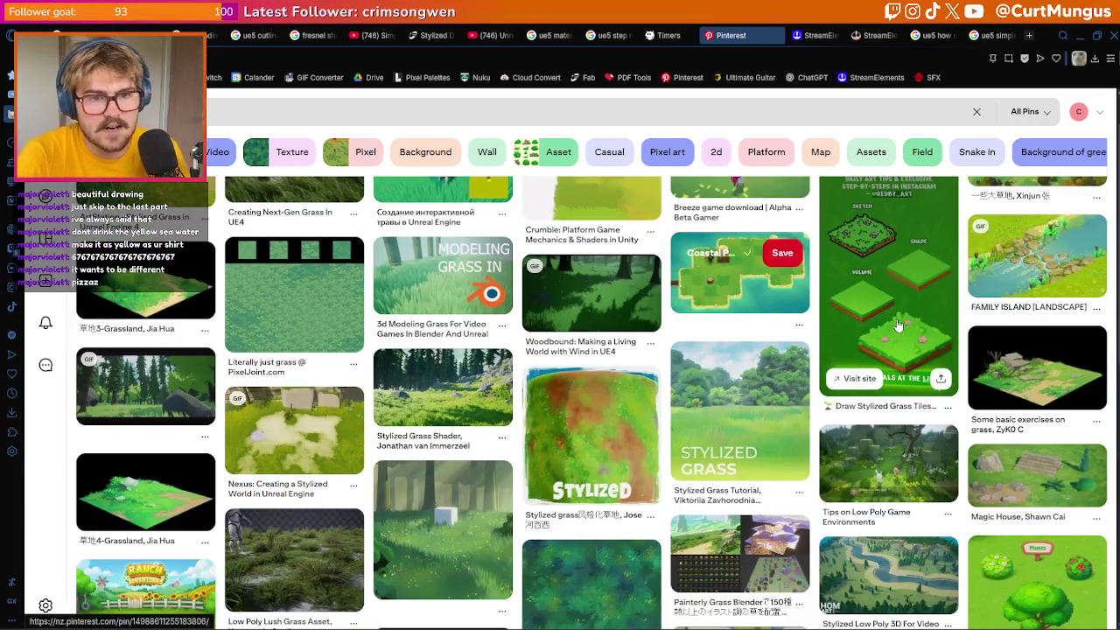
{"action": "scroll", "coordinate": [787, 350], "scroll_direction": "down", "scroll_amount": 3}
{"action": "scroll", "coordinate": [748, 290], "scroll_direction": "down", "scroll_amount": 1}
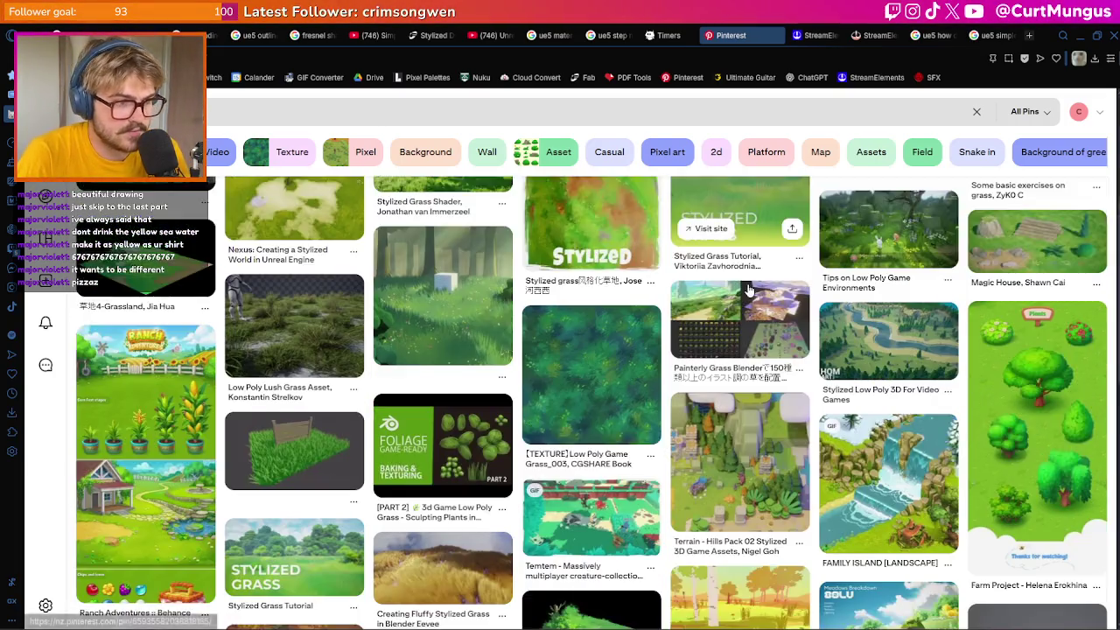
{"action": "scroll", "coordinate": [751, 297], "scroll_direction": "down", "scroll_amount": 2}
{"action": "scroll", "coordinate": [757, 308], "scroll_direction": "down", "scroll_amount": 1}
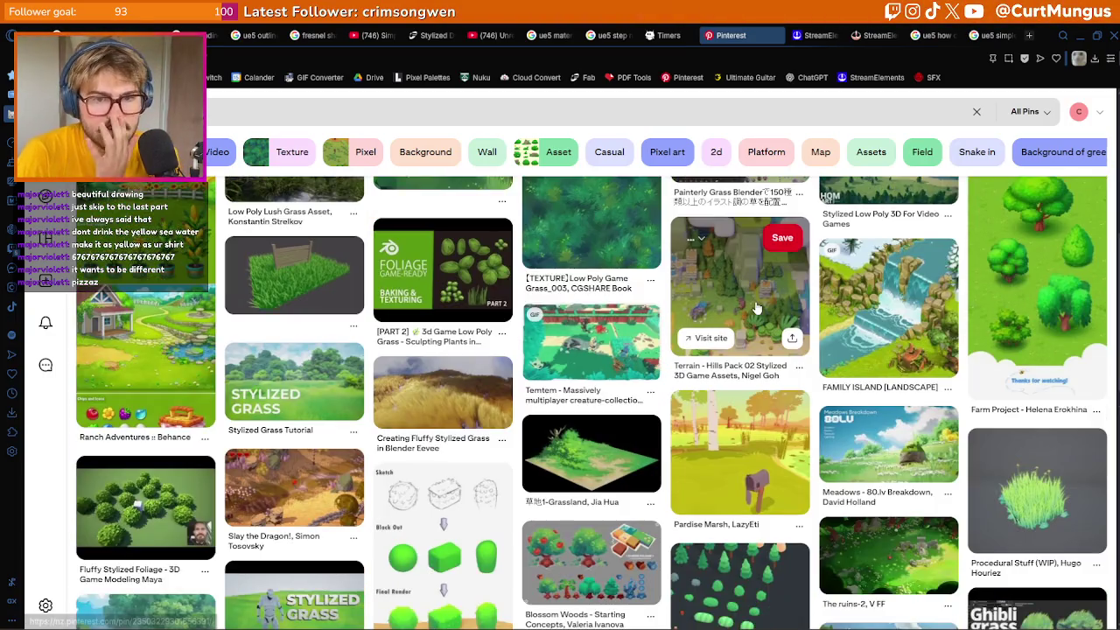
{"action": "scroll", "coordinate": [757, 308], "scroll_direction": "down", "scroll_amount": 1}
{"action": "scroll", "coordinate": [577, 307], "scroll_direction": "down", "scroll_amount": 3}
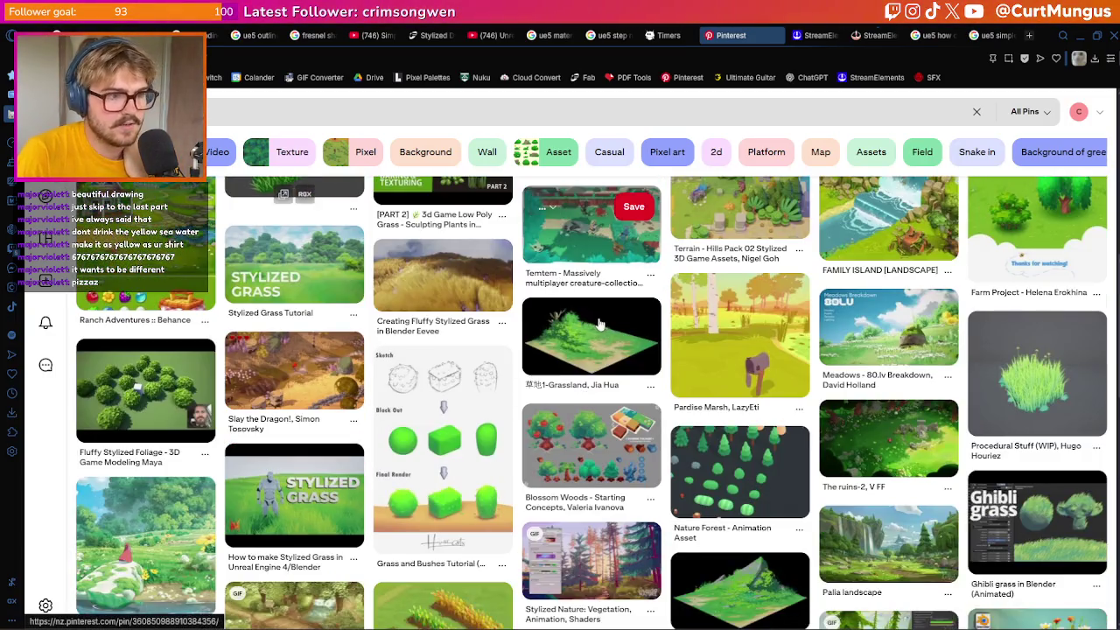
{"action": "scroll", "coordinate": [594, 306], "scroll_direction": "down", "scroll_amount": 2}
{"action": "scroll", "coordinate": [582, 308], "scroll_direction": "down", "scroll_amount": 1}
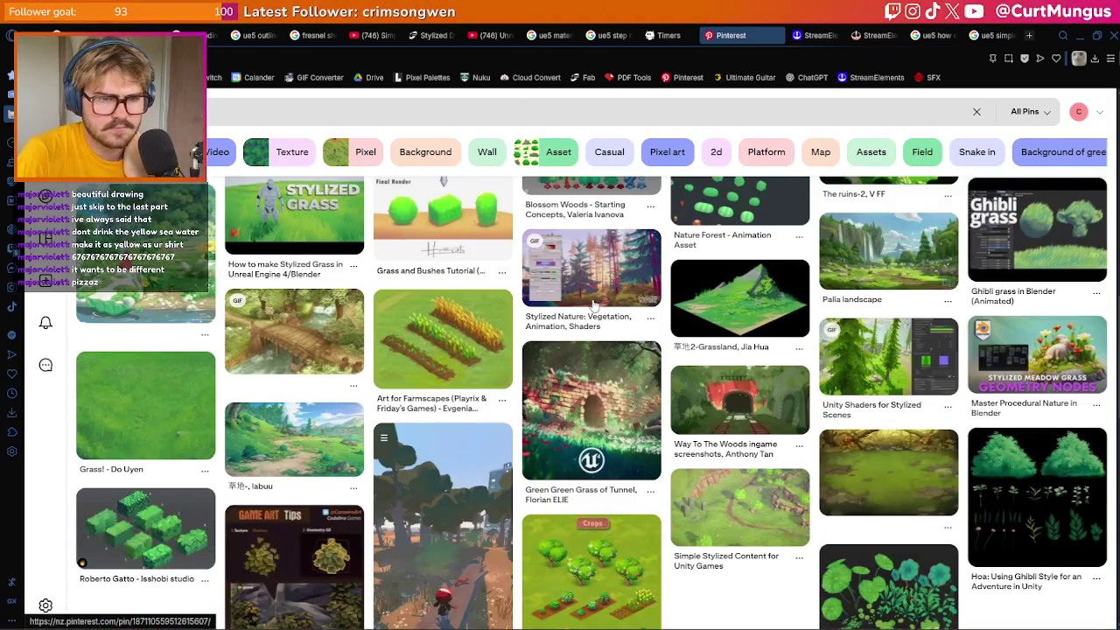
{"action": "scroll", "coordinate": [578, 308], "scroll_direction": "down", "scroll_amount": 2}
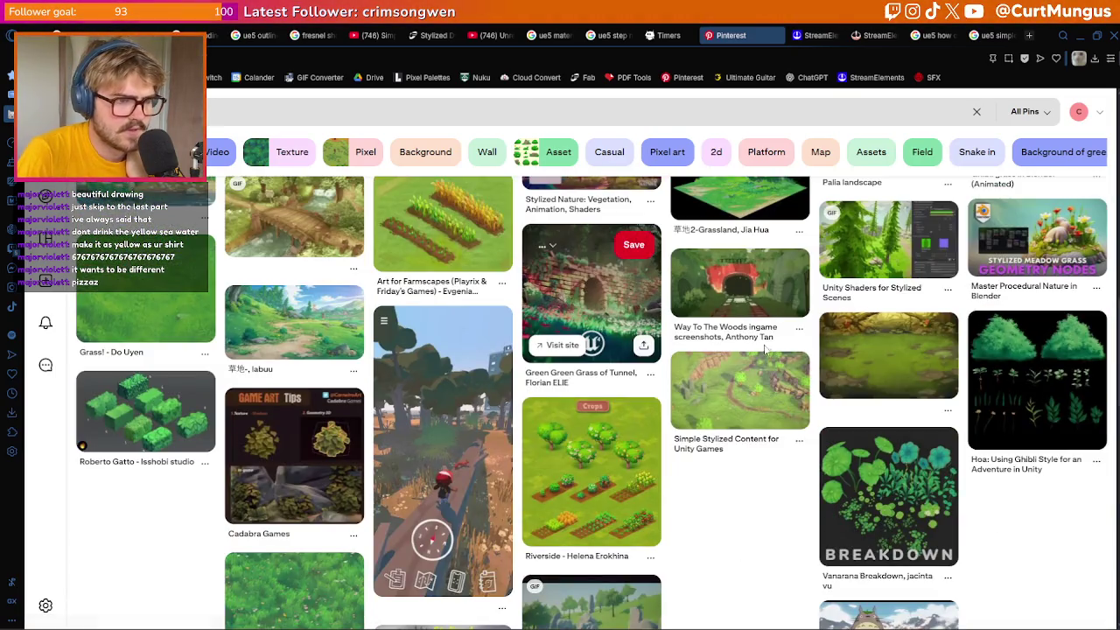
{"action": "scroll", "coordinate": [783, 429], "scroll_direction": "down", "scroll_amount": 2}
{"action": "scroll", "coordinate": [707, 361], "scroll_direction": "down", "scroll_amount": 4}
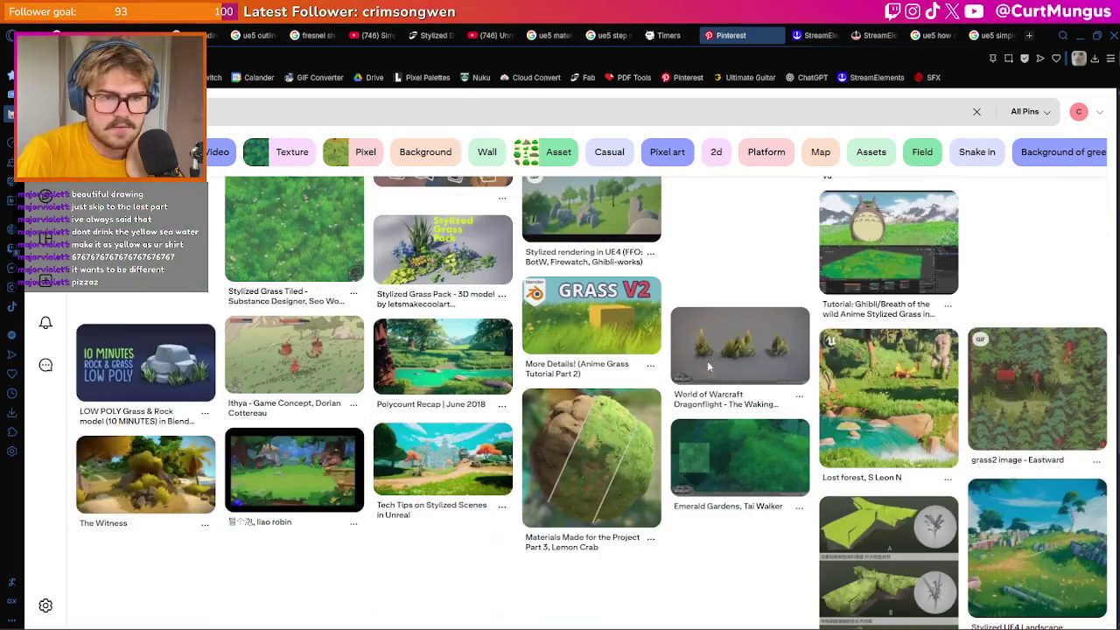
{"action": "scroll", "coordinate": [427, 352], "scroll_direction": "down", "scroll_amount": 2}
{"action": "scroll", "coordinate": [428, 351], "scroll_direction": "down", "scroll_amount": 2}
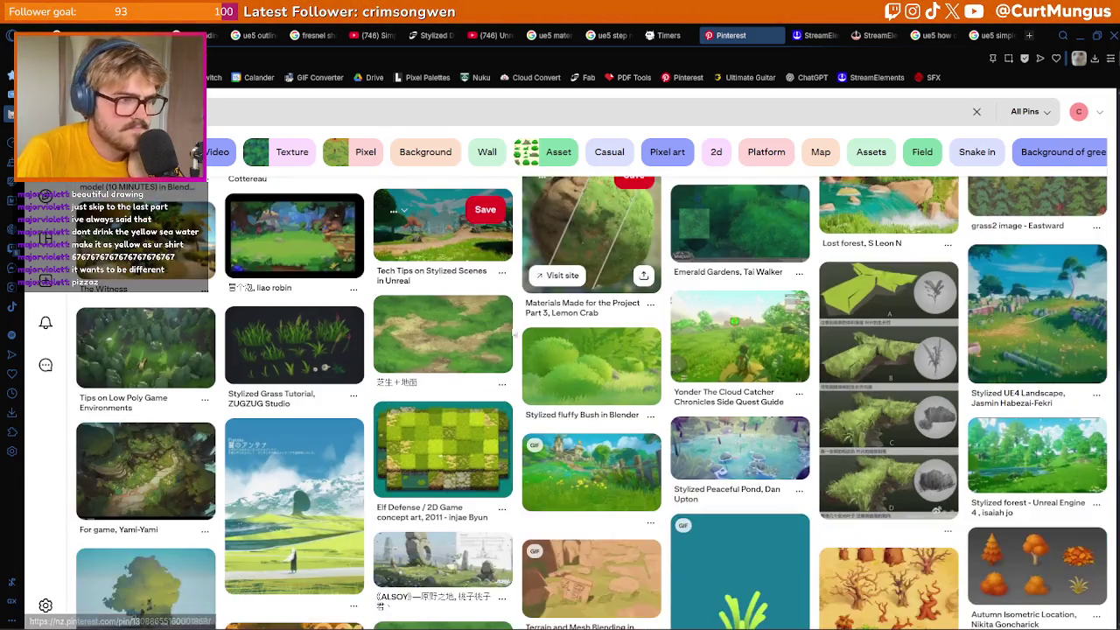
{"action": "left_click", "coordinate": [298, 346]}
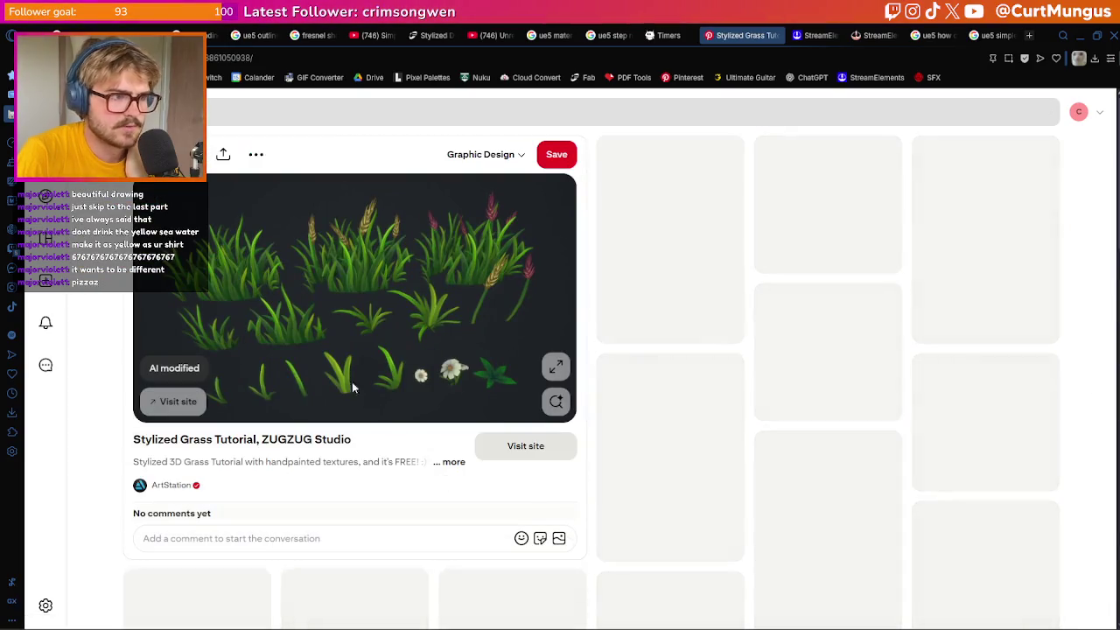
Browse the related stylized grass and foliage pins beneath it
{"action": "scroll", "coordinate": [897, 368], "scroll_direction": "down", "scroll_amount": 3}
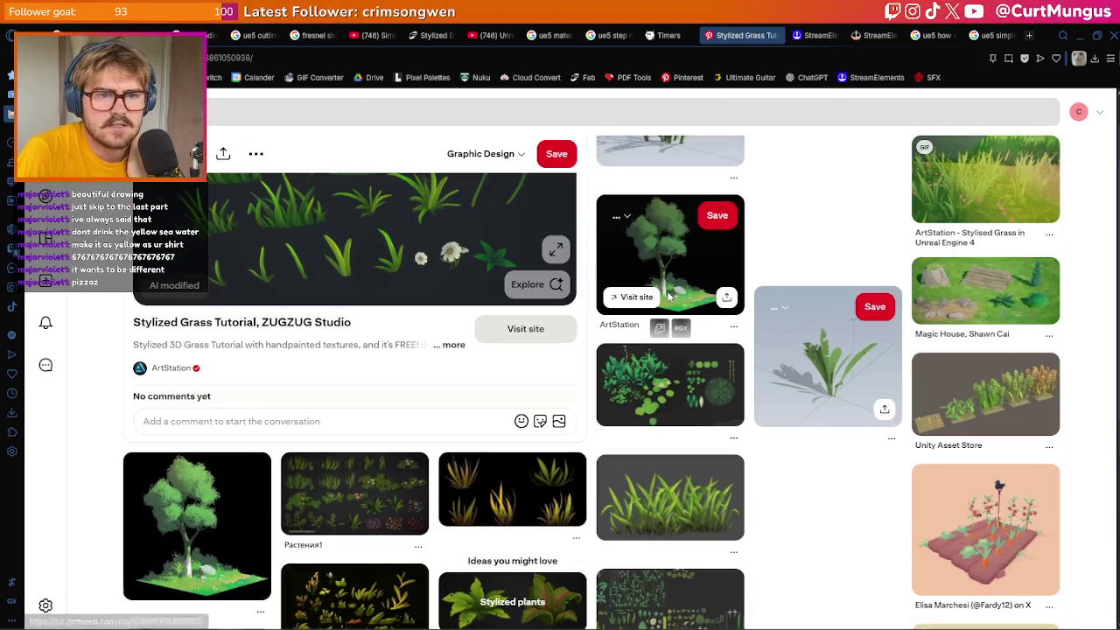
{"action": "scroll", "coordinate": [895, 401], "scroll_direction": "down", "scroll_amount": 1}
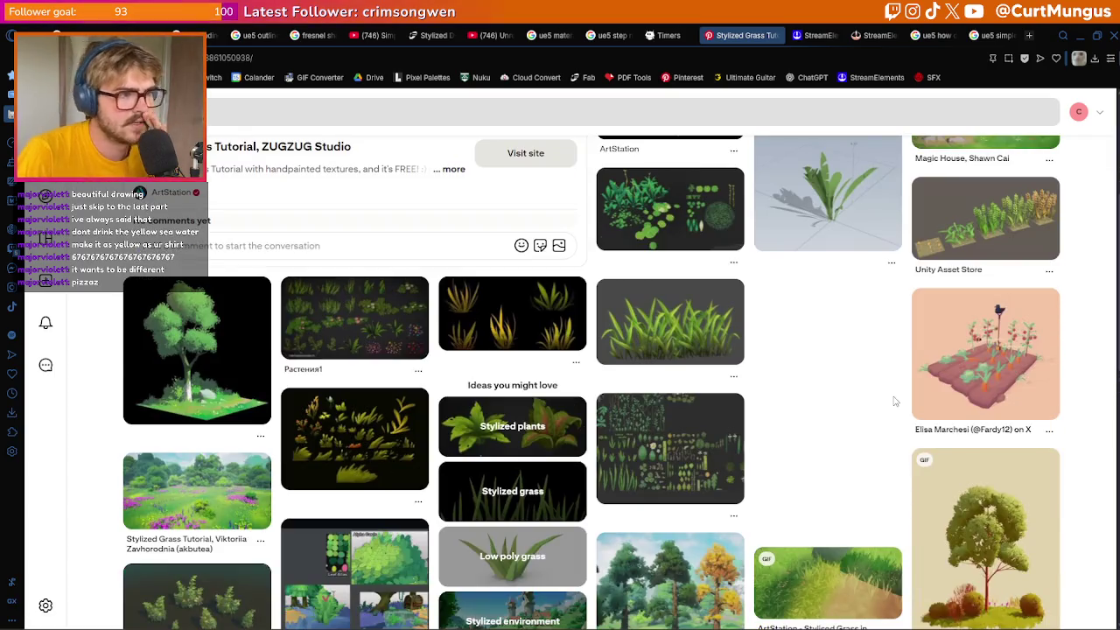
{"action": "scroll", "coordinate": [894, 402], "scroll_direction": "down", "scroll_amount": 3}
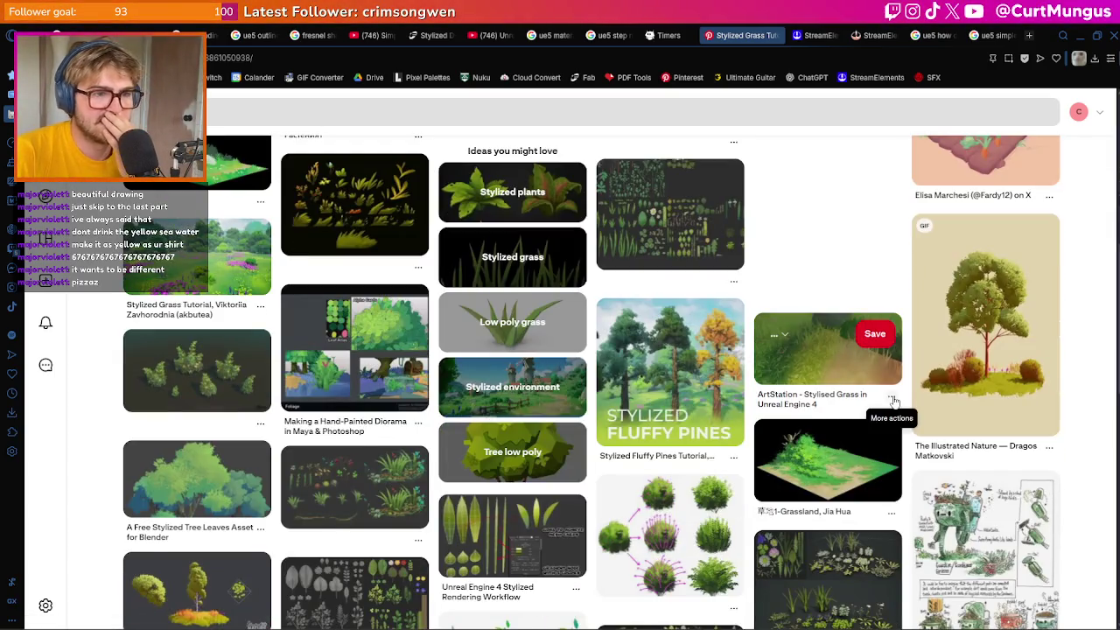
{"action": "scroll", "coordinate": [894, 401], "scroll_direction": "down", "scroll_amount": 1}
{"action": "scroll", "coordinate": [895, 398], "scroll_direction": "down", "scroll_amount": 1}
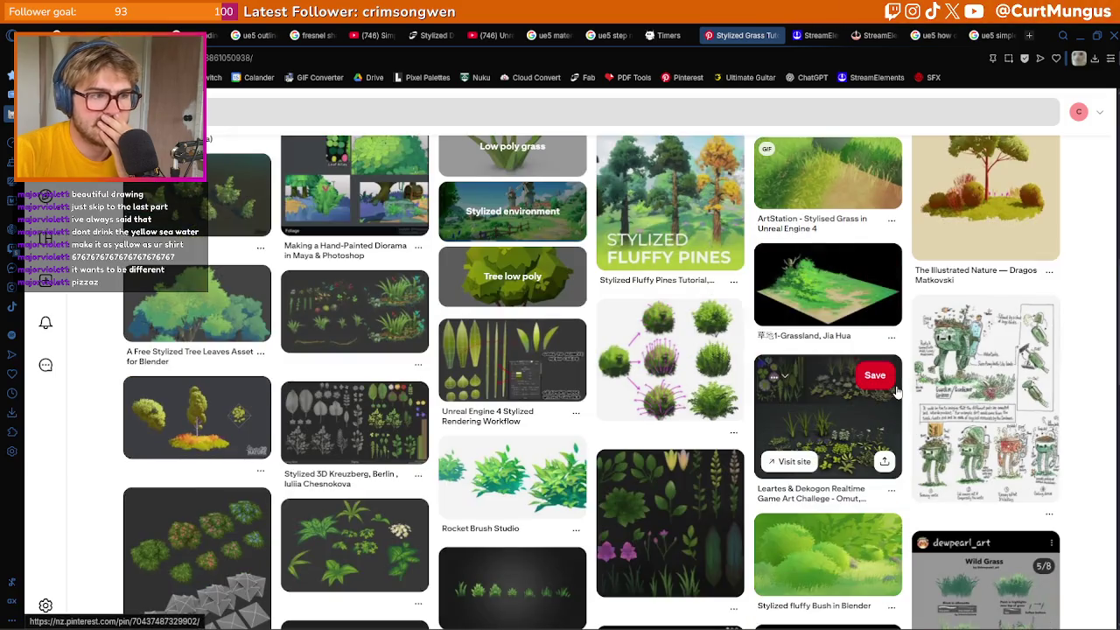
{"action": "scroll", "coordinate": [896, 393], "scroll_direction": "down", "scroll_amount": 7}
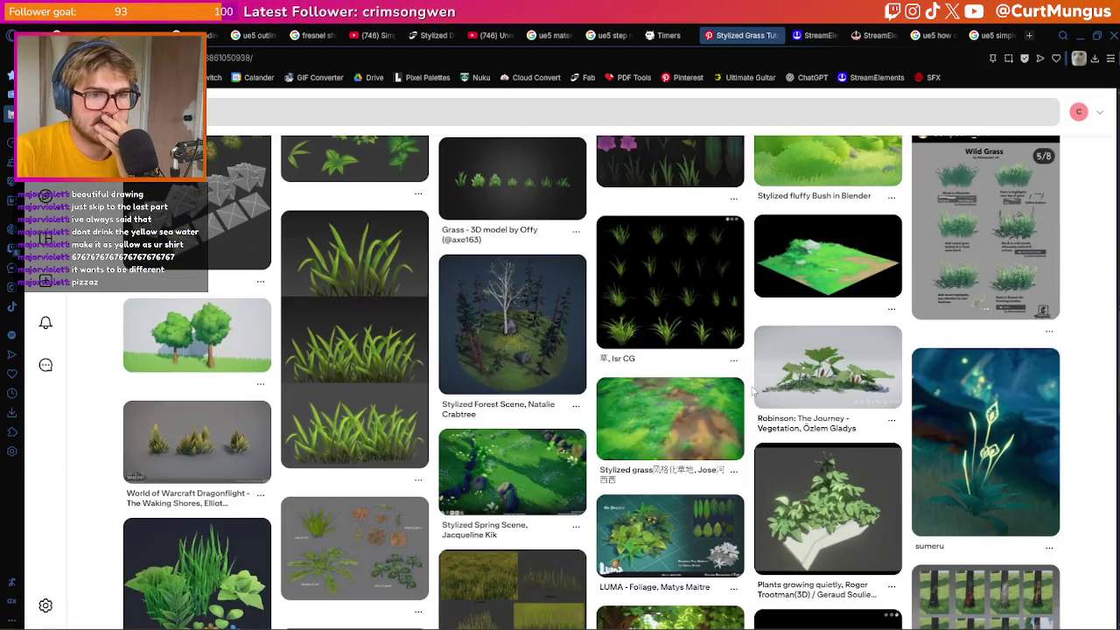
{"action": "scroll", "coordinate": [752, 392], "scroll_direction": "down", "scroll_amount": 6}
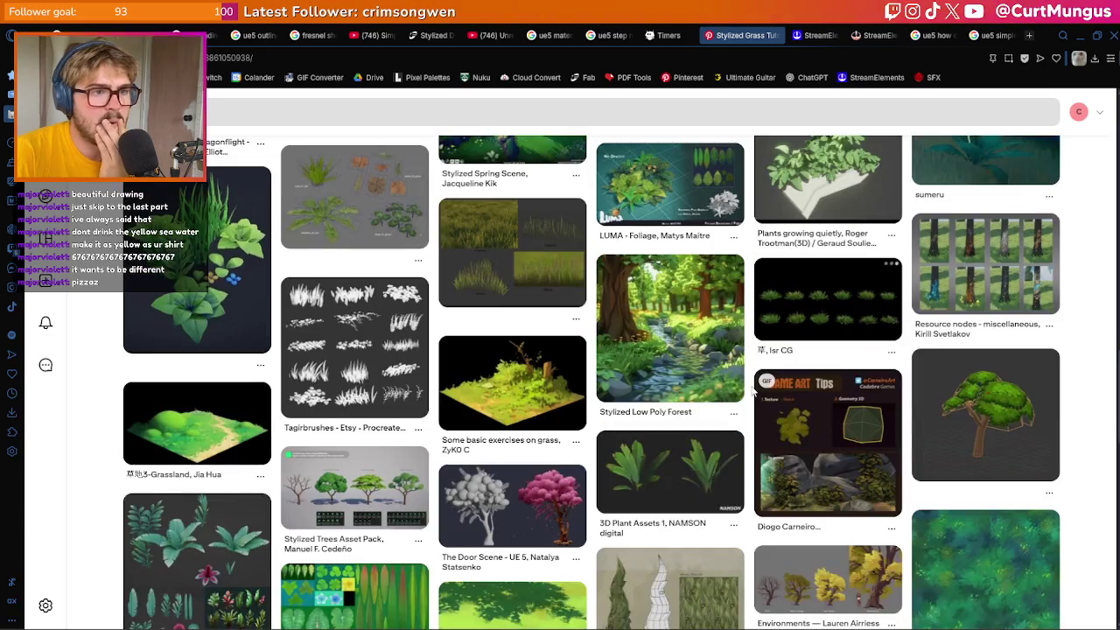
{"action": "scroll", "coordinate": [753, 390], "scroll_direction": "down", "scroll_amount": 4}
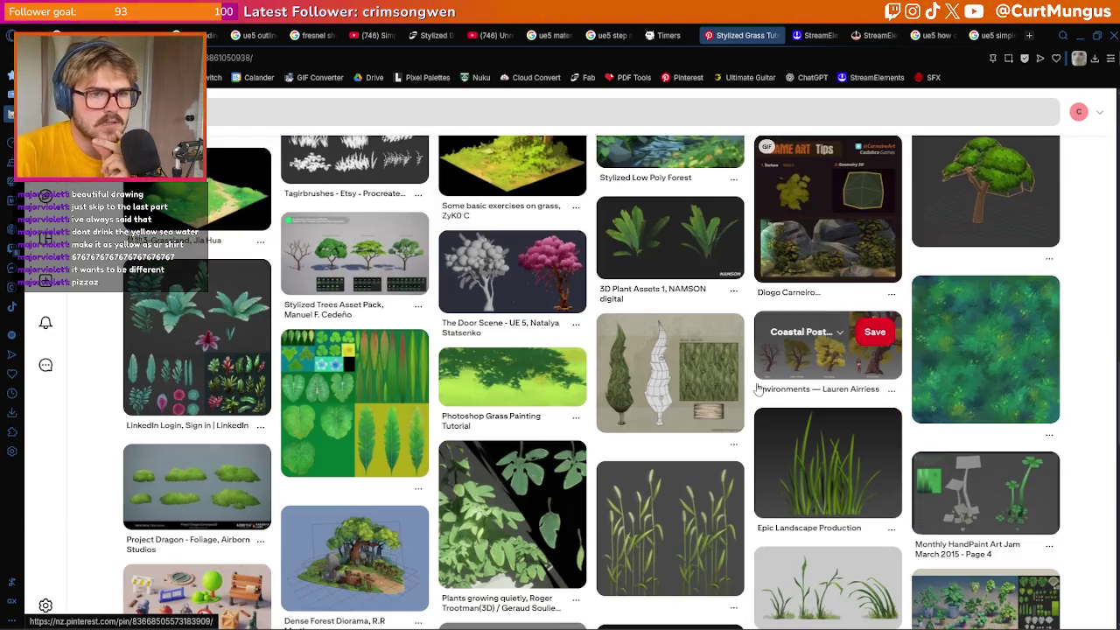
{"action": "scroll", "coordinate": [758, 391], "scroll_direction": "down", "scroll_amount": 4}
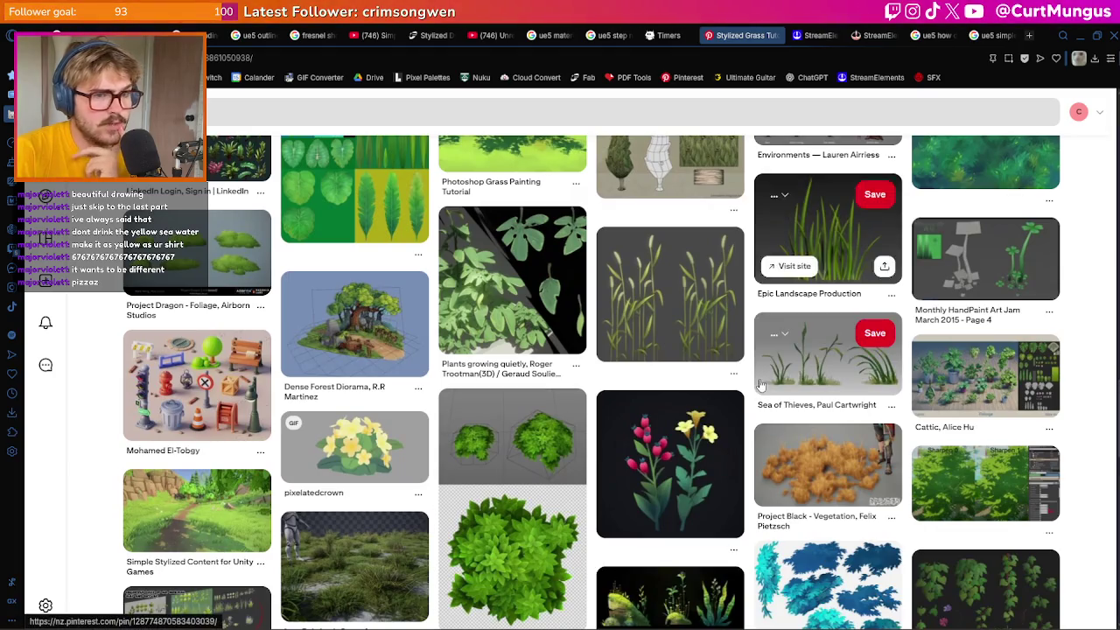
{"action": "scroll", "coordinate": [762, 385], "scroll_direction": "down", "scroll_amount": 3}
{"action": "scroll", "coordinate": [761, 385], "scroll_direction": "down", "scroll_amount": 1}
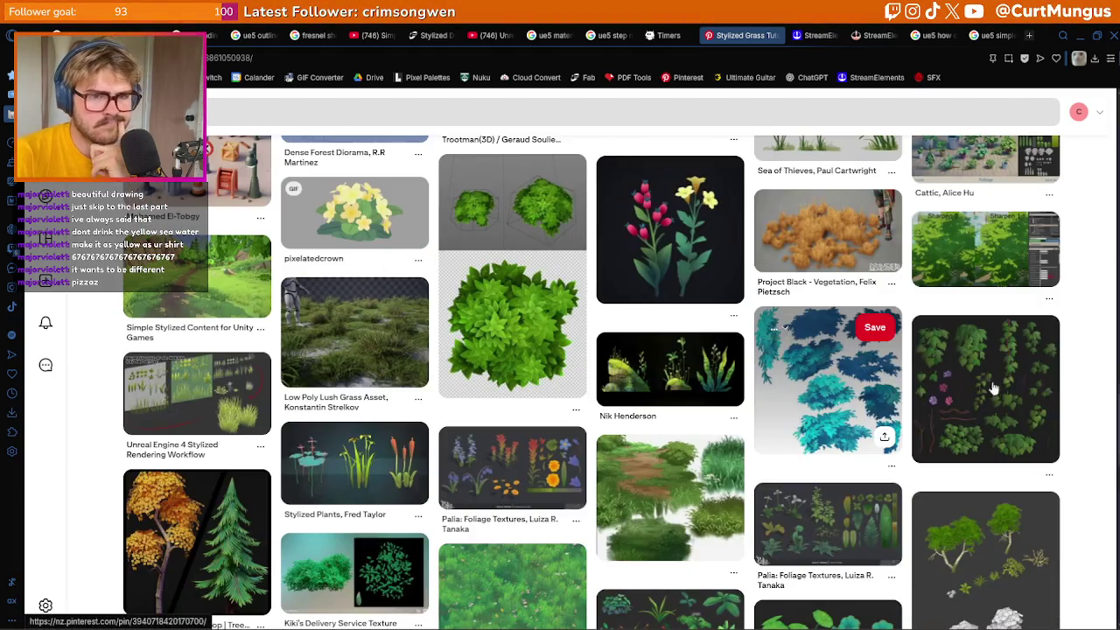
{"action": "scroll", "coordinate": [1102, 372], "scroll_direction": "down", "scroll_amount": 6}
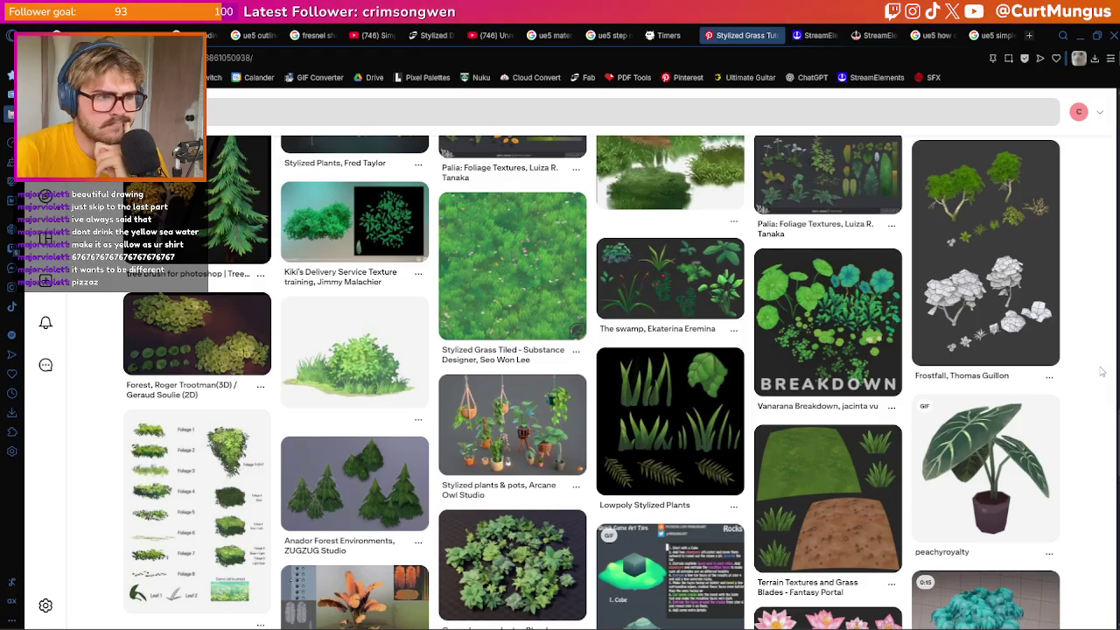
{"action": "left_click", "coordinate": [560, 112]}
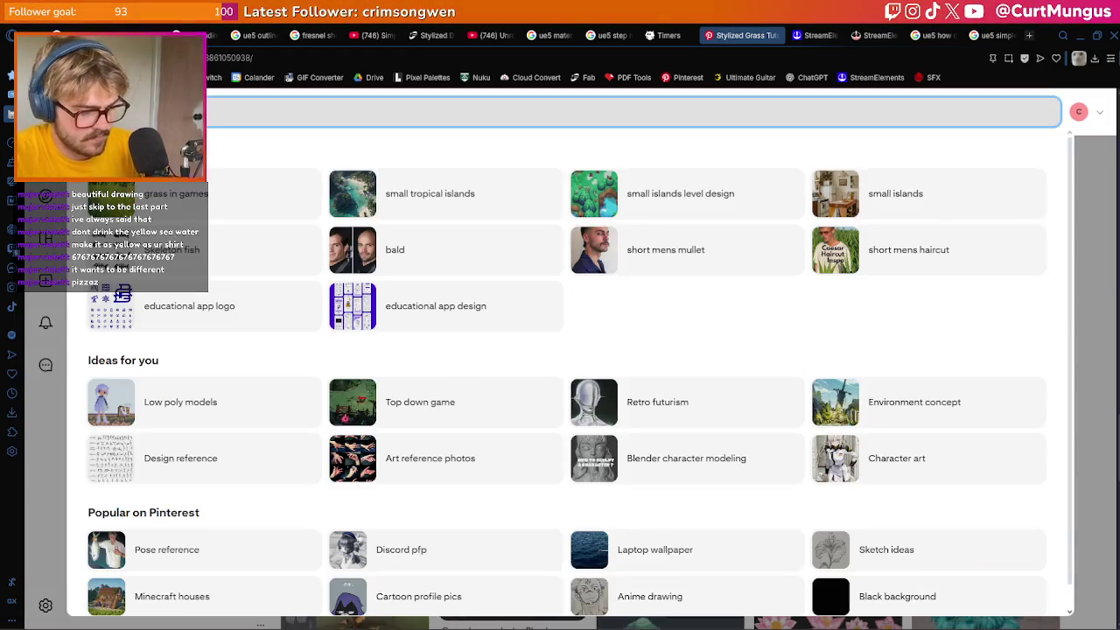
Search Pinterest for 'grass games' and open the ArtStation Stylised Grass in Unreal Engine 4 pin
{"action": "type", "text": "grass games"}
{"action": "key", "text": "Return"}
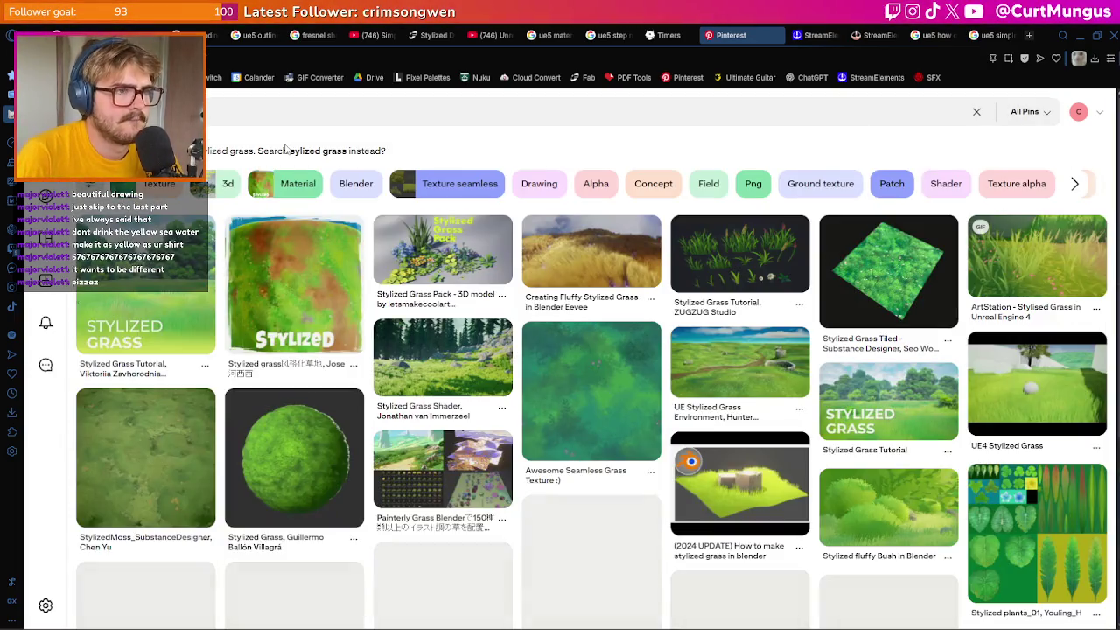
{"action": "left_click", "coordinate": [987, 280]}
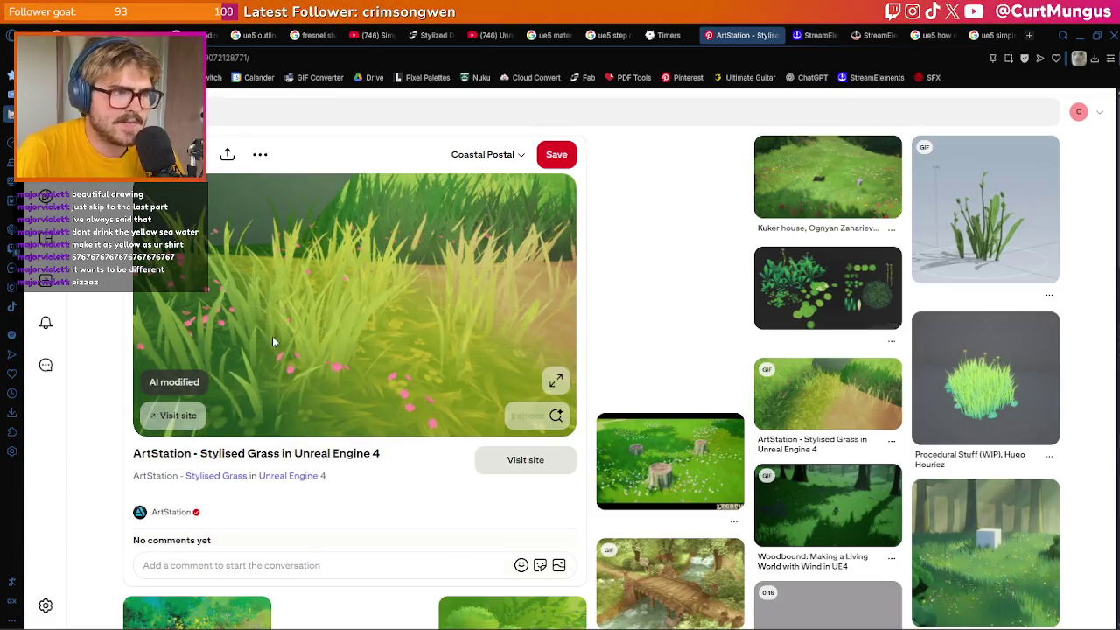
{"action": "scroll", "coordinate": [409, 306], "scroll_direction": "down", "scroll_amount": 3}
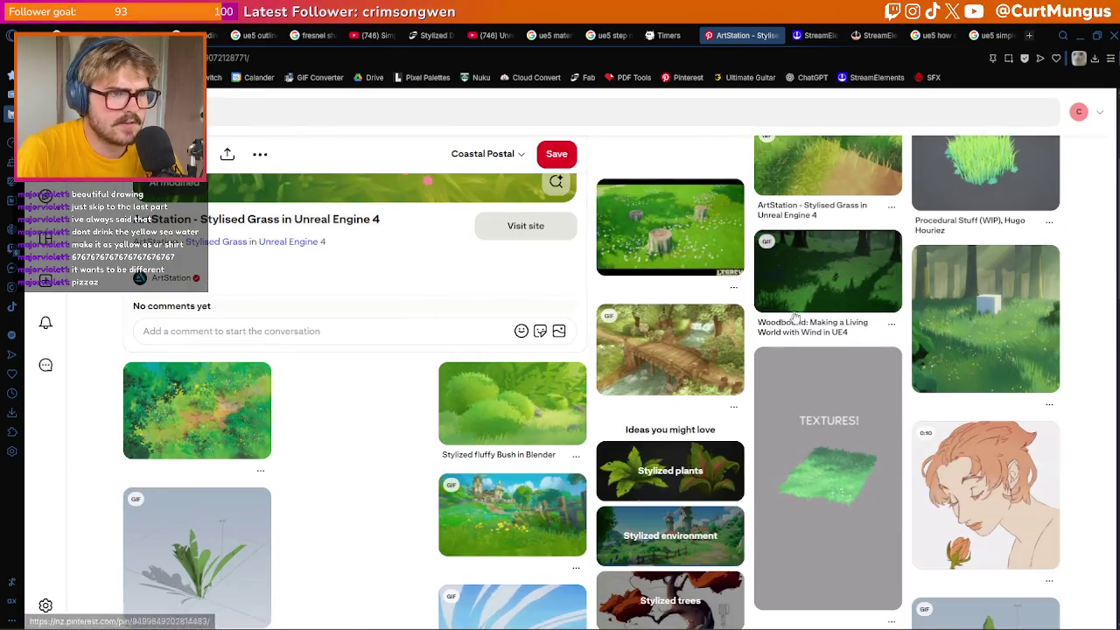
{"action": "scroll", "coordinate": [875, 490], "scroll_direction": "up", "scroll_amount": 3}
{"action": "scroll", "coordinate": [923, 302], "scroll_direction": "down", "scroll_amount": 3}
{"action": "scroll", "coordinate": [923, 302], "scroll_direction": "down", "scroll_amount": 3}
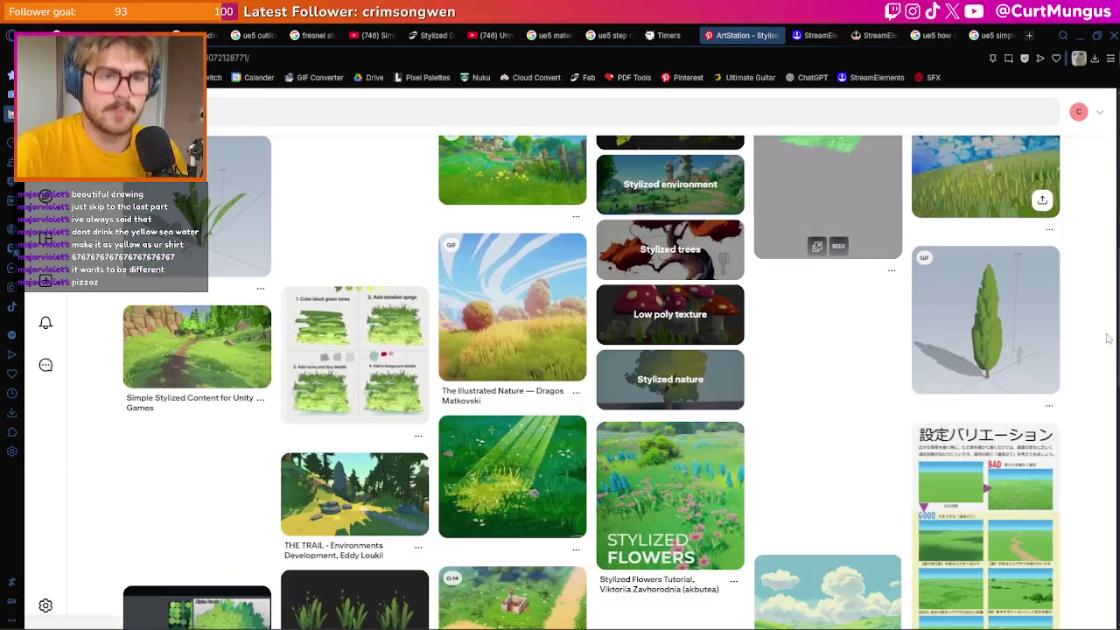
{"action": "scroll", "coordinate": [1089, 335], "scroll_direction": "down", "scroll_amount": 2}
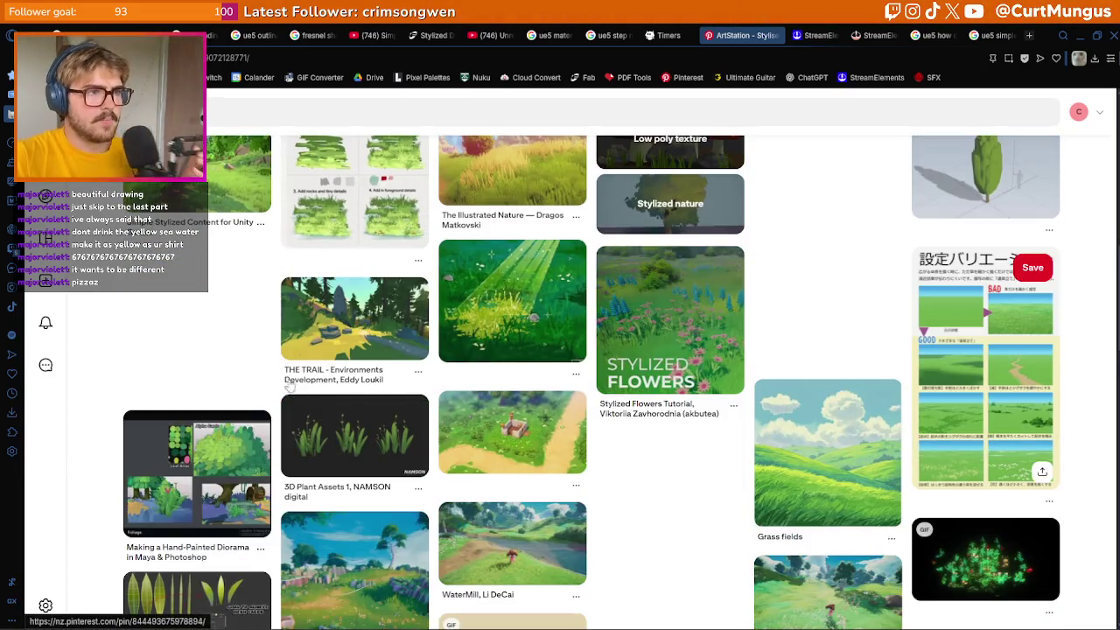
Open THE TRAIL - Environments Development pin and scroll through it
{"action": "left_click", "coordinate": [339, 356]}
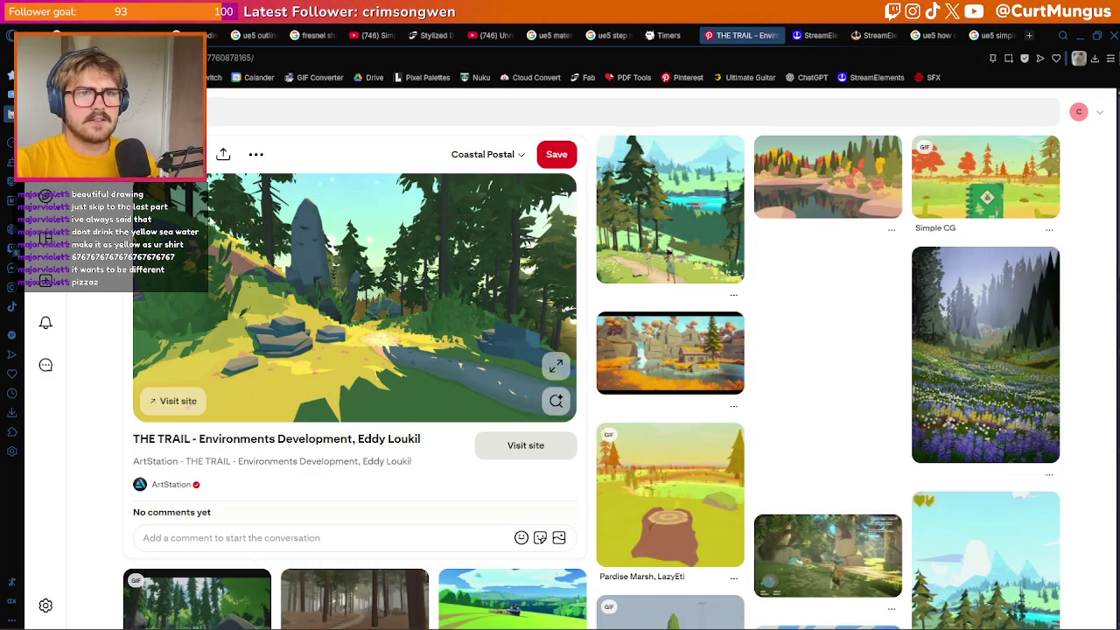
{"action": "scroll", "coordinate": [487, 354], "scroll_direction": "down", "scroll_amount": 2}
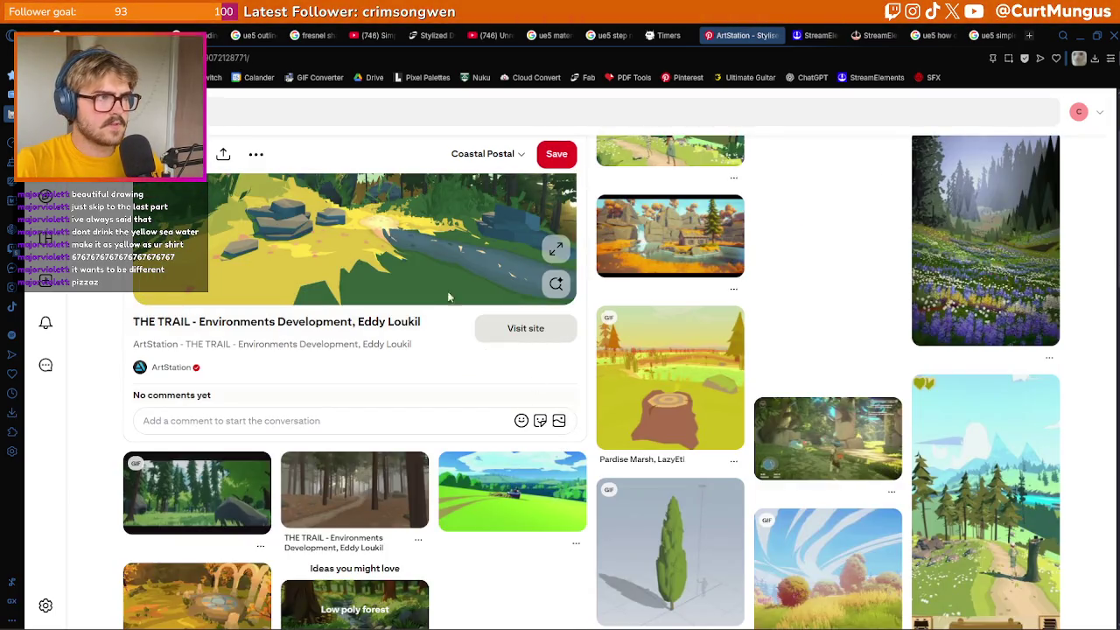
{"action": "scroll", "coordinate": [406, 284], "scroll_direction": "down", "scroll_amount": 3}
{"action": "key", "text": "super"}
Launch Affinity from Windows Search
{"action": "type", "text": "affinb"}
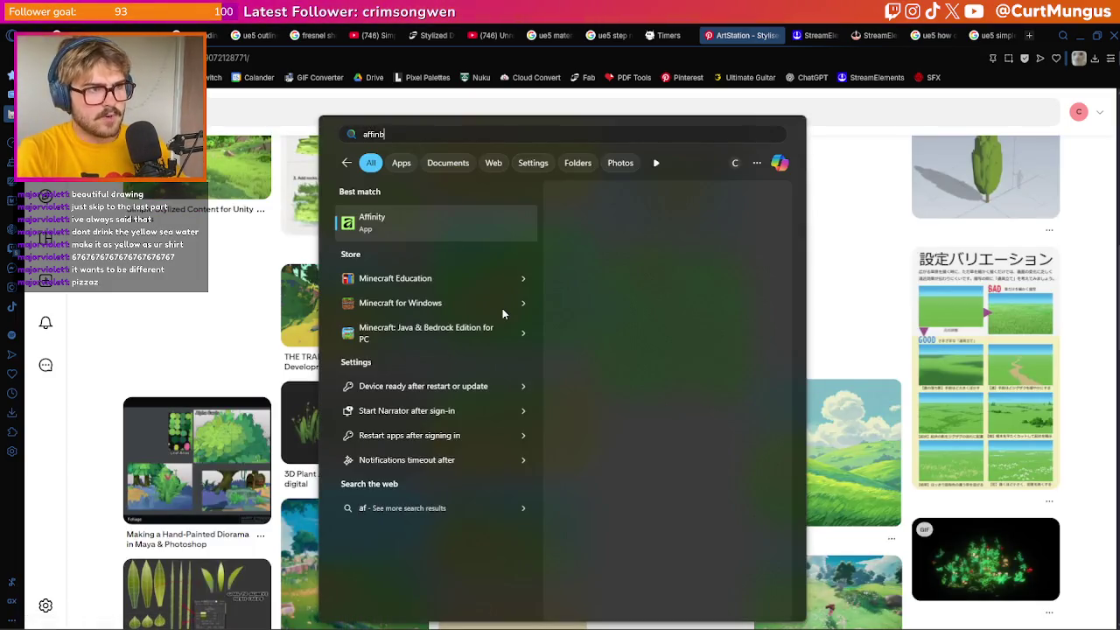
{"action": "key", "text": "BackSpace"}
{"action": "type", "text": "ity"}
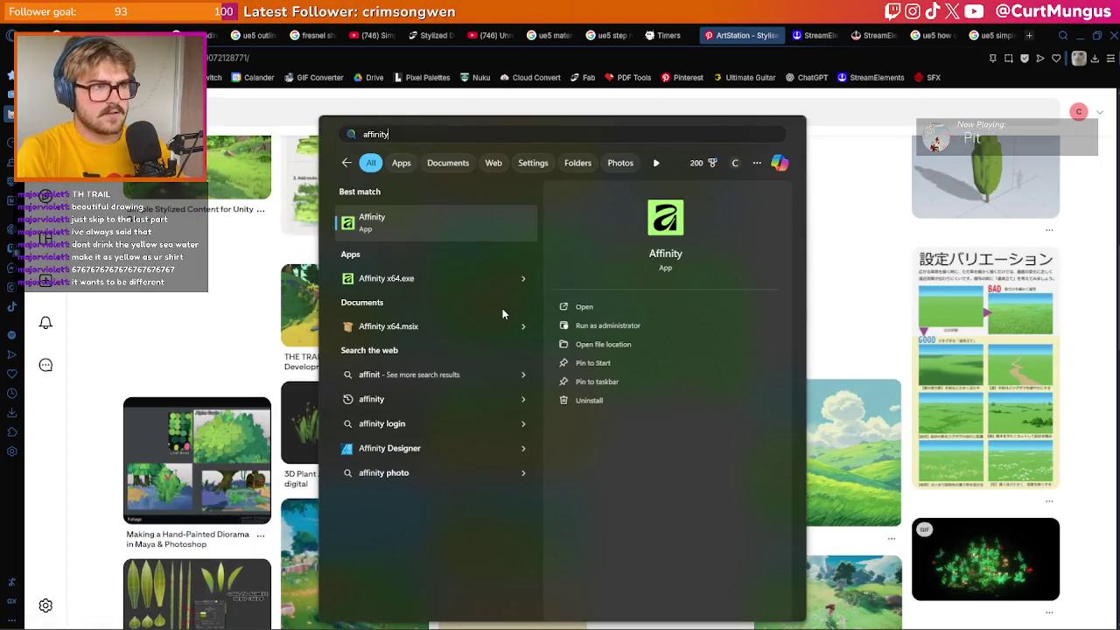
{"action": "key", "text": "Return"}
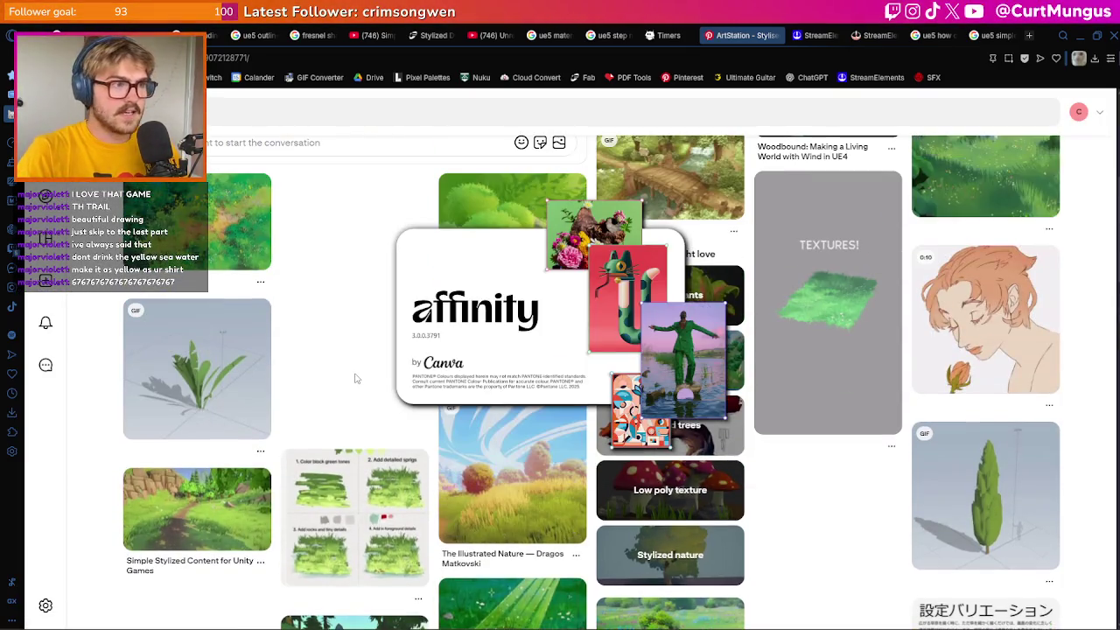
Reopen the stylised grass and THE TRAIL pins, then start a new browser tab
{"action": "left_click", "coordinate": [355, 371]}
{"action": "scroll", "coordinate": [385, 371], "scroll_direction": "down", "scroll_amount": 6}
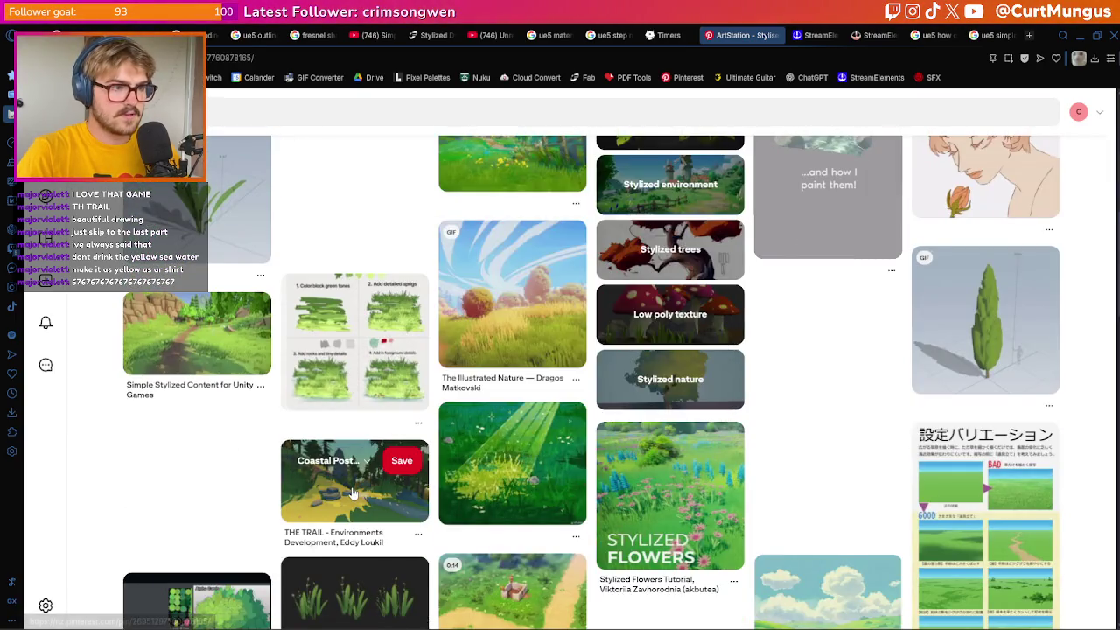
{"action": "left_click", "coordinate": [348, 457]}
{"action": "key", "text": "ctrl+t"}
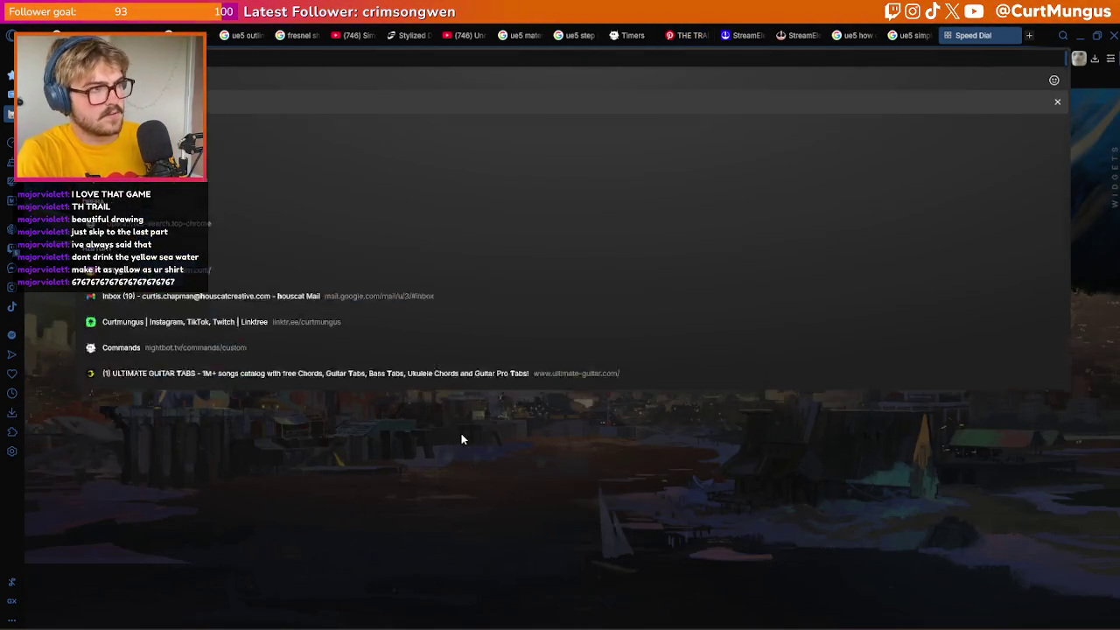
Search Google Images for 'the trail game'
{"action": "type", "text": "nuku"}
{"action": "key", "text": "Return"}
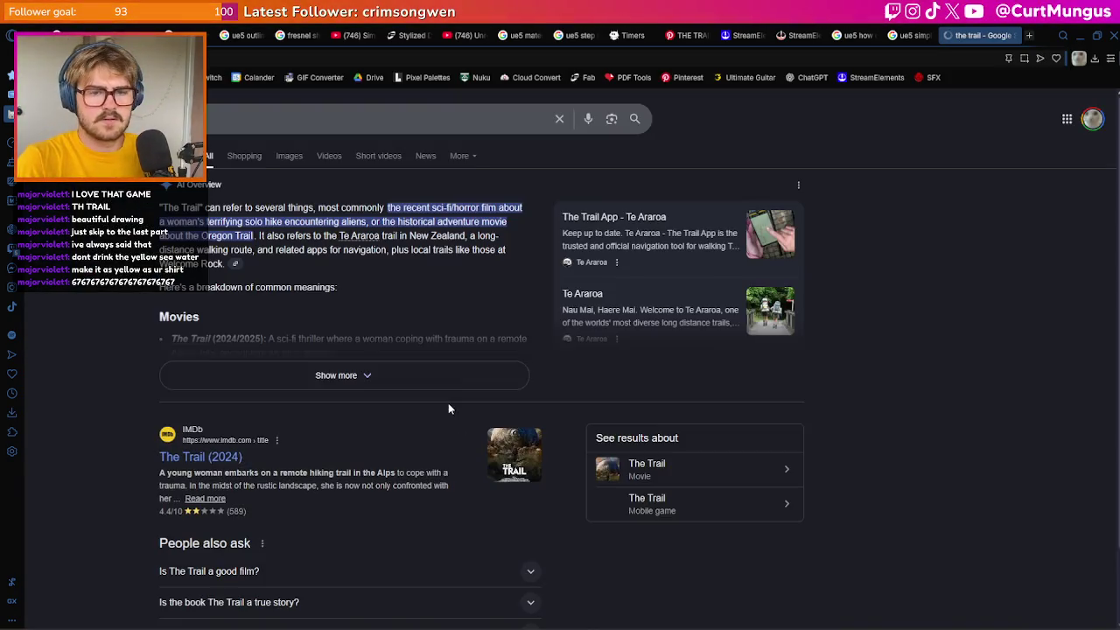
{"action": "left_click", "coordinate": [291, 157]}
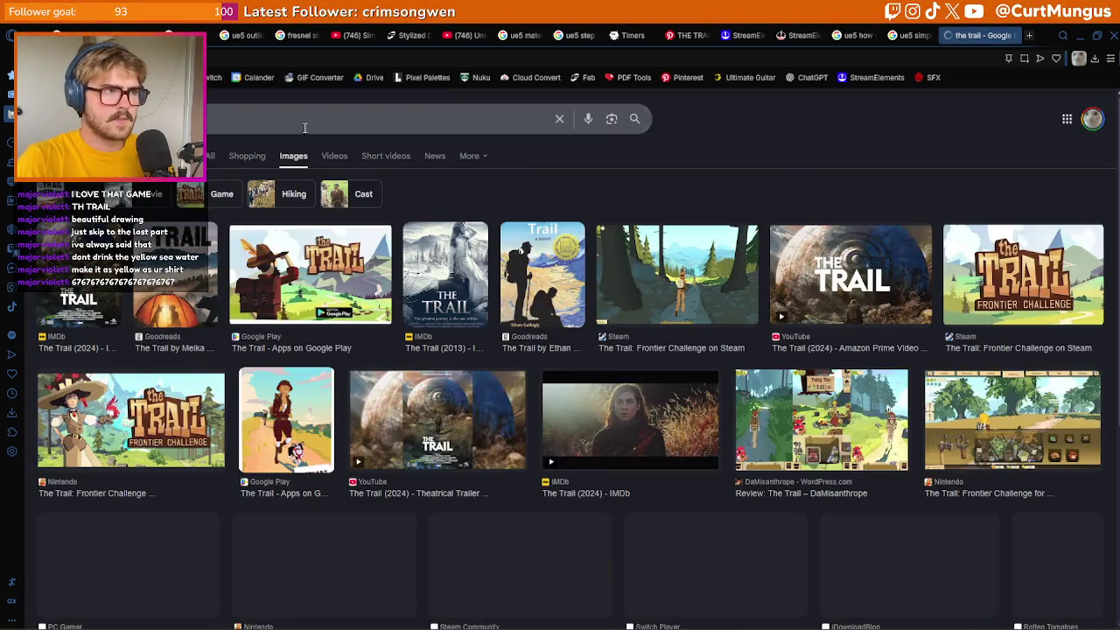
{"action": "type", "text": "mne"}
{"action": "key", "text": "BackSpace"}
{"action": "key", "text": "BackSpace"}
{"action": "type", "text": "e"}
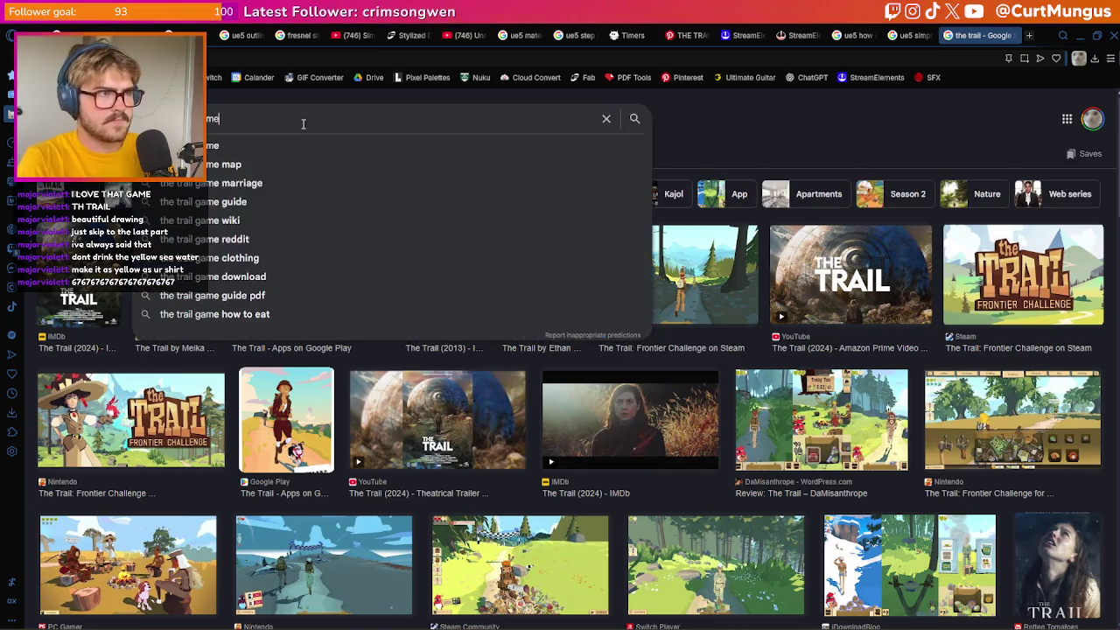
{"action": "key", "text": "Return"}
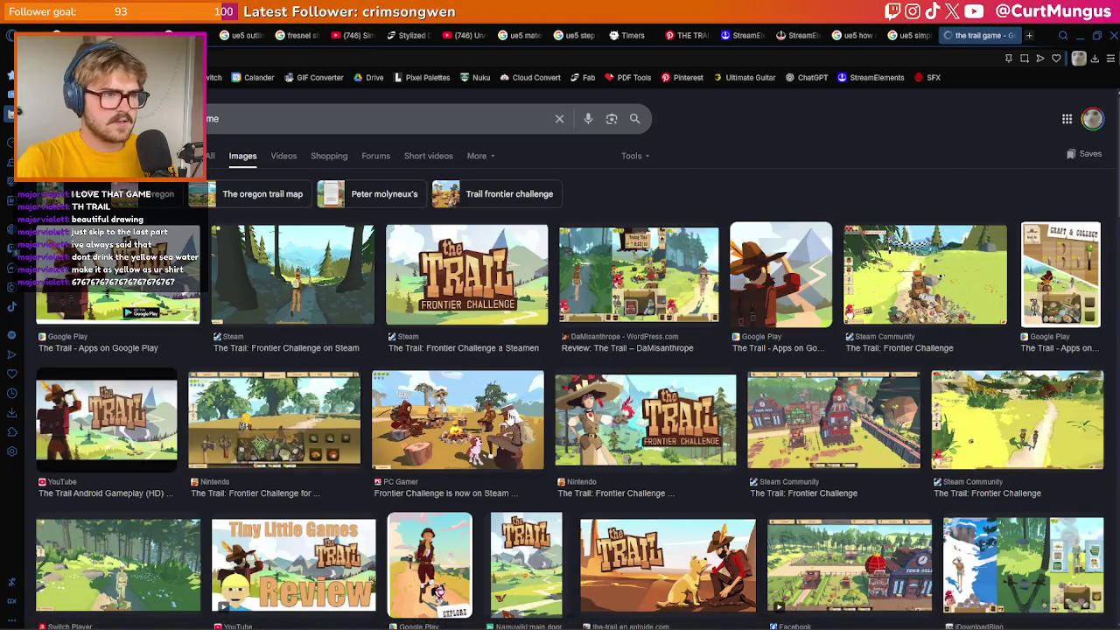
Preview the forest gameplay, APK download and Steam Community screenshots
{"action": "scroll", "coordinate": [364, 385], "scroll_direction": "down", "scroll_amount": 1}
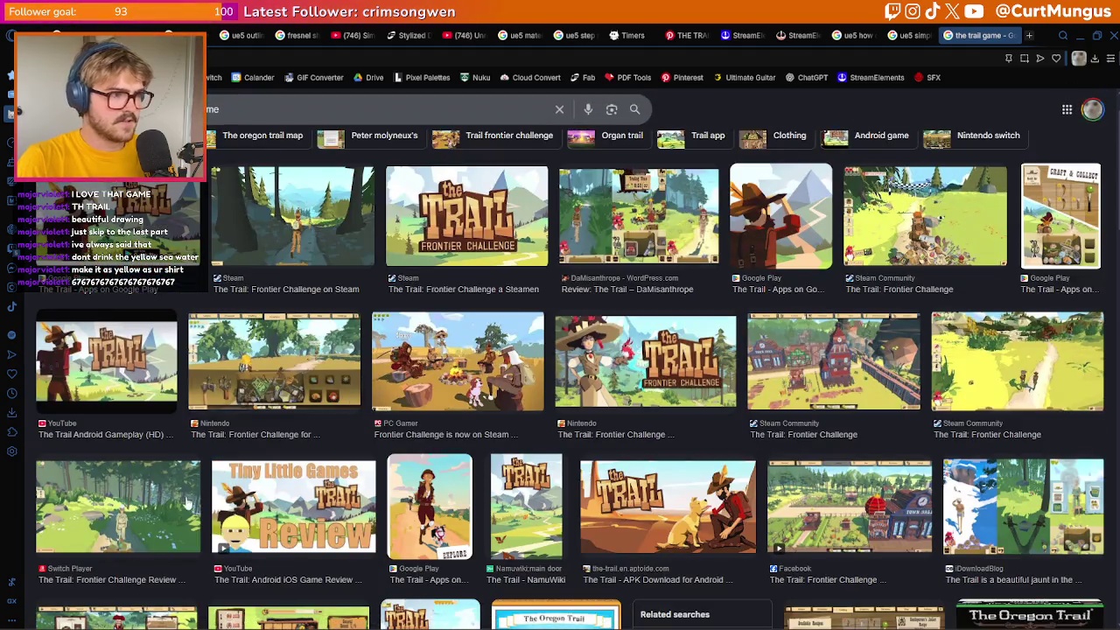
{"action": "left_click", "coordinate": [118, 516]}
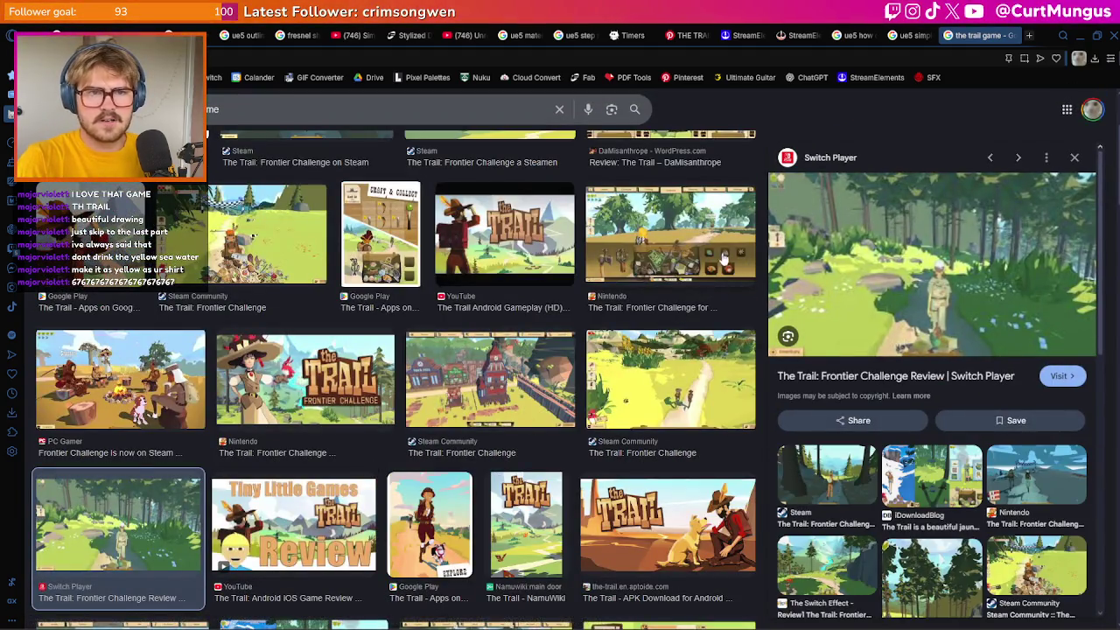
{"action": "scroll", "coordinate": [674, 315], "scroll_direction": "down", "scroll_amount": 1}
{"action": "left_click", "coordinate": [654, 431]}
{"action": "left_click", "coordinate": [671, 324]}
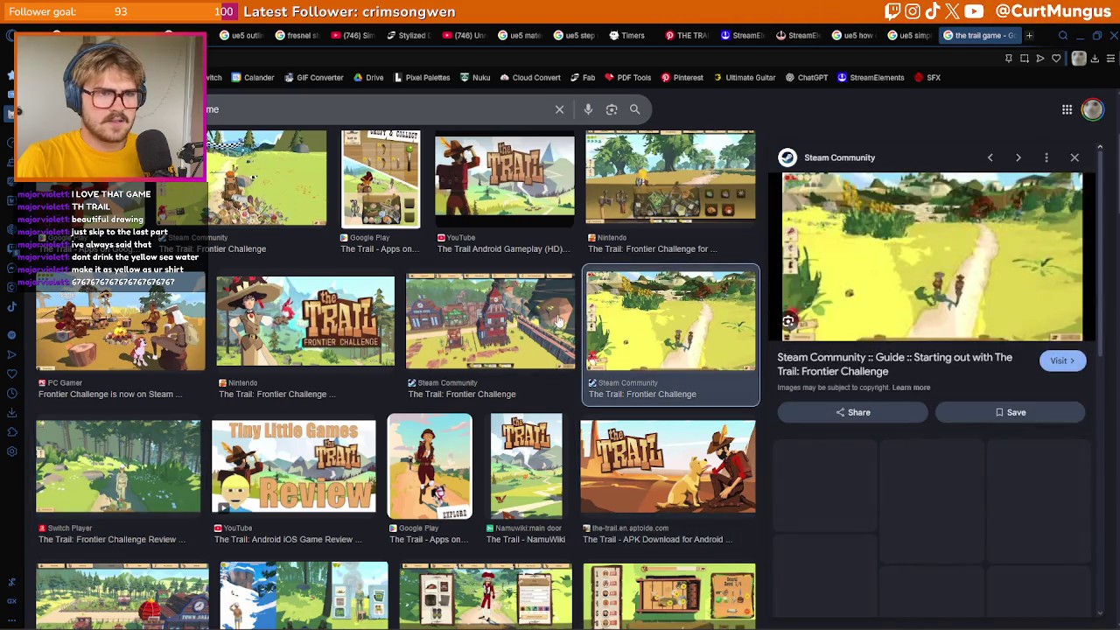
{"action": "key", "text": "alt+Tab"}
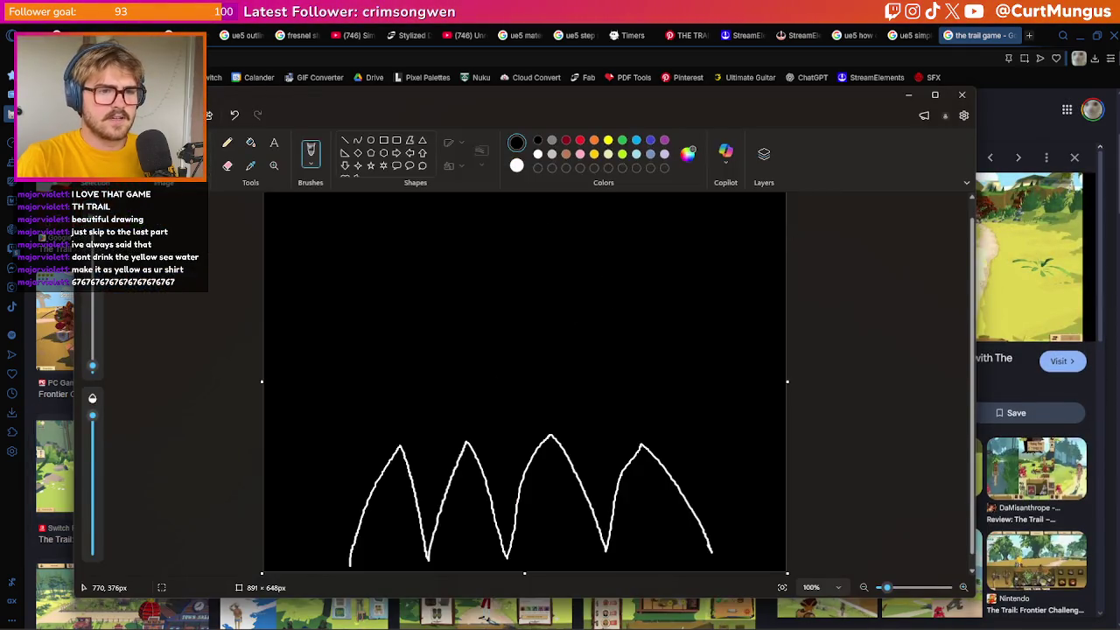
Create a new Affinity document 512 px wide and 512 px high in pixel units
{"action": "key", "text": "alt+Tab"}
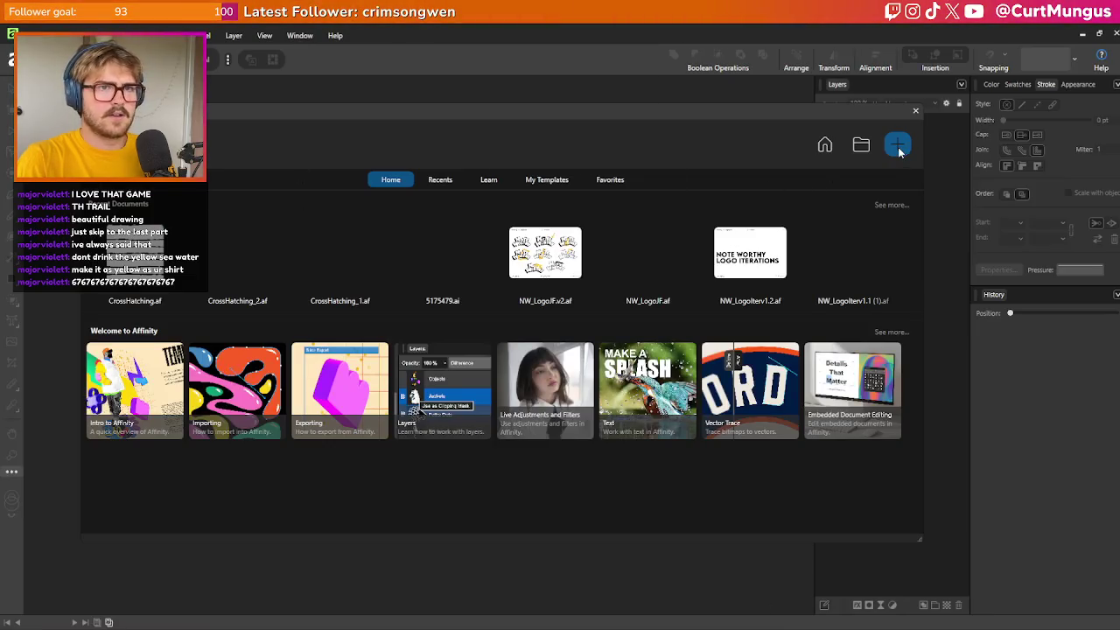
{"action": "key", "text": "ctrl+n"}
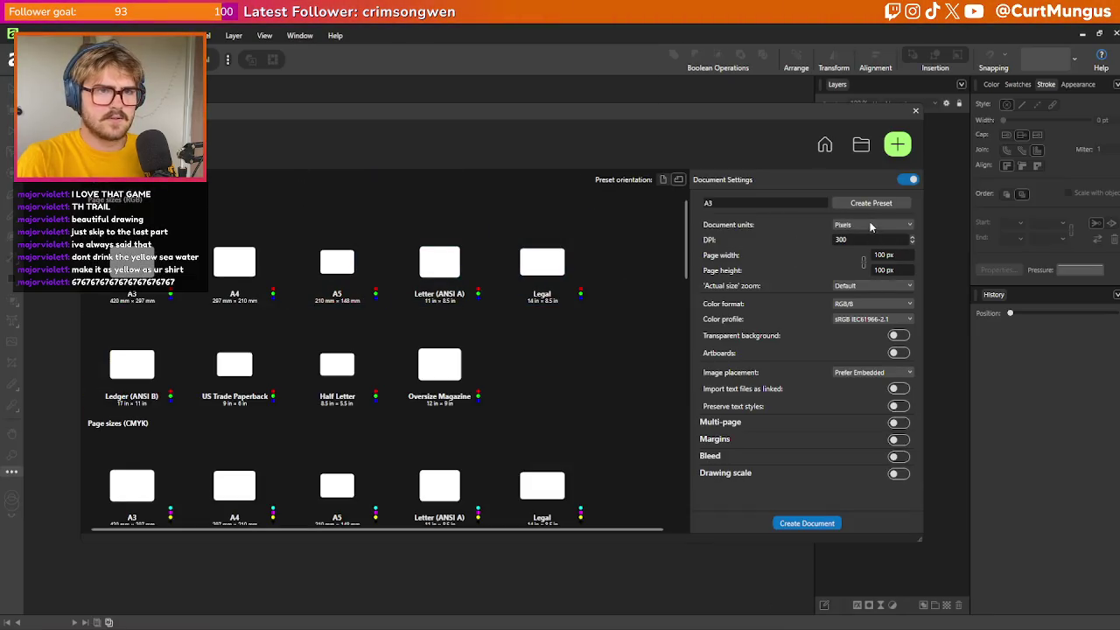
{"action": "left_click", "coordinate": [871, 226]}
{"action": "left_click", "coordinate": [891, 255]}
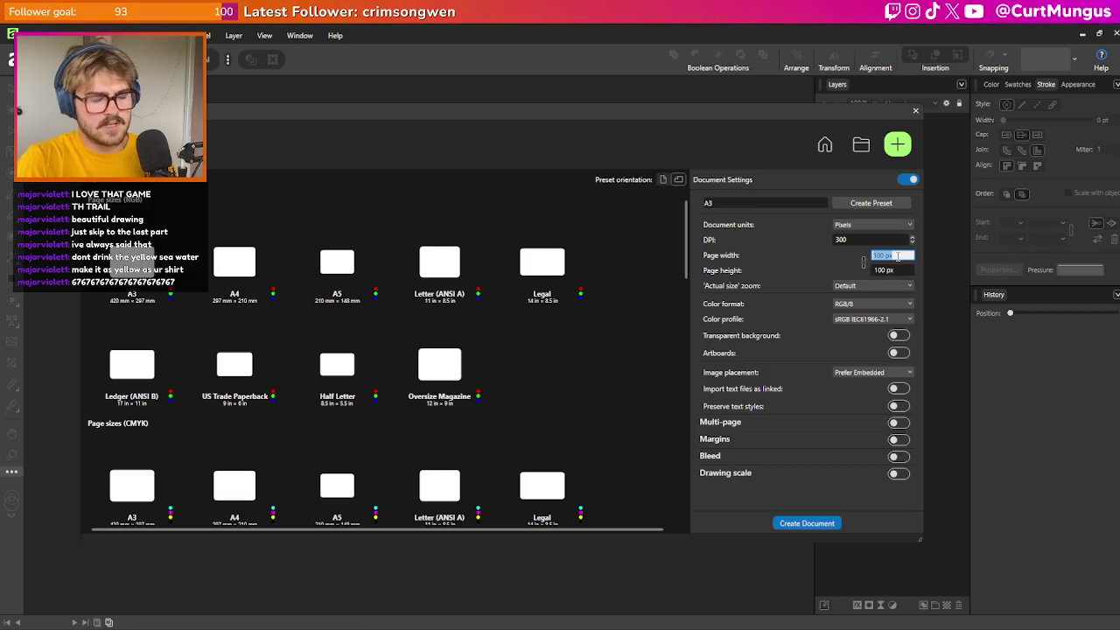
{"action": "type", "text": "512"}
{"action": "key", "text": "Tab"}
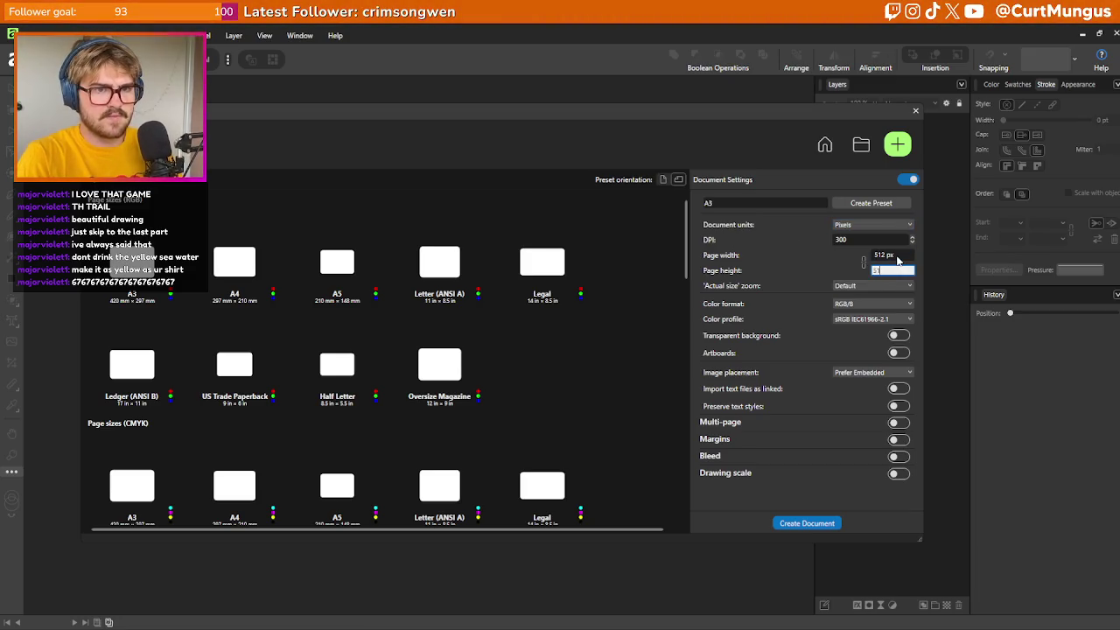
{"action": "left_click", "coordinate": [807, 524]}
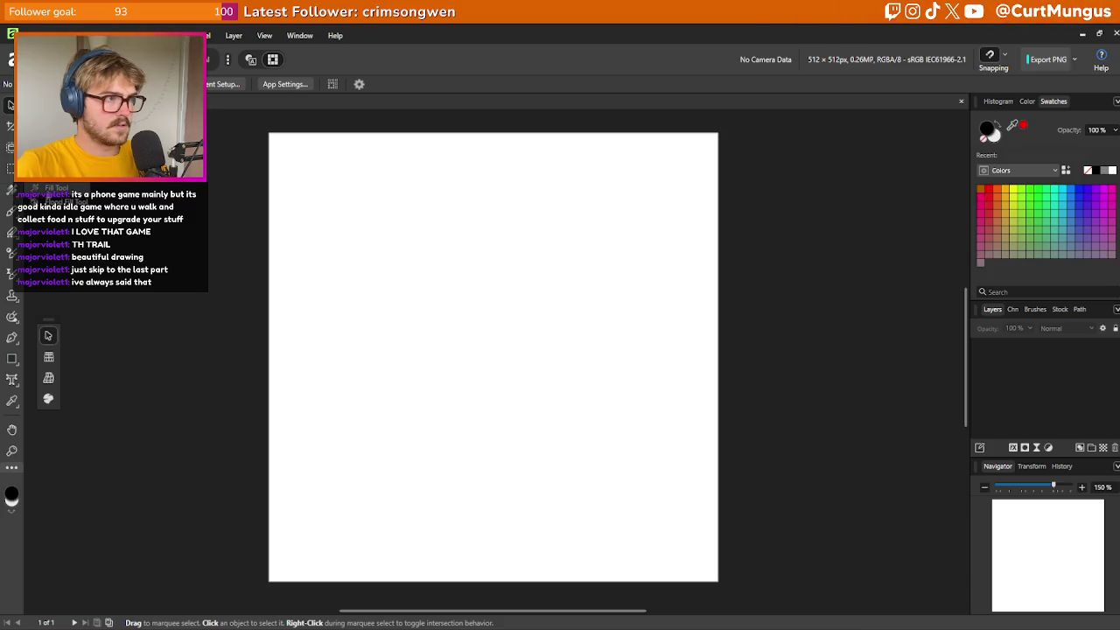
Flood-fill the 512 × 512 canvas with black on a new pixel layer
{"action": "left_click", "coordinate": [10, 189]}
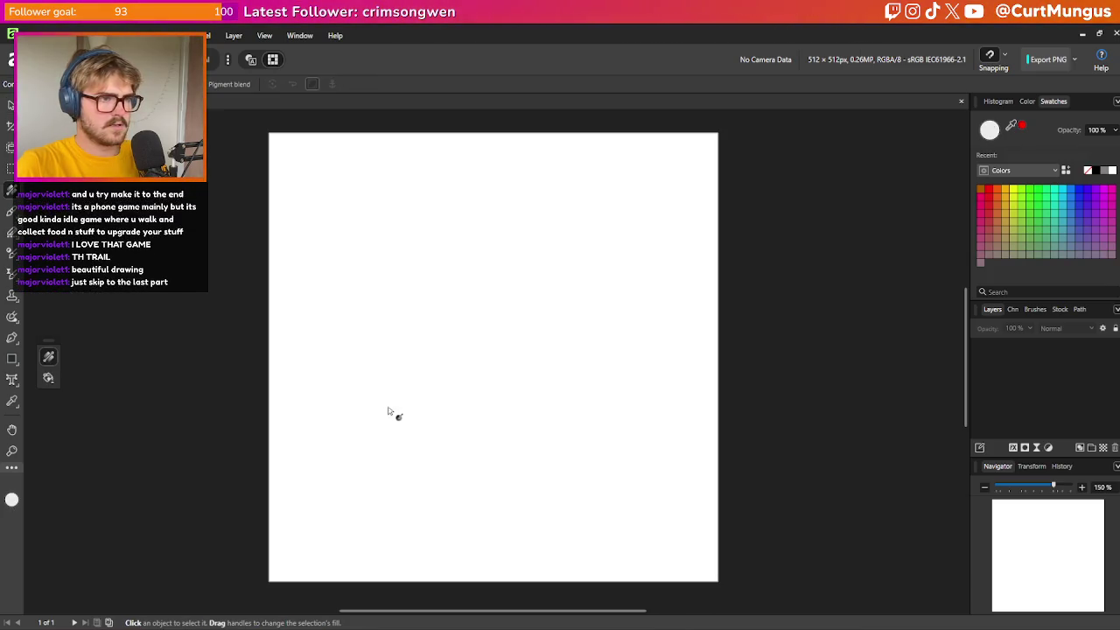
{"action": "left_click", "coordinate": [421, 357]}
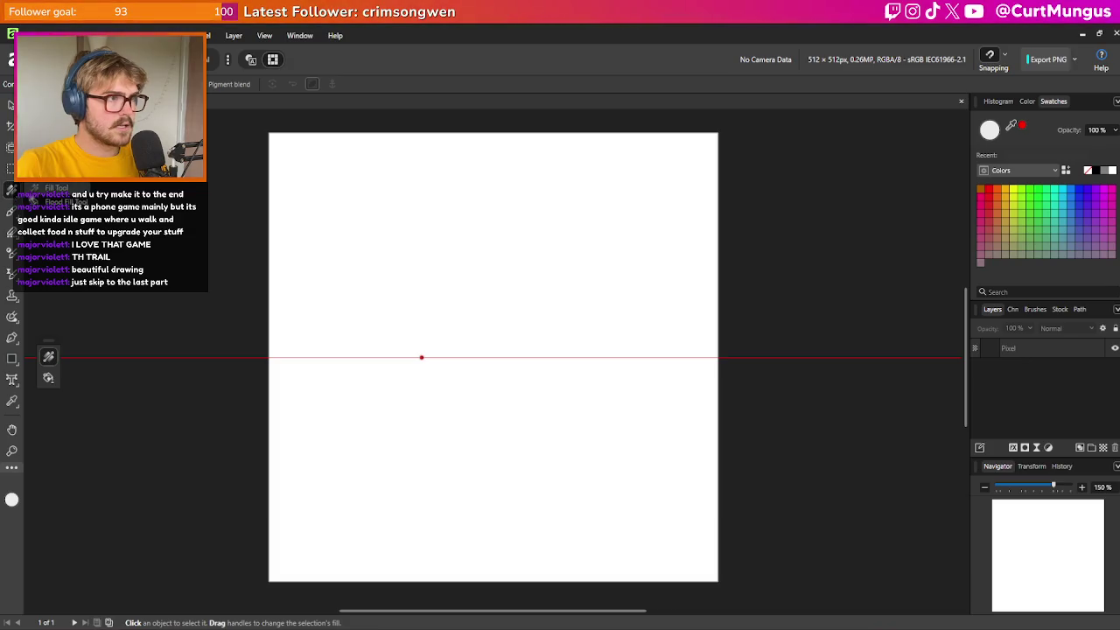
{"action": "key", "text": "g"}
{"action": "left_click", "coordinate": [408, 341]}
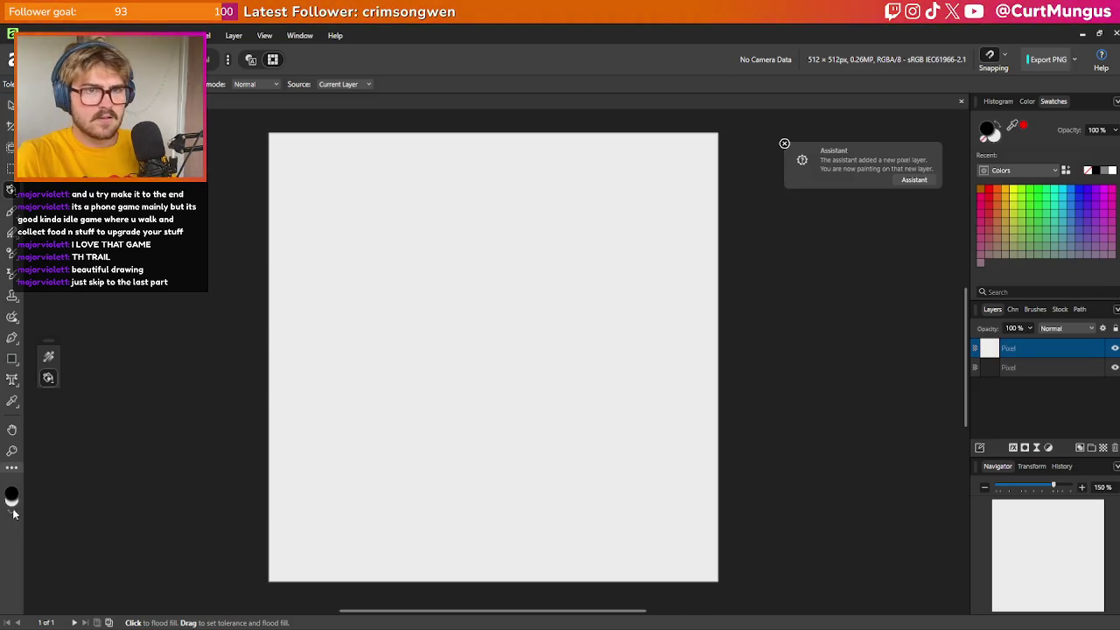
{"action": "left_click", "coordinate": [420, 415]}
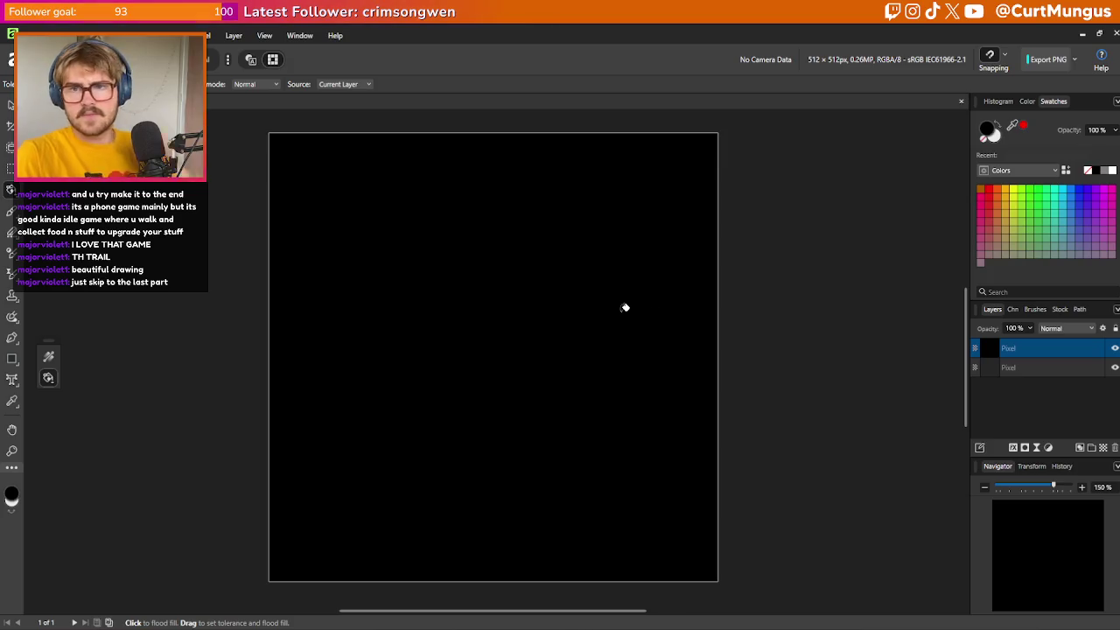
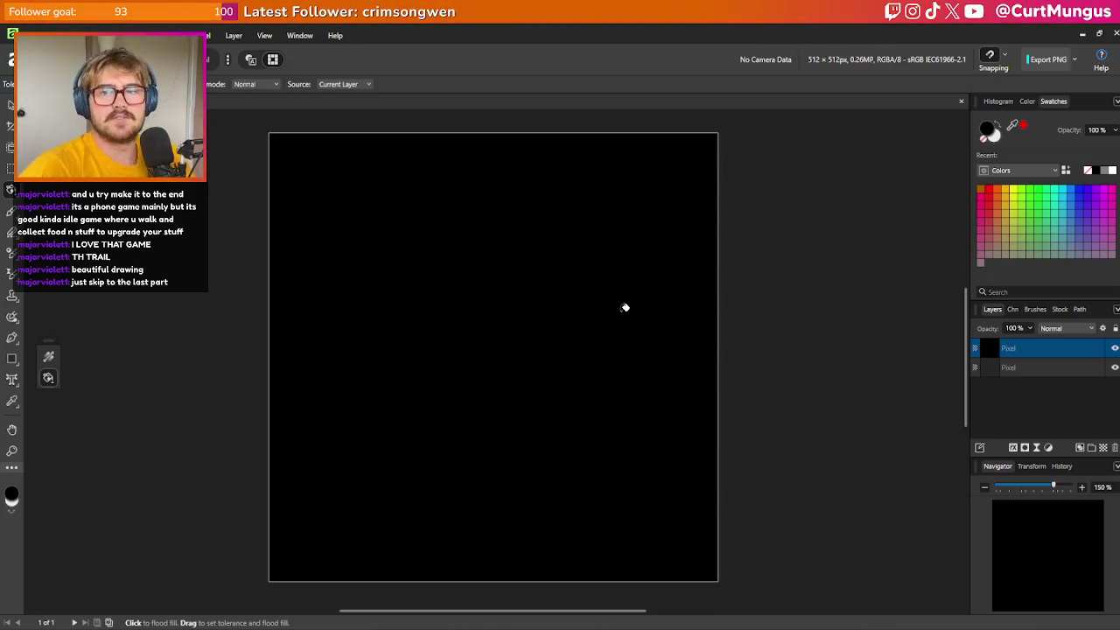
With the brush, try several white blade strokes on the canvas, undoing the failed ones
{"action": "key", "text": "n"}
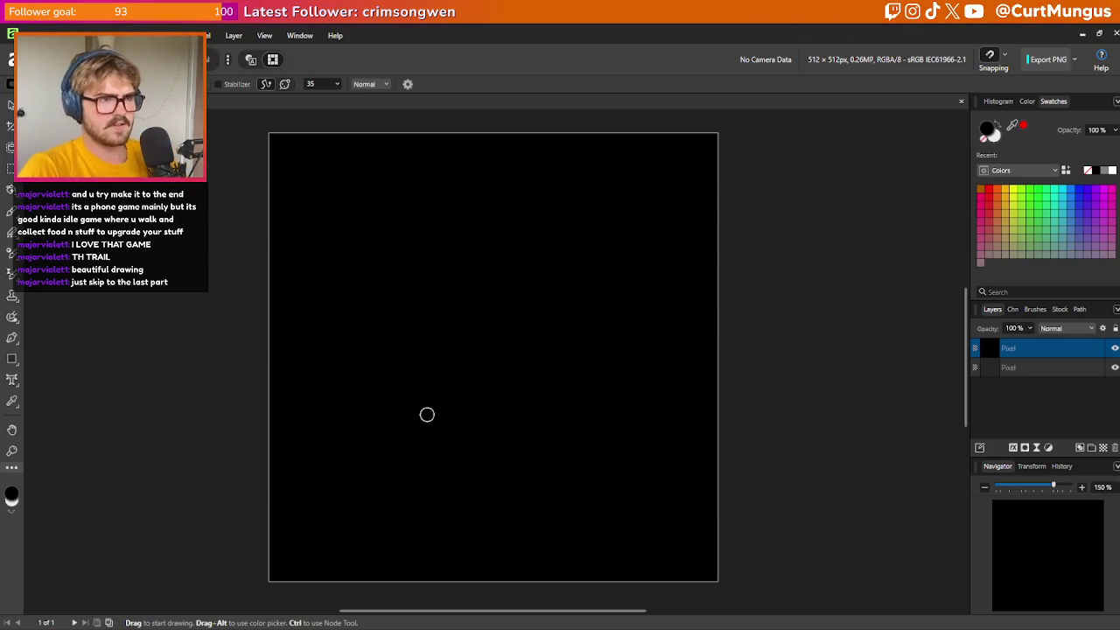
{"action": "left_click", "coordinate": [417, 332]}
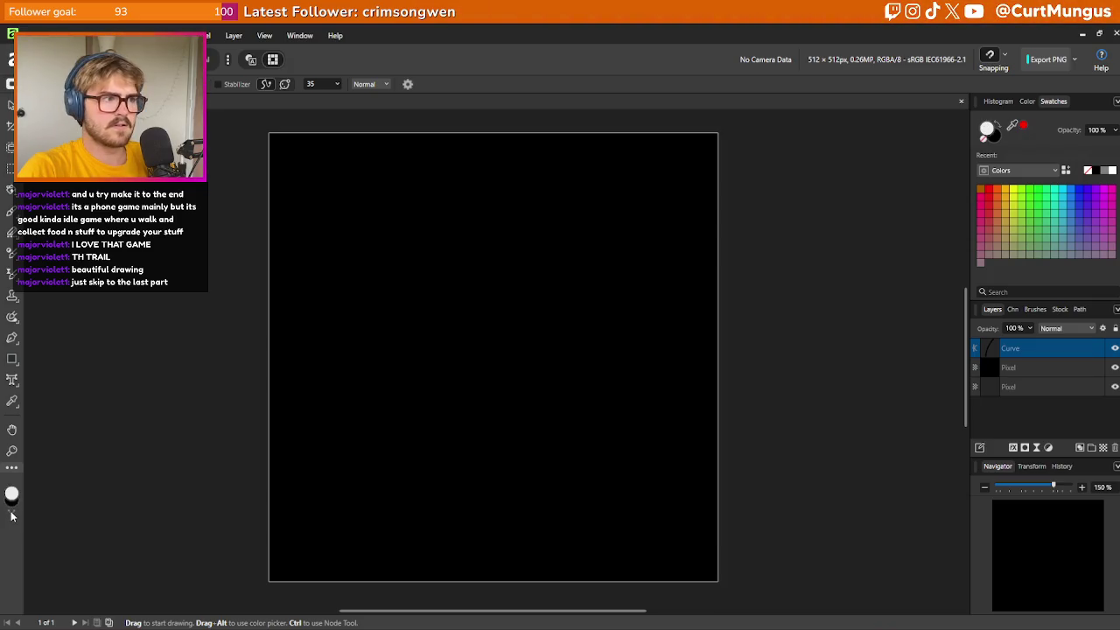
{"action": "left_click_drag", "start_coordinate": [403, 405], "coordinate": [575, 393]}
{"action": "key", "text": "ctrl+z"}
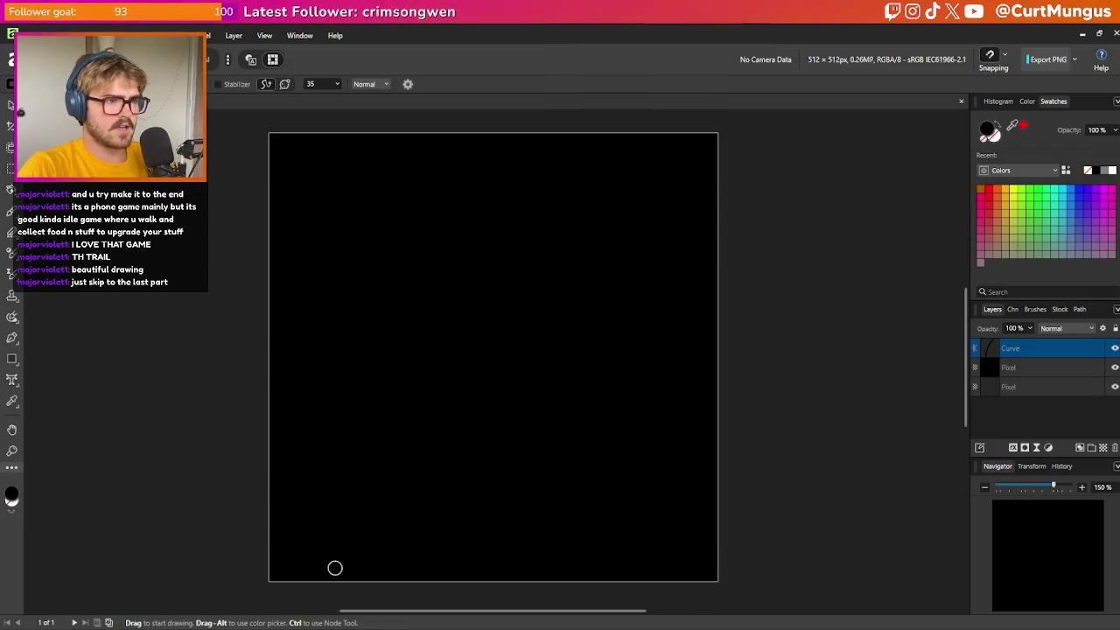
{"action": "mouse_move", "coordinate": [318, 574]}
{"action": "left_mouse_down"}
{"action": "mouse_move", "coordinate": [528, 300]}
{"action": "mouse_move", "coordinate": [557, 295]}
{"action": "left_mouse_up"}
{"action": "key", "text": "ctrl+z"}
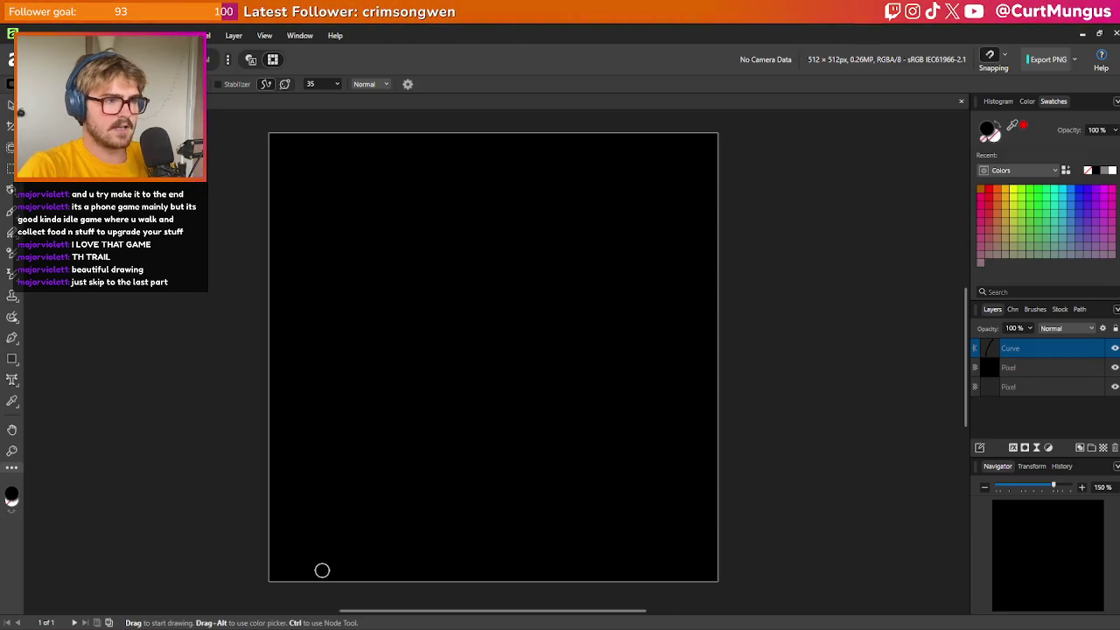
{"action": "left_click_drag", "start_coordinate": [316, 500], "coordinate": [398, 416]}
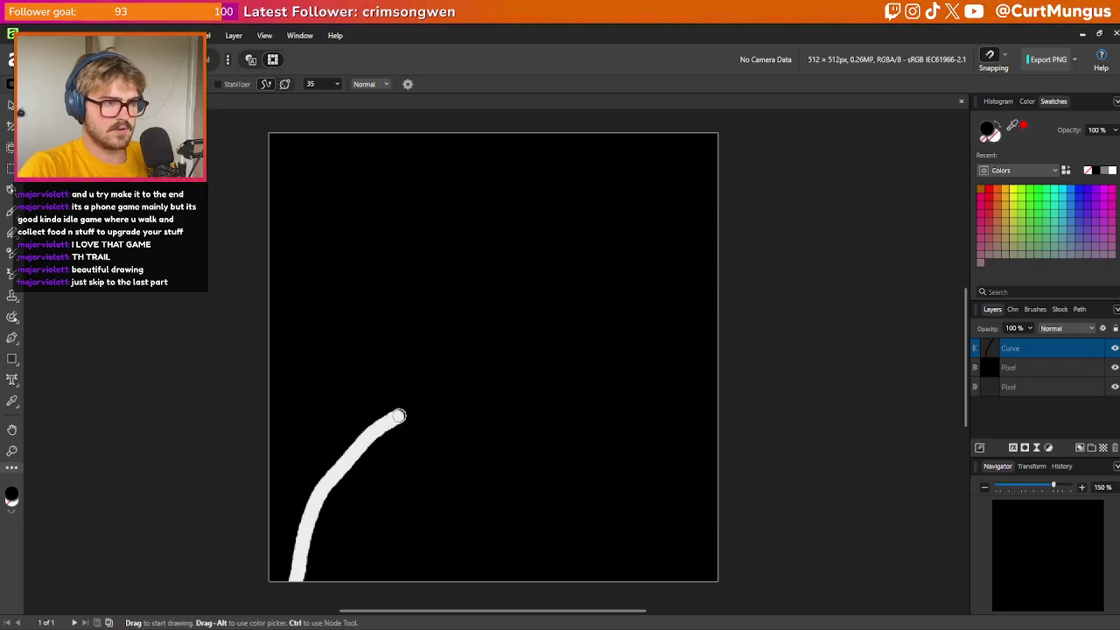
{"action": "key", "text": "ctrl+z"}
{"action": "mouse_move", "coordinate": [288, 593]}
{"action": "left_mouse_down"}
{"action": "mouse_move", "coordinate": [309, 485]}
{"action": "mouse_move", "coordinate": [359, 390]}
{"action": "left_mouse_up"}
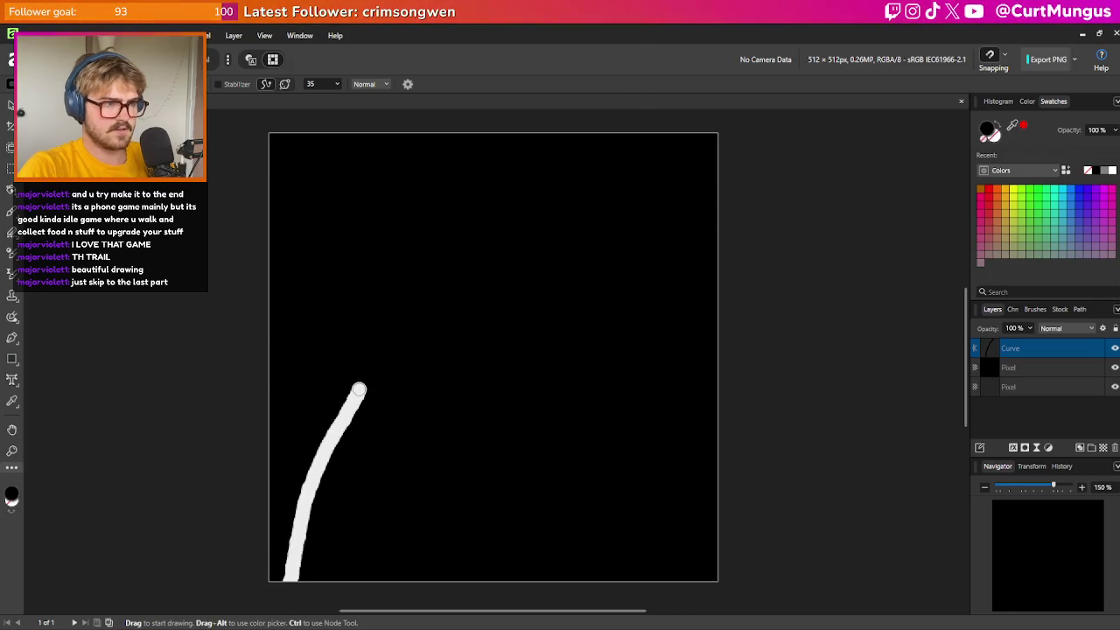
{"action": "left_click_drag", "start_coordinate": [402, 544], "coordinate": [400, 580]}
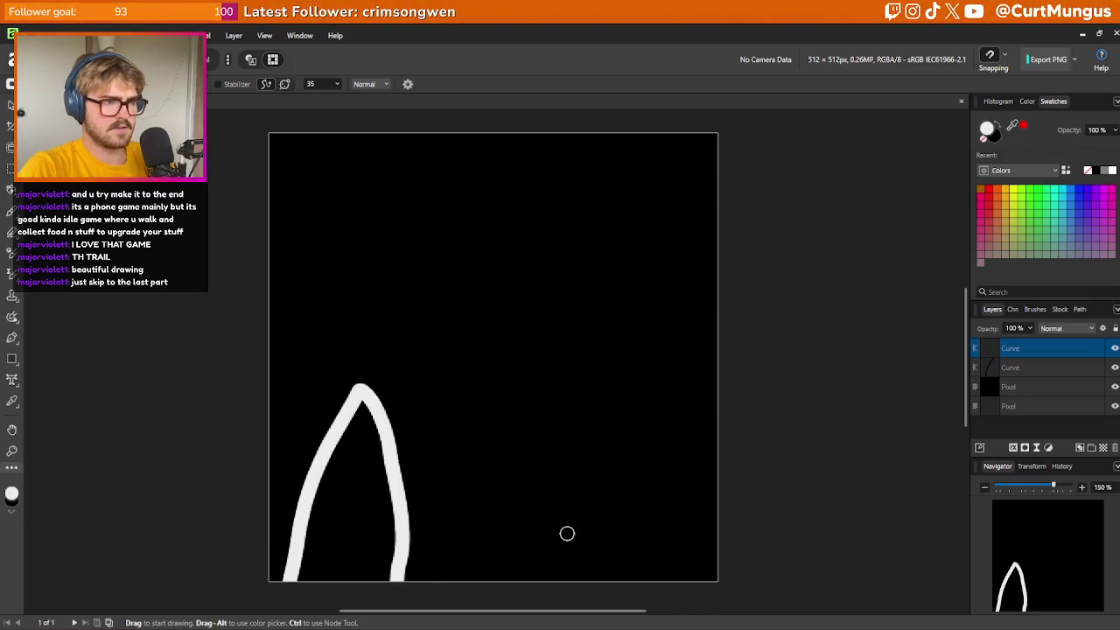
Keep redrawing until a single white inverted-V grass-blade stroke remains
{"action": "left_click_drag", "start_coordinate": [405, 580], "coordinate": [480, 361]}
{"action": "key", "text": "ctrl+z"}
{"action": "key", "text": "ctrl+z"}
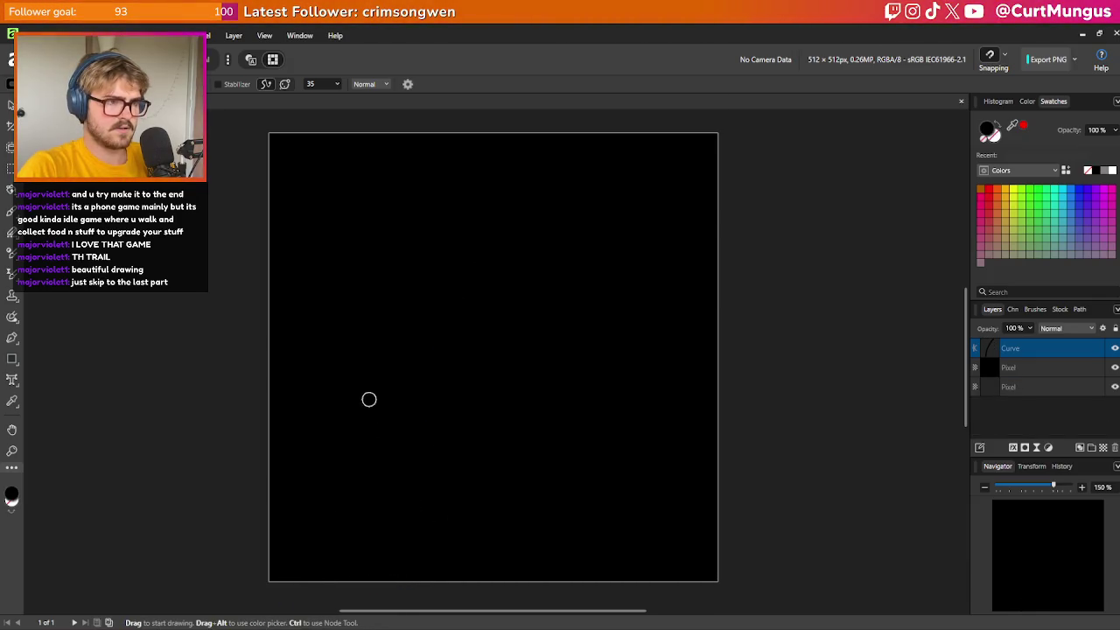
{"action": "left_click_drag", "start_coordinate": [431, 230], "coordinate": [455, 442]}
{"action": "key", "text": "ctrl+z"}
{"action": "mouse_move", "coordinate": [344, 460]}
{"action": "left_mouse_down"}
{"action": "mouse_move", "coordinate": [432, 247]}
{"action": "mouse_move", "coordinate": [452, 433]}
{"action": "left_mouse_up"}
{"action": "key", "text": "ctrl+z"}
{"action": "left_click_drag", "start_coordinate": [350, 453], "coordinate": [422, 251]}
{"action": "key", "text": "ctrl+z"}
{"action": "mouse_move", "coordinate": [345, 465]}
{"action": "left_mouse_down"}
{"action": "mouse_move", "coordinate": [420, 231]}
{"action": "mouse_move", "coordinate": [501, 472]}
{"action": "left_mouse_up"}
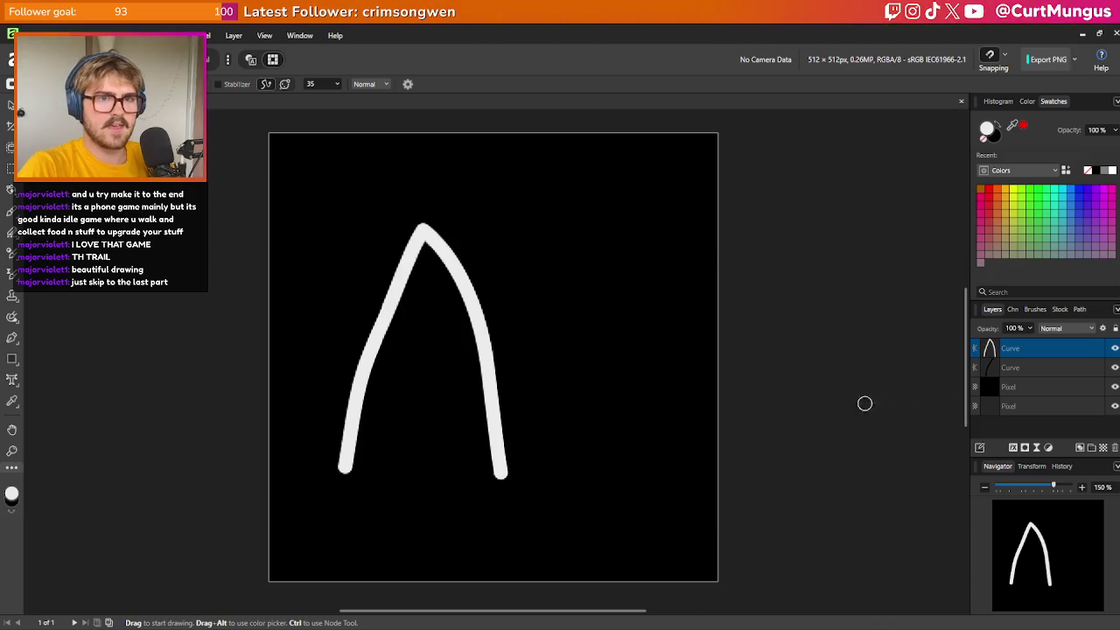
Delete the second Curve layer and the bottom Pixel layer
{"action": "left_click", "coordinate": [1045, 385]}
{"action": "left_click", "coordinate": [1052, 369]}
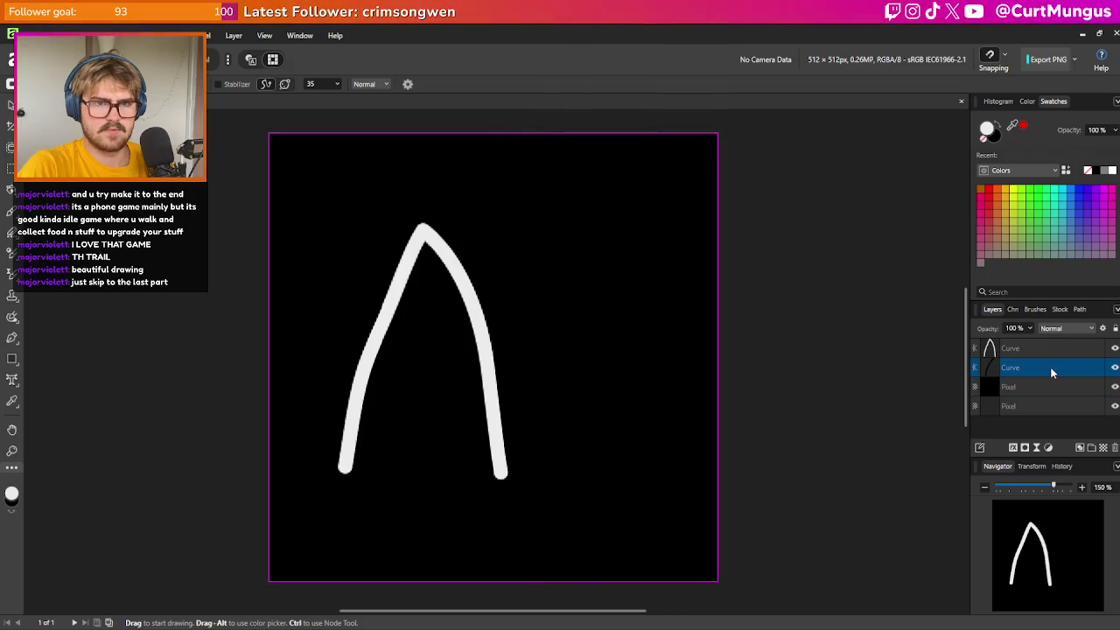
{"action": "left_click", "coordinate": [1109, 447]}
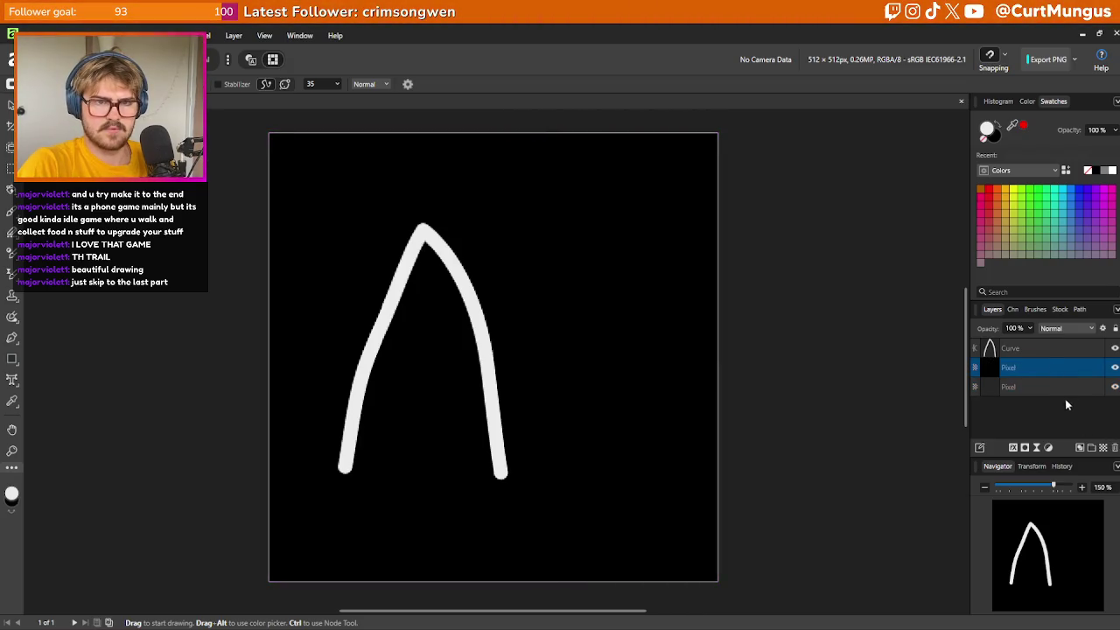
{"action": "left_click", "coordinate": [1110, 447]}
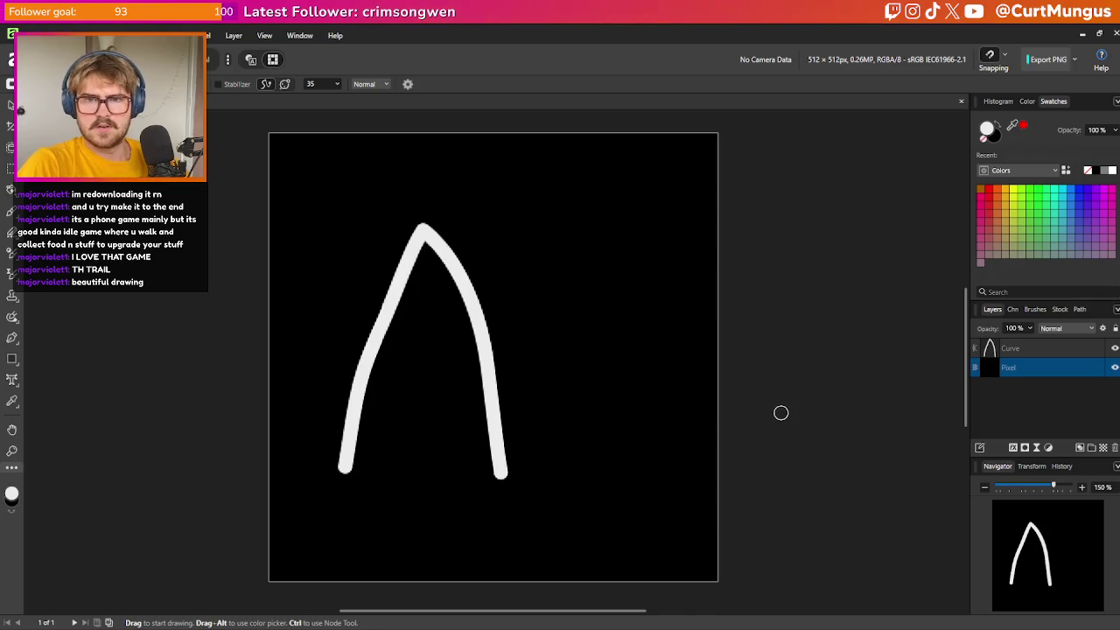
Undo the layer deletions, restoring the removed Curve and Pixel layers
{"action": "left_click", "coordinate": [1054, 348]}
{"action": "key", "text": "a"}
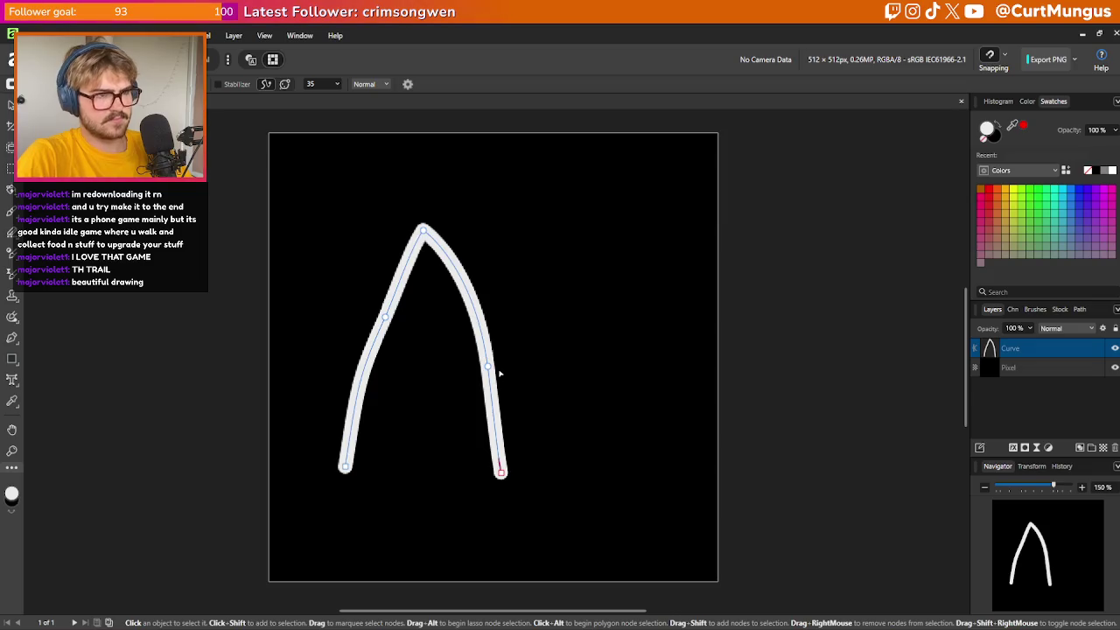
{"action": "key", "text": "ctrl+y"}
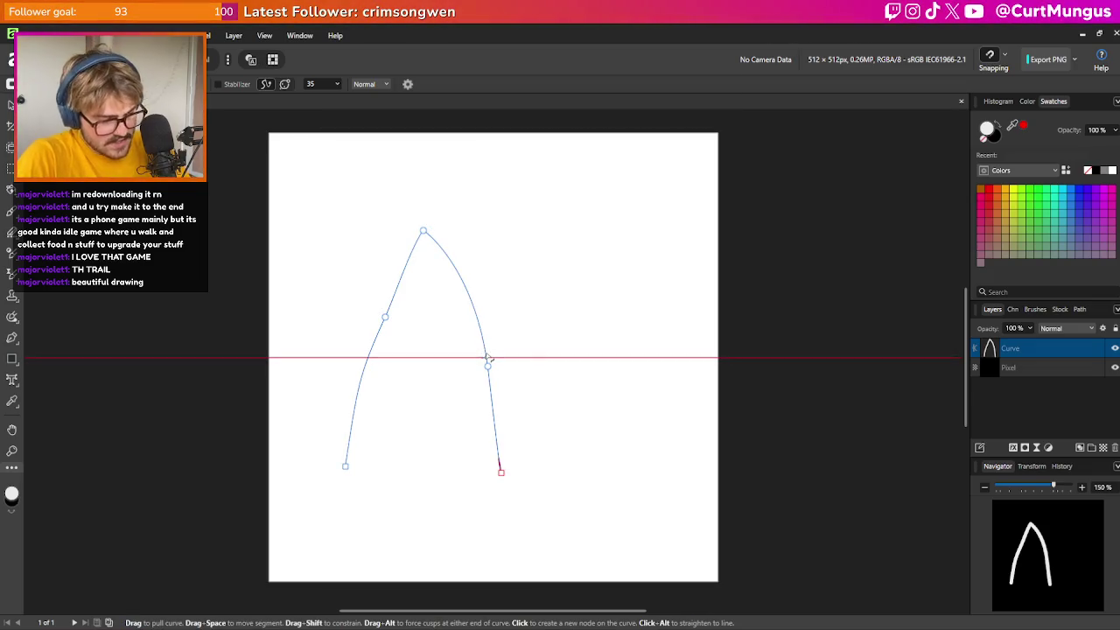
{"action": "key", "text": "b"}
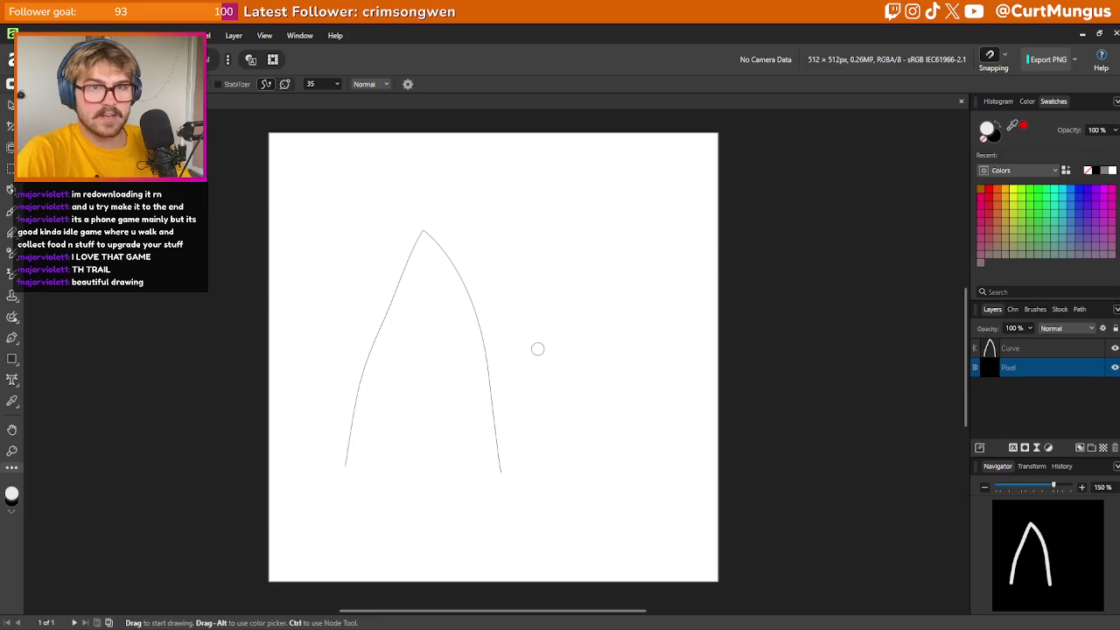
{"action": "key", "text": "ctrl+z"}
{"action": "key", "text": "ctrl+z"}
{"action": "key", "text": "ctrl+z"}
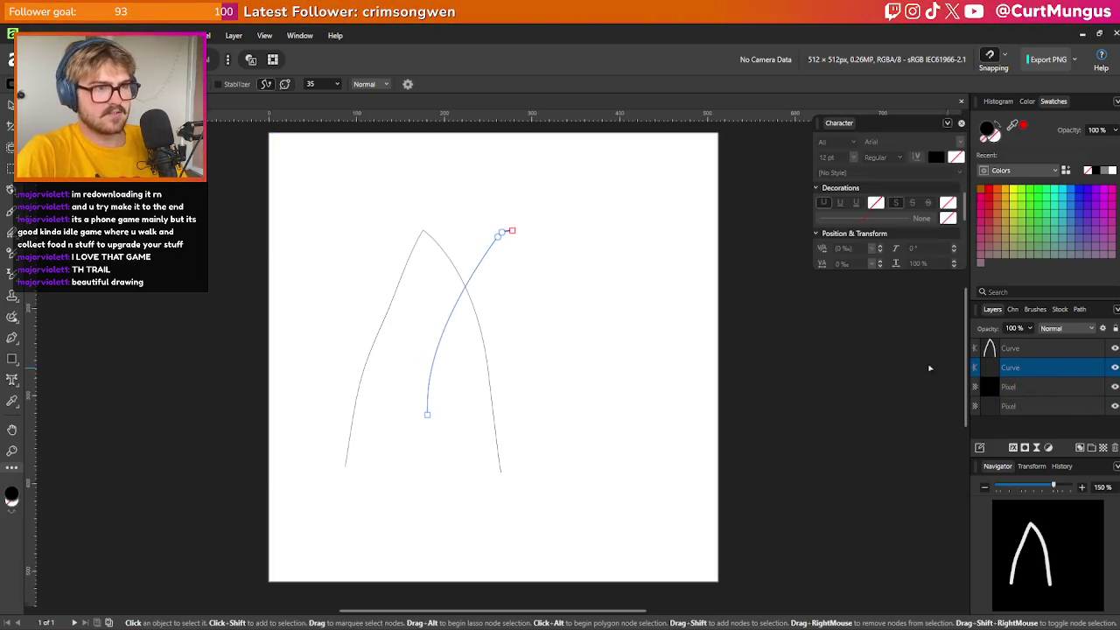
{"action": "key", "text": "ctrl+r"}
{"action": "key", "text": "ctrl+r"}
{"action": "key", "text": "b"}
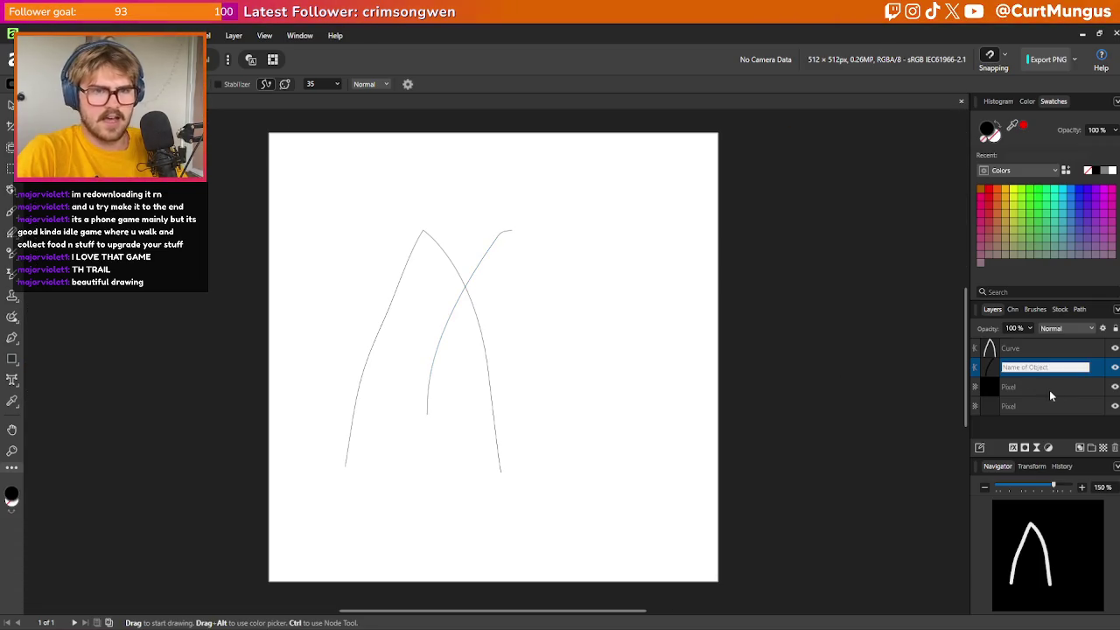
{"action": "key", "text": "Escape"}
Delete the bottom Pixel layer and the Curve layer, leaving one Pixel layer
{"action": "left_click", "coordinate": [1048, 407]}
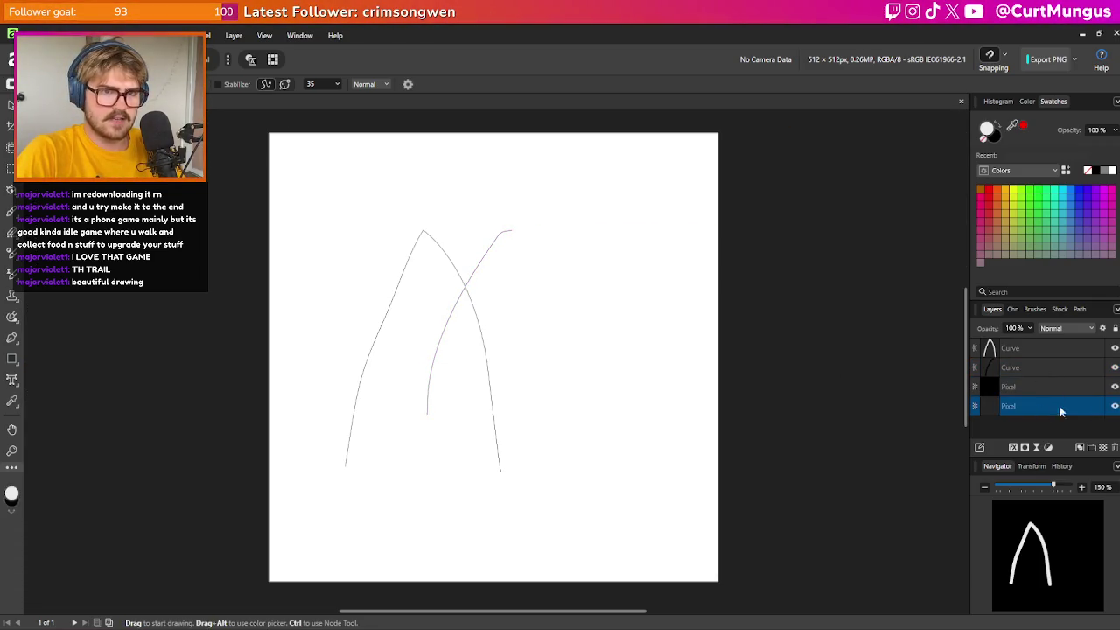
{"action": "left_click", "coordinate": [1116, 447]}
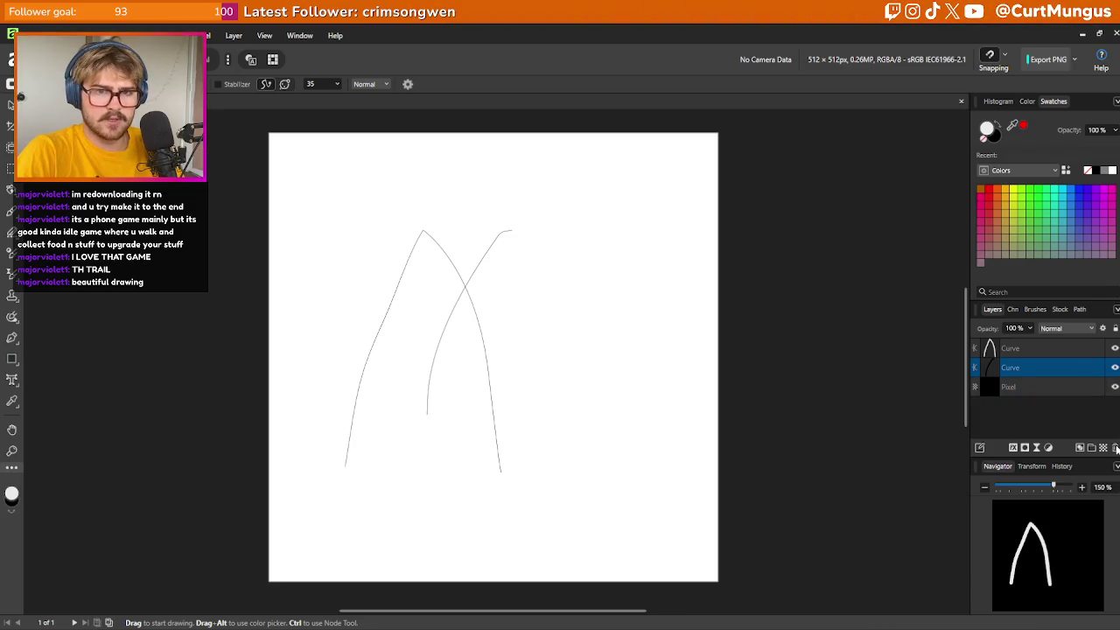
{"action": "left_click", "coordinate": [1048, 353]}
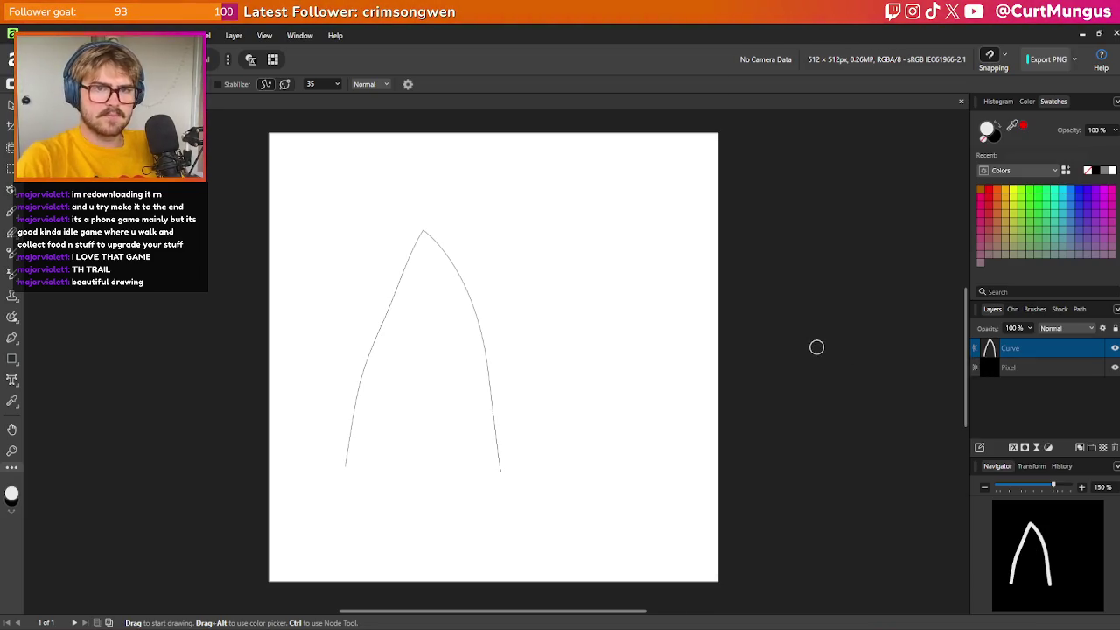
{"action": "left_click", "coordinate": [1116, 447]}
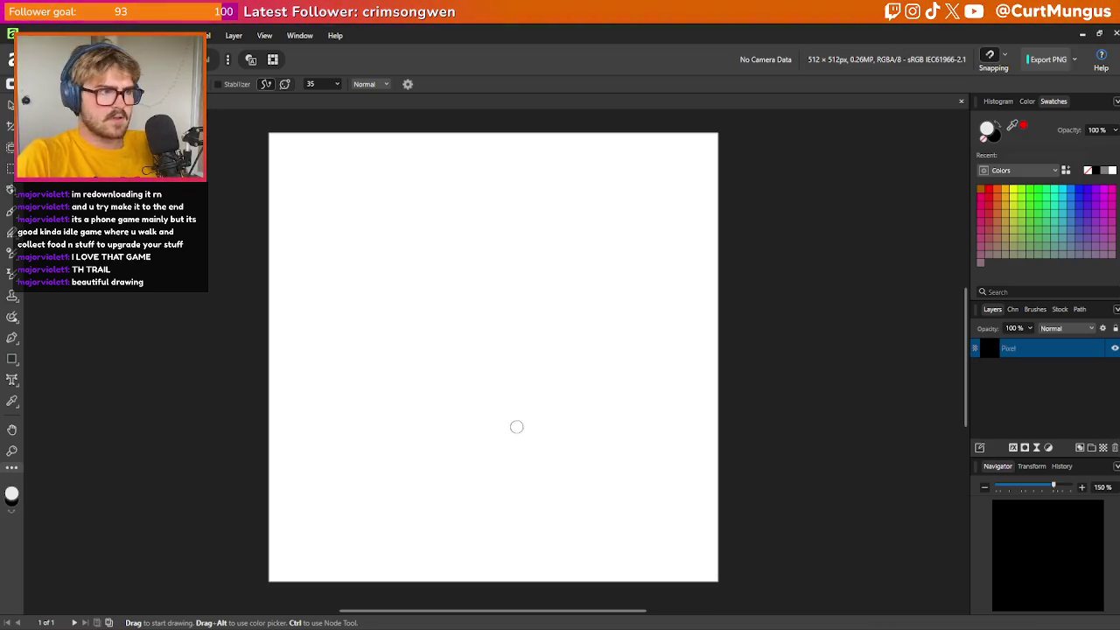
Return to the Paint Brush after checking the view and layer operation menus
{"action": "key", "text": "v"}
{"action": "key", "text": "ctrl+t"}
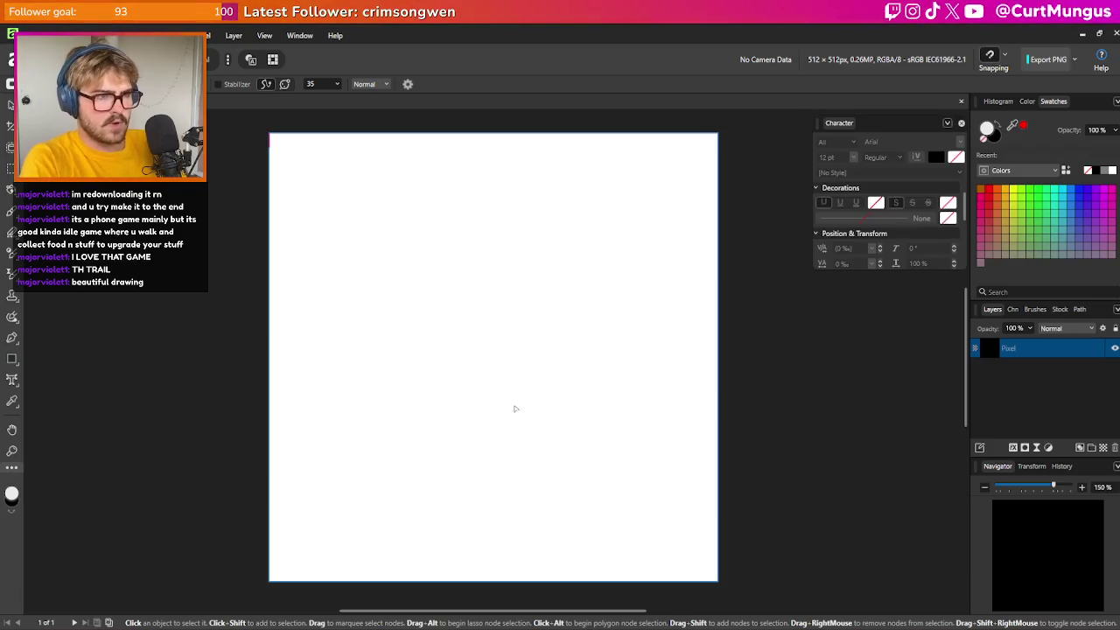
{"action": "key", "text": "ctrl+t"}
{"action": "key", "text": "b"}
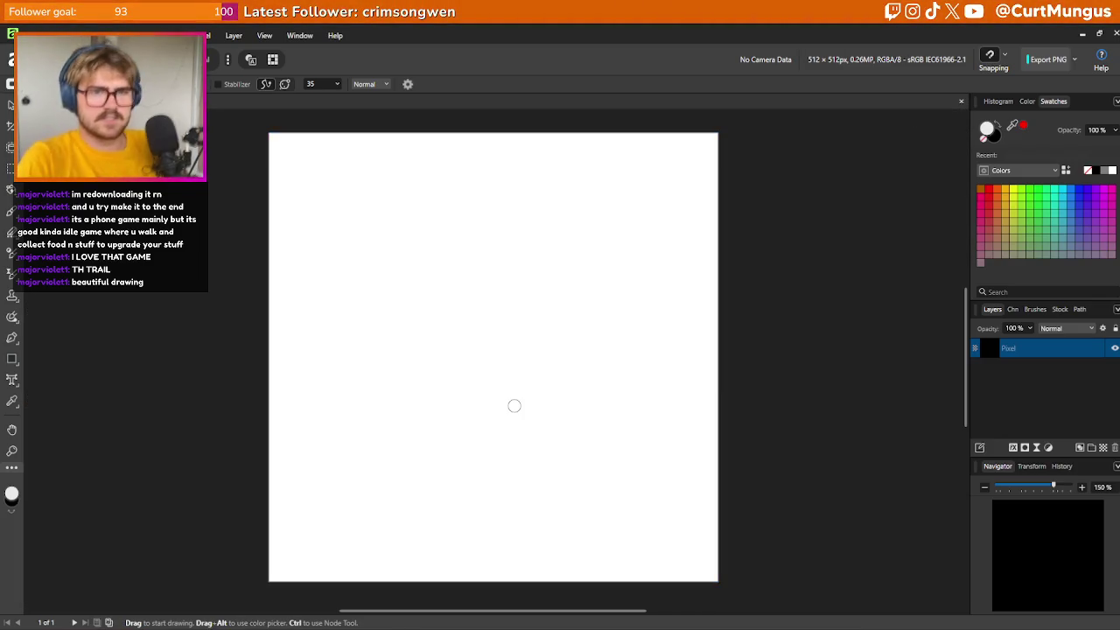
{"action": "left_click", "coordinate": [264, 35]}
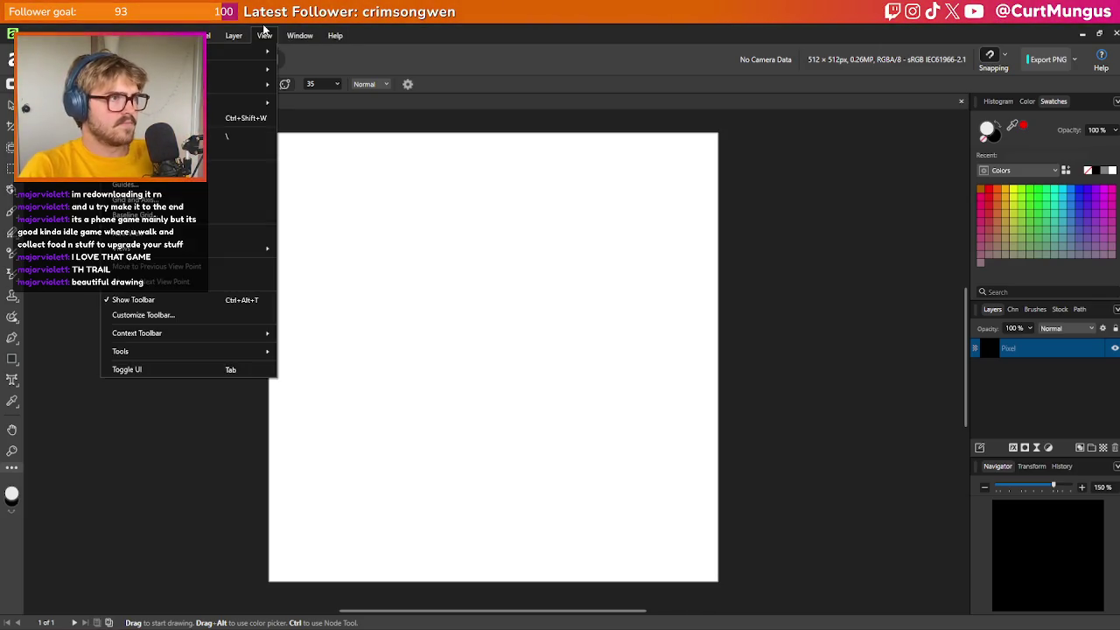
{"action": "mouse_move", "coordinate": [211, 37]}
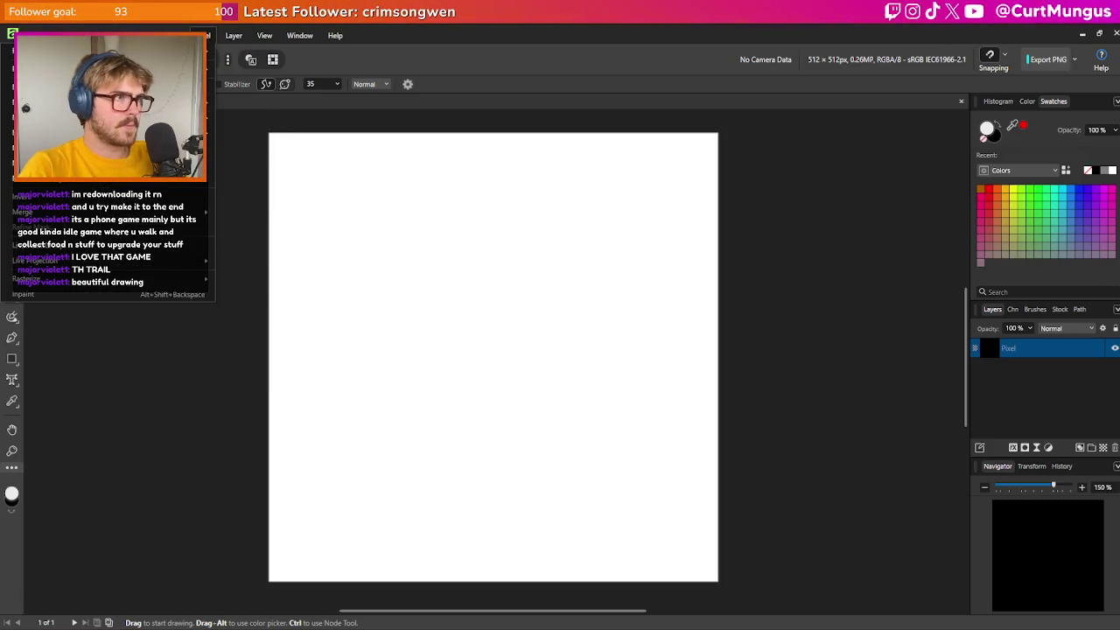
{"action": "key", "text": "Escape"}
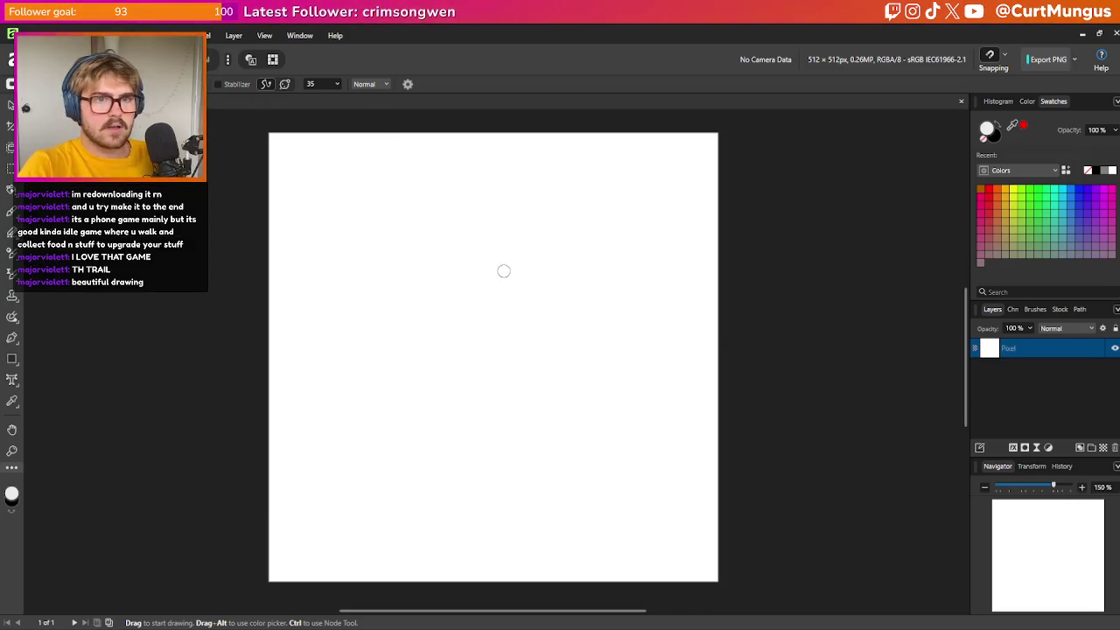
{"action": "left_click", "coordinate": [199, 35]}
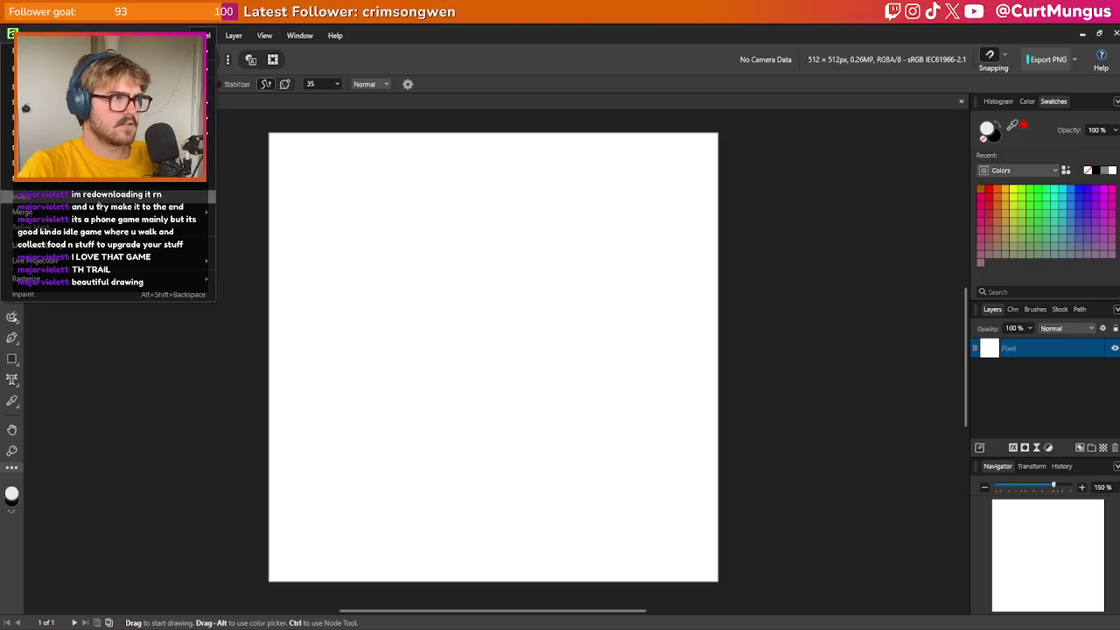
{"action": "key", "text": "Escape"}
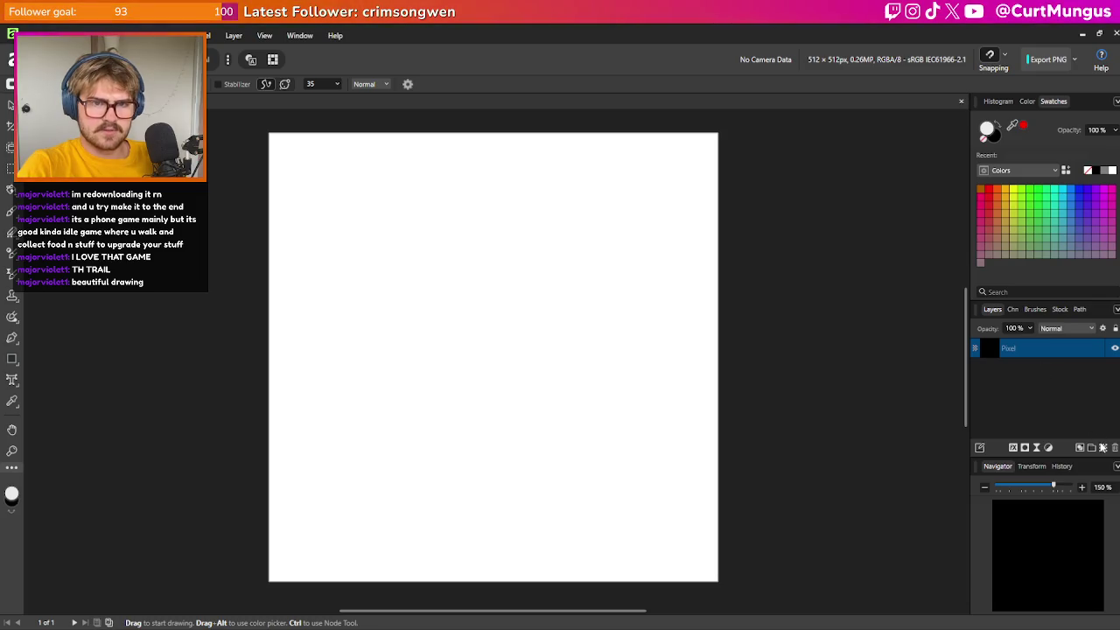
Add a new pixel layer and draw long looping white strokes on the canvas
{"action": "left_click", "coordinate": [1105, 447]}
{"action": "mouse_move", "coordinate": [499, 289]}
{"action": "left_mouse_down"}
{"action": "mouse_move", "coordinate": [573, 250]}
{"action": "mouse_move", "coordinate": [442, 240]}
{"action": "mouse_move", "coordinate": [429, 268]}
{"action": "left_mouse_up"}
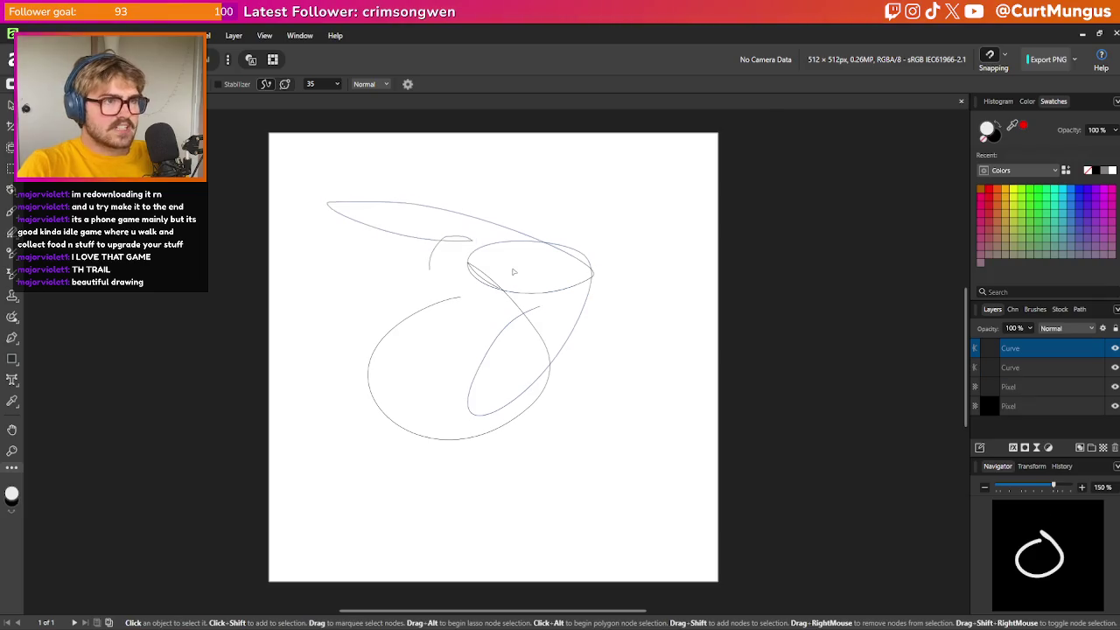
{"action": "scroll", "coordinate": [514, 272], "scroll_direction": "up", "scroll_amount": 4}
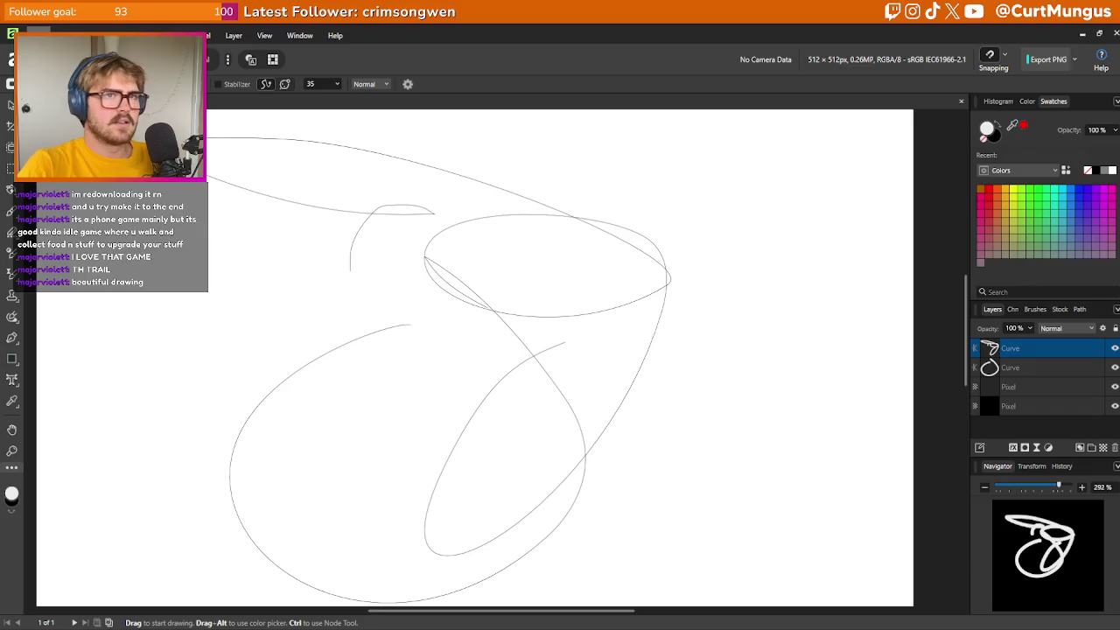
{"action": "left_click", "coordinate": [42, 35]}
Create a new 512 × 512 px document with units set to Pixels
{"action": "left_click", "coordinate": [35, 51]}
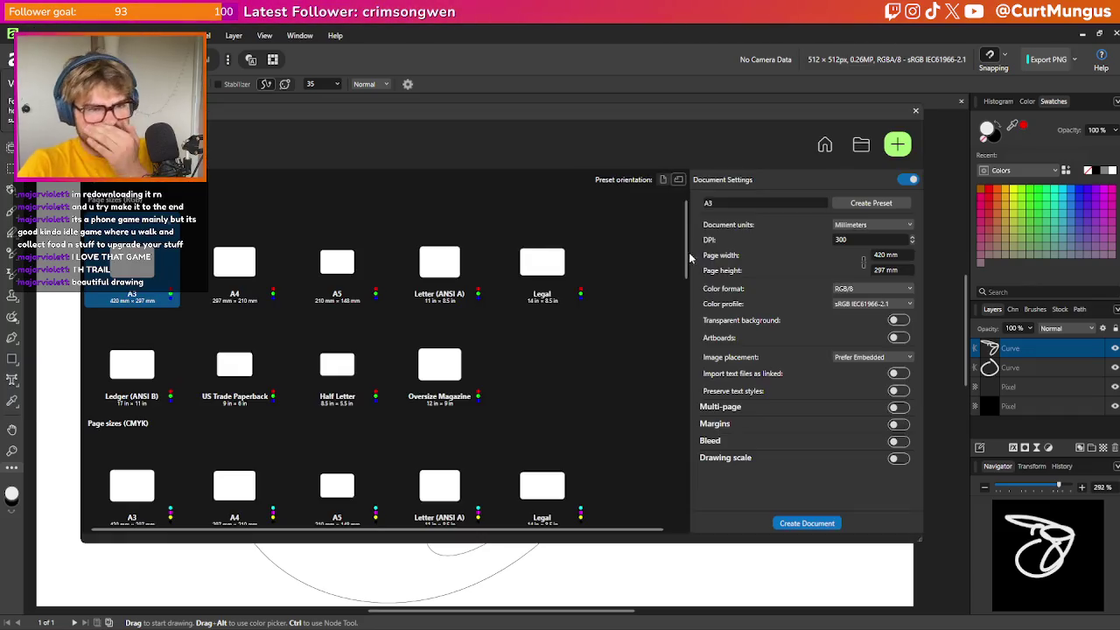
{"action": "left_click", "coordinate": [871, 225]}
{"action": "left_click", "coordinate": [846, 238]}
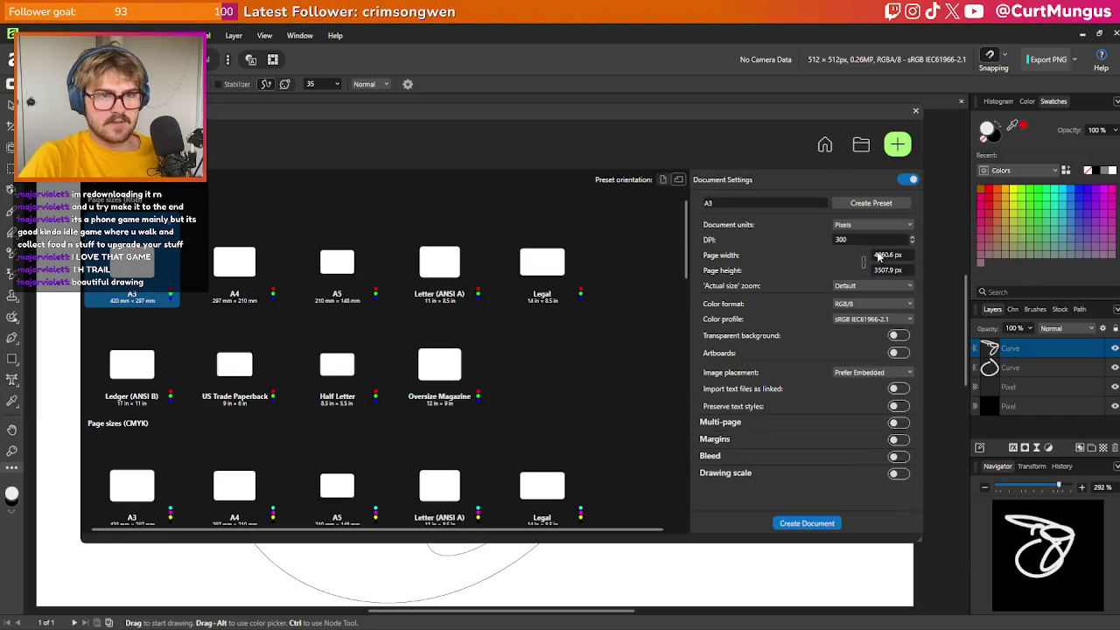
{"action": "left_click", "coordinate": [879, 254]}
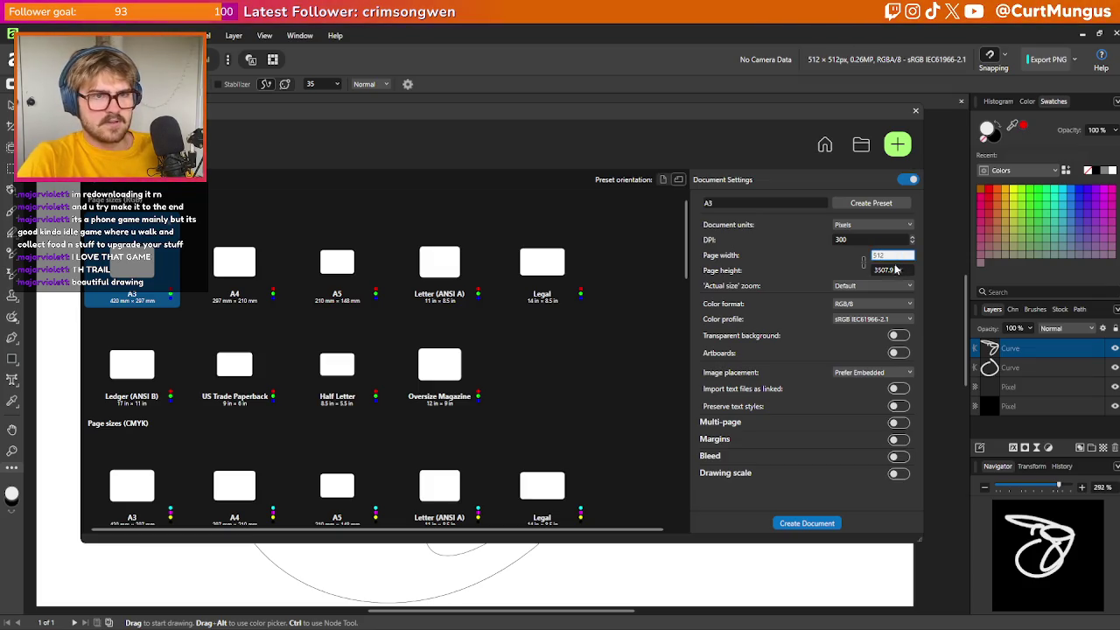
{"action": "left_click", "coordinate": [895, 270]}
{"action": "type", "text": "512"}
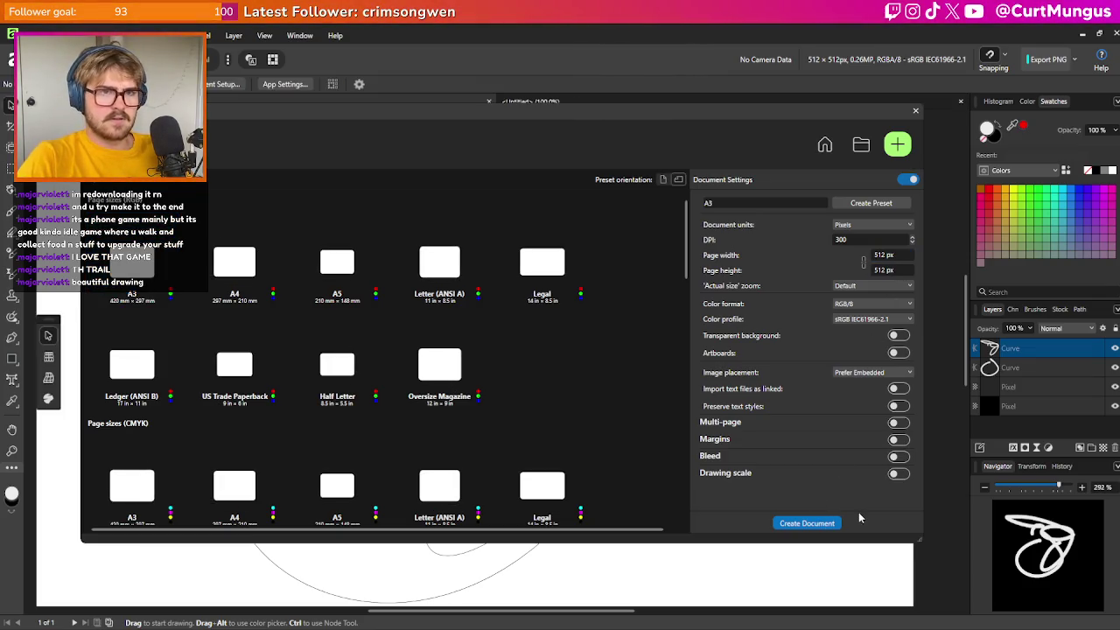
{"action": "left_click", "coordinate": [818, 525]}
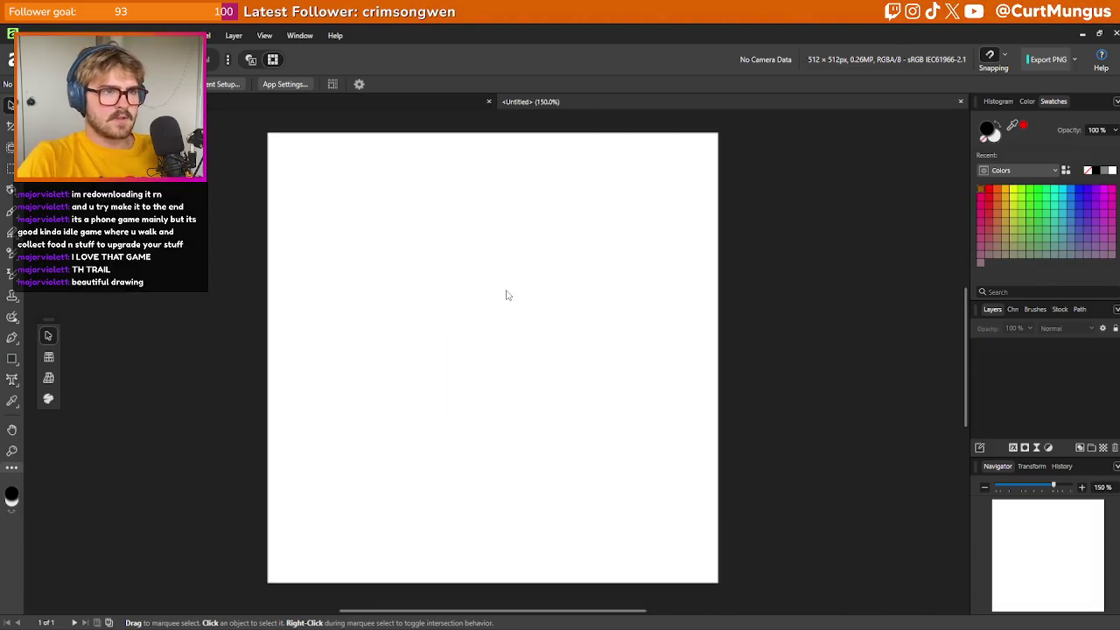
Fill the new canvas black with the Flood Fill tool
{"action": "key", "text": "b"}
{"action": "left_click_drag", "start_coordinate": [490, 312], "coordinate": [562, 388]}
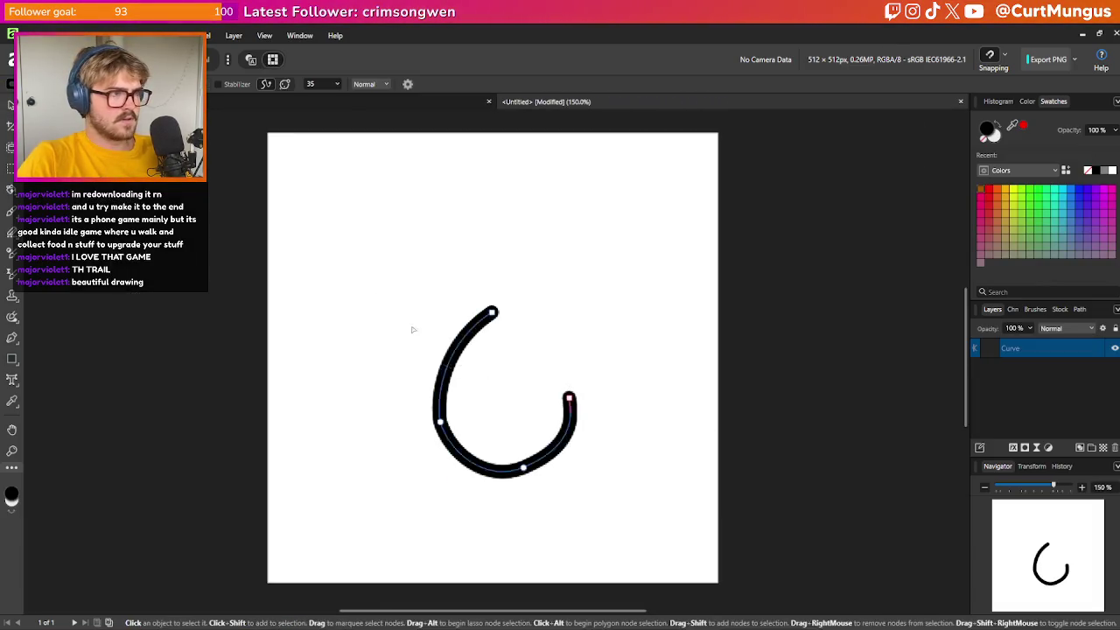
{"action": "key", "text": "ctrl+z"}
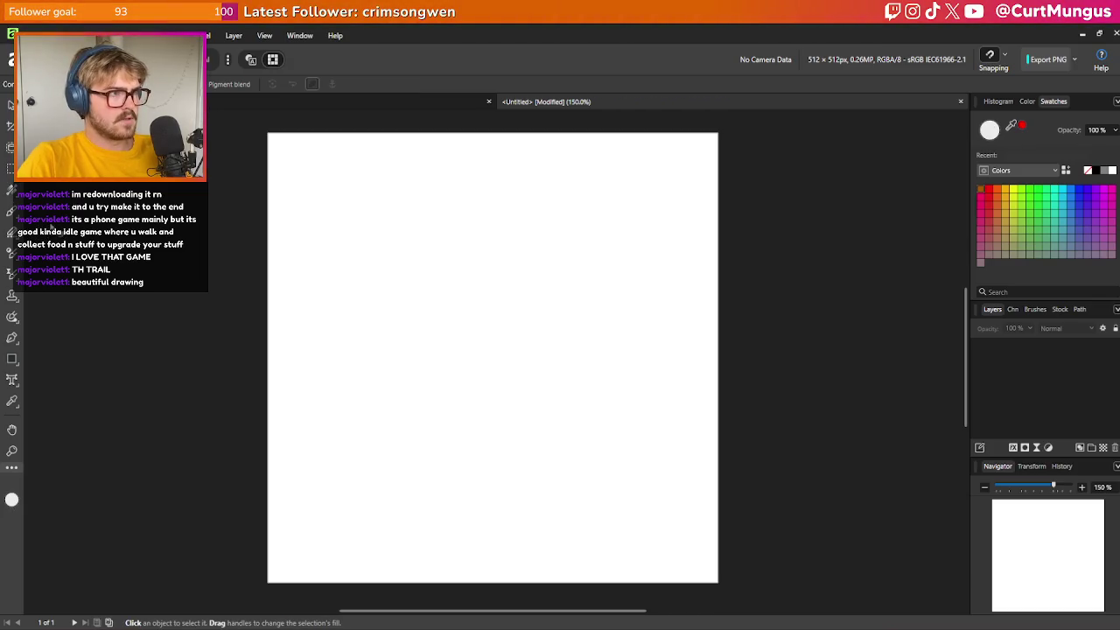
{"action": "key", "text": "g"}
{"action": "left_click", "coordinate": [361, 279]}
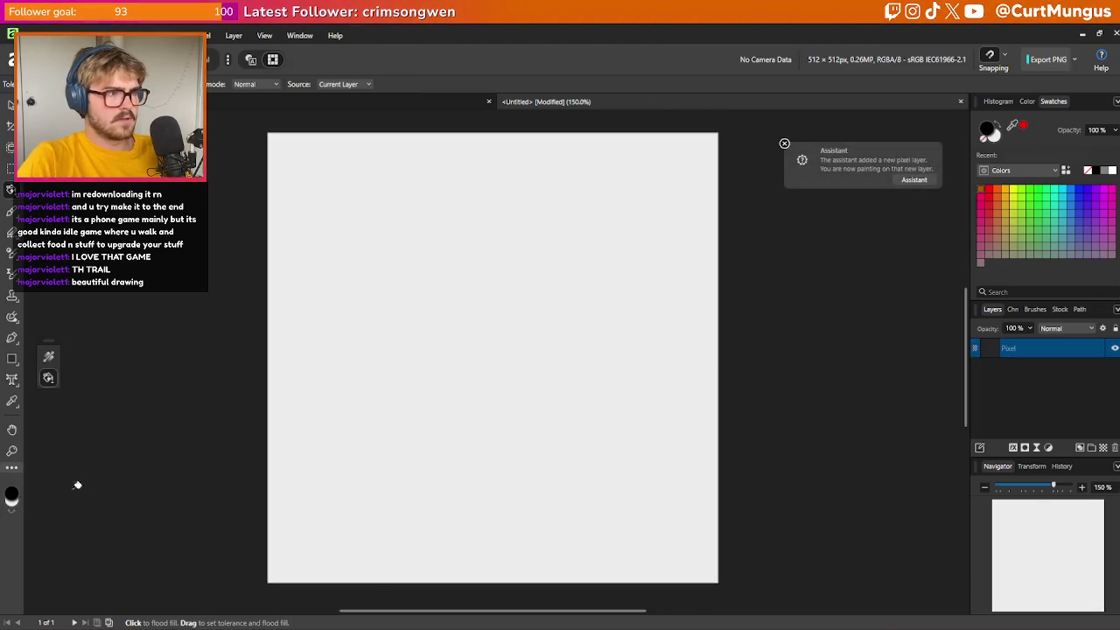
{"action": "left_click", "coordinate": [429, 369]}
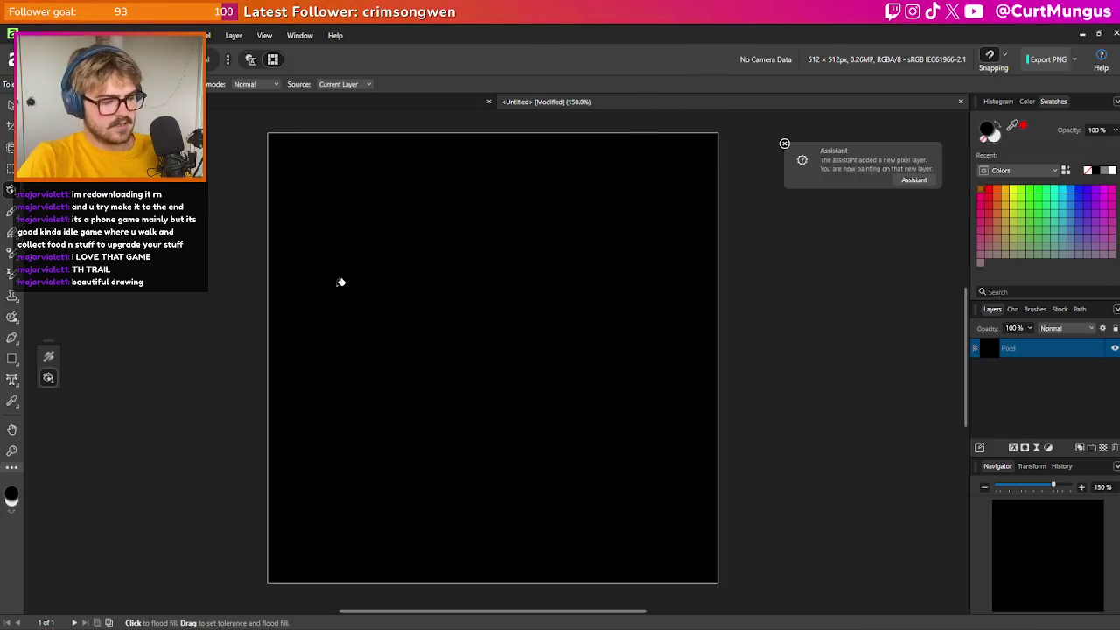
Draw four tall white pointed grass-blade outlines rising from the bottom edge
{"action": "key", "text": "b"}
{"action": "mouse_move", "coordinate": [429, 295]}
{"action": "left_mouse_down"}
{"action": "mouse_move", "coordinate": [526, 328]}
{"action": "mouse_move", "coordinate": [500, 302]}
{"action": "left_mouse_up"}
{"action": "key", "text": "ctrl+z"}
{"action": "key", "text": "ctrl+z"}
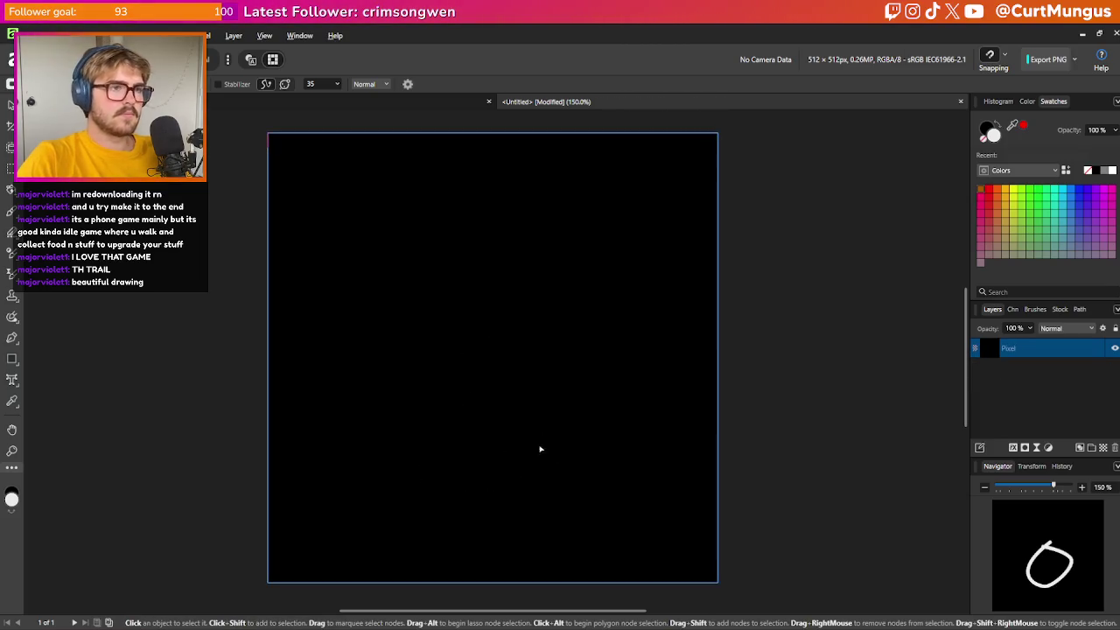
{"action": "mouse_move", "coordinate": [303, 585]}
{"action": "left_mouse_down"}
{"action": "mouse_move", "coordinate": [310, 535]}
{"action": "mouse_move", "coordinate": [408, 332]}
{"action": "mouse_move", "coordinate": [501, 594]}
{"action": "left_mouse_up"}
{"action": "key", "text": "ctrl+z"}
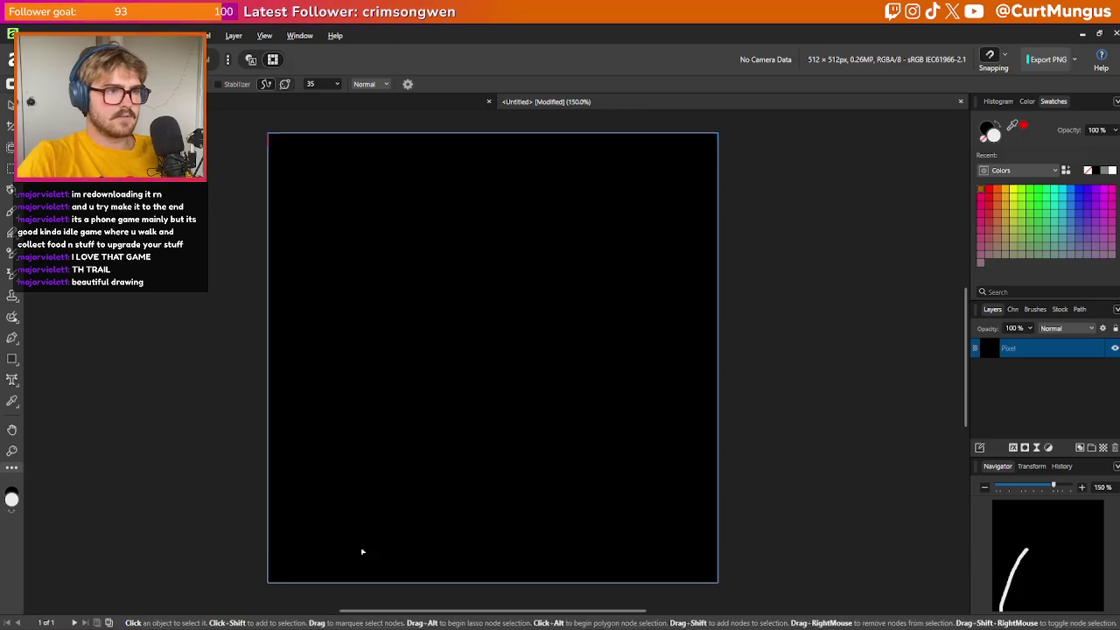
{"action": "mouse_move", "coordinate": [310, 583]}
{"action": "left_mouse_down"}
{"action": "mouse_move", "coordinate": [399, 318]}
{"action": "mouse_move", "coordinate": [491, 600]}
{"action": "left_mouse_up"}
{"action": "key", "text": "ctrl+z"}
{"action": "mouse_move", "coordinate": [288, 590]}
{"action": "left_mouse_down"}
{"action": "mouse_move", "coordinate": [370, 338]}
{"action": "mouse_move", "coordinate": [408, 580]}
{"action": "mouse_move", "coordinate": [417, 458]}
{"action": "mouse_move", "coordinate": [481, 333]}
{"action": "mouse_move", "coordinate": [525, 573]}
{"action": "left_mouse_up"}
{"action": "left_click_drag", "start_coordinate": [515, 382], "coordinate": [575, 564]}
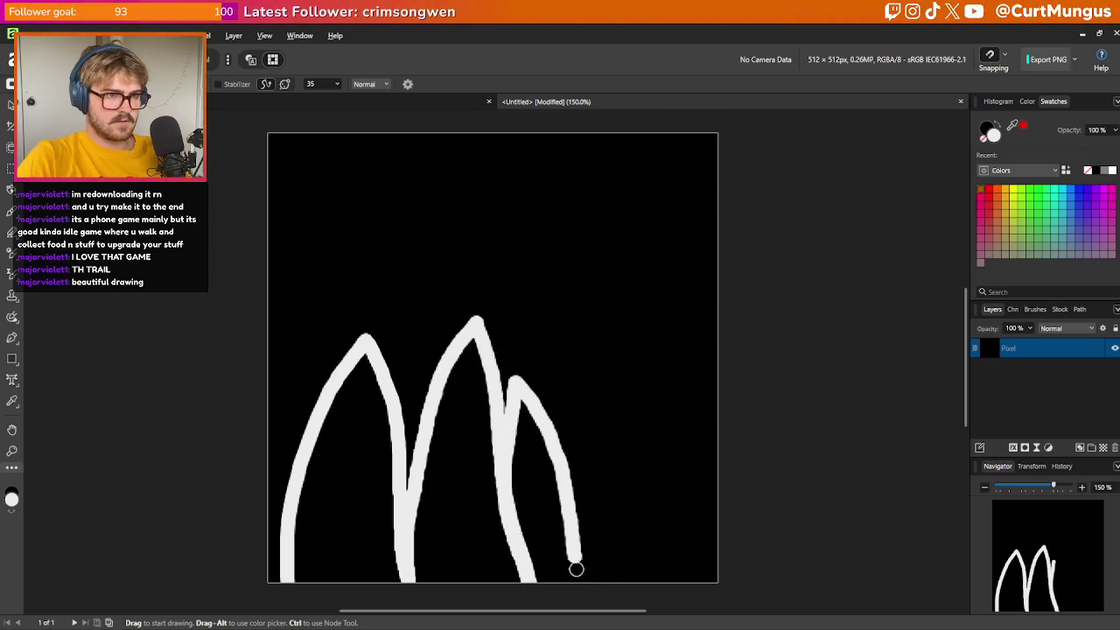
{"action": "mouse_move", "coordinate": [571, 477]}
{"action": "left_mouse_down"}
{"action": "mouse_move", "coordinate": [628, 307]}
{"action": "mouse_move", "coordinate": [697, 592]}
{"action": "left_mouse_up"}
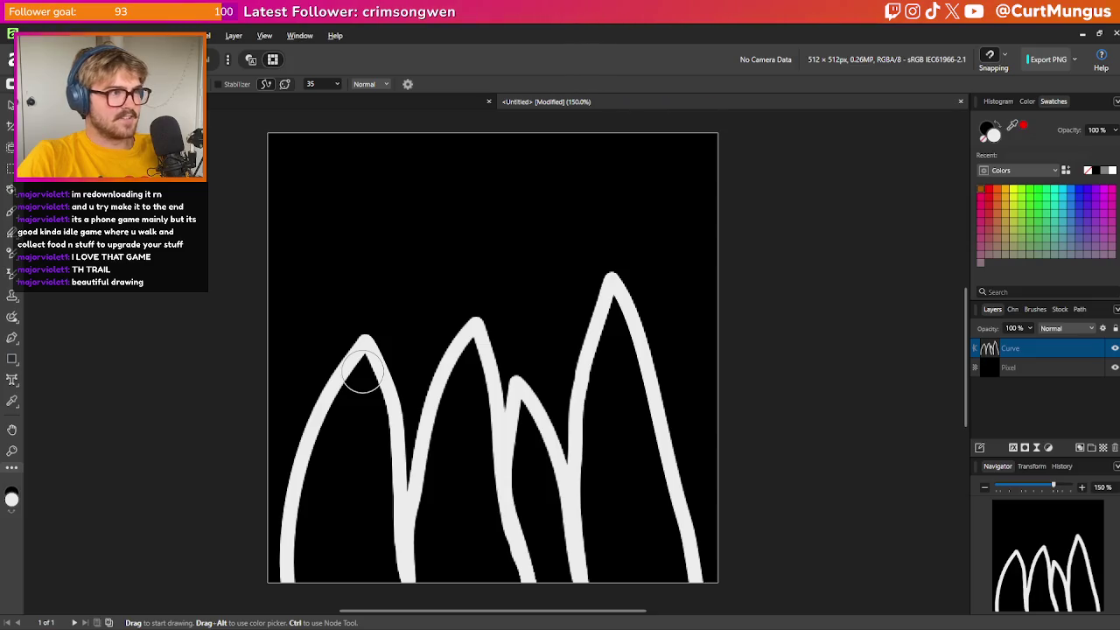
Shrink the brush, turn off Stabilizer, and fill the left and middle blades white
{"action": "left_click_drag", "start_coordinate": [369, 409], "coordinate": [362, 377]}
{"action": "left_click_drag", "start_coordinate": [374, 468], "coordinate": [367, 378]}
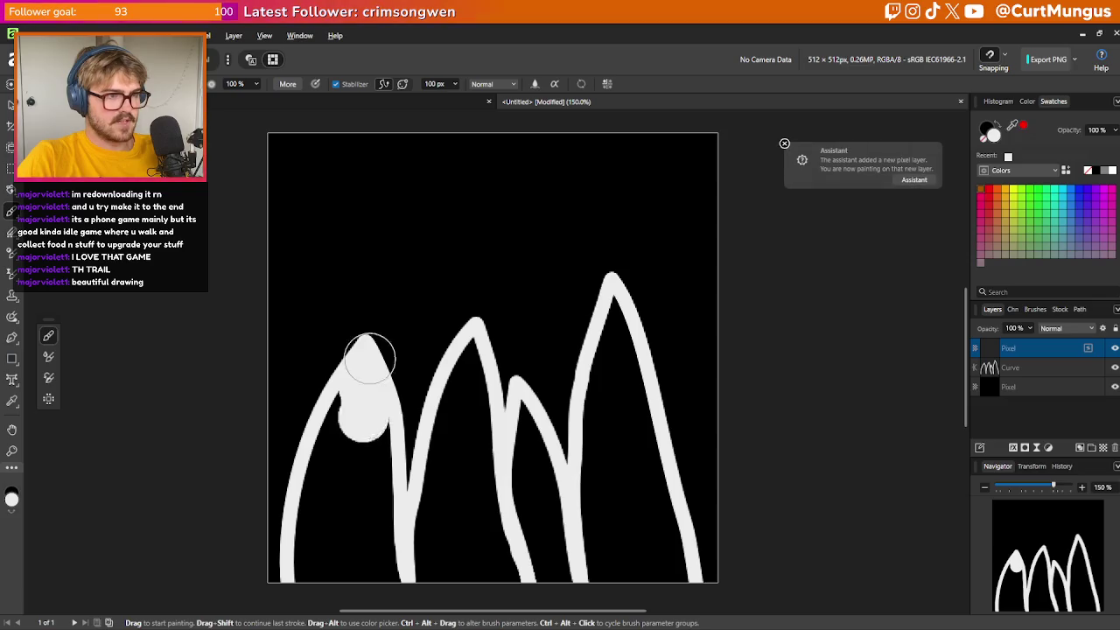
{"action": "left_click", "coordinate": [337, 85]}
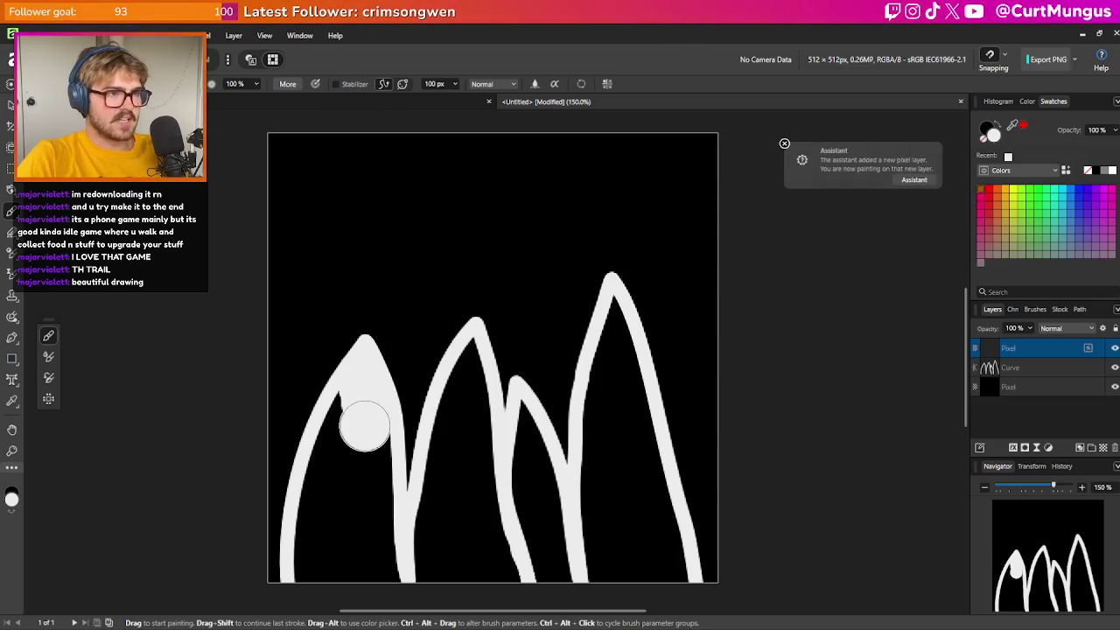
{"action": "left_click_drag", "start_coordinate": [385, 521], "coordinate": [361, 411]}
{"action": "mouse_move", "coordinate": [339, 487]}
{"action": "left_mouse_down"}
{"action": "mouse_move", "coordinate": [331, 585]}
{"action": "mouse_move", "coordinate": [333, 450]}
{"action": "mouse_move", "coordinate": [353, 588]}
{"action": "left_mouse_up"}
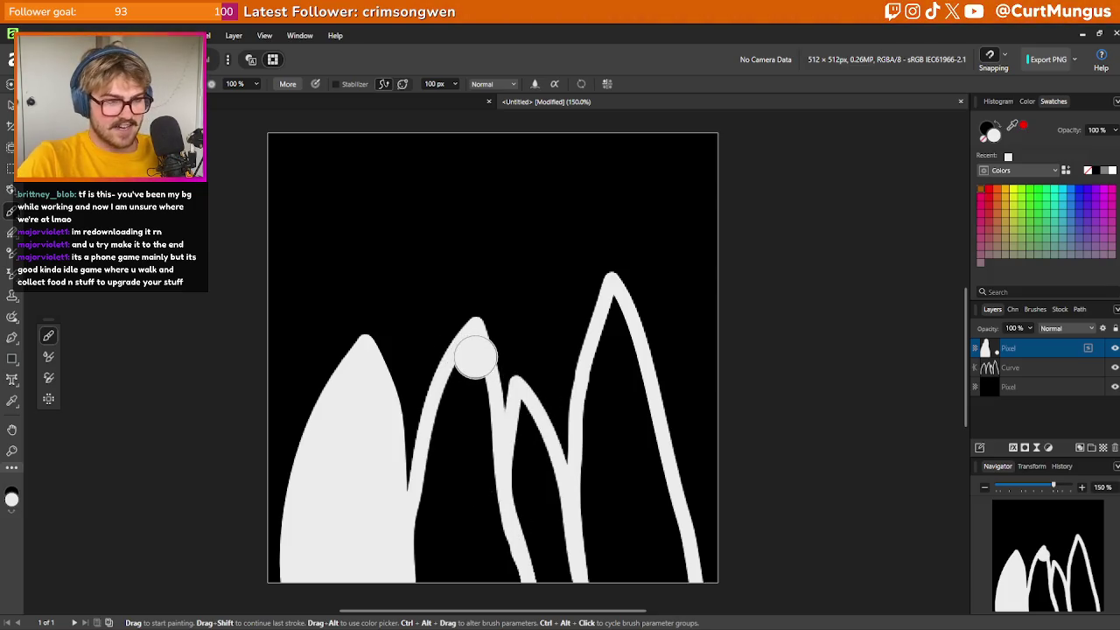
{"action": "left_click_drag", "start_coordinate": [476, 472], "coordinate": [517, 584]}
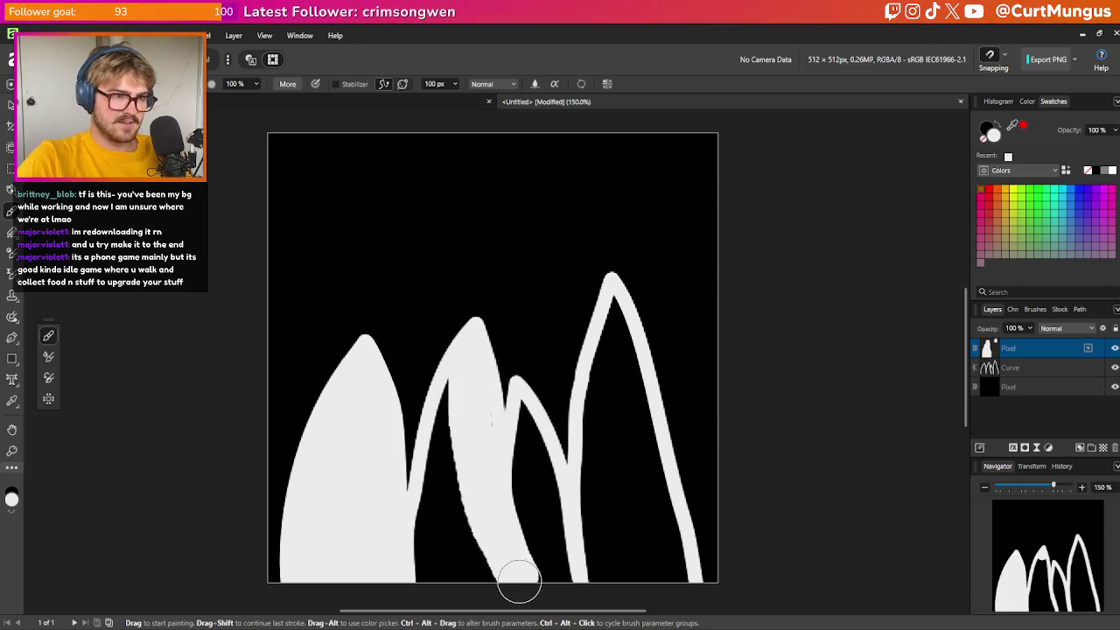
{"action": "left_click_drag", "start_coordinate": [445, 470], "coordinate": [427, 585]}
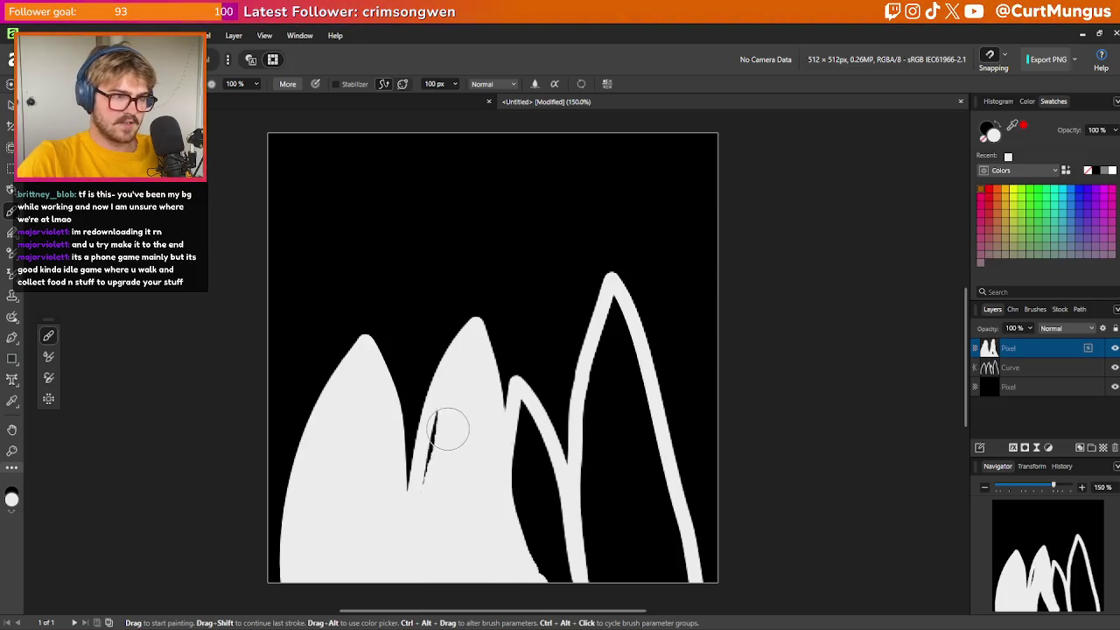
Fill the remaining gaps and the tall right blade solid white down to the bottom
{"action": "left_click_drag", "start_coordinate": [523, 447], "coordinate": [525, 407]}
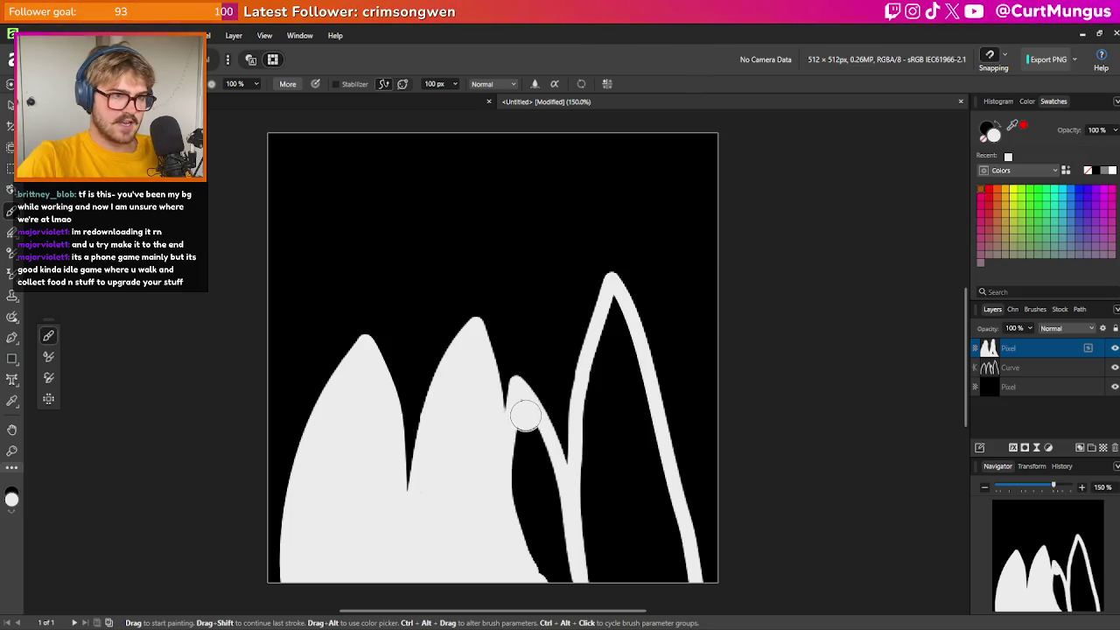
{"action": "mouse_move", "coordinate": [536, 448]}
{"action": "left_mouse_down"}
{"action": "mouse_move", "coordinate": [555, 582]}
{"action": "mouse_move", "coordinate": [554, 560]}
{"action": "left_mouse_up"}
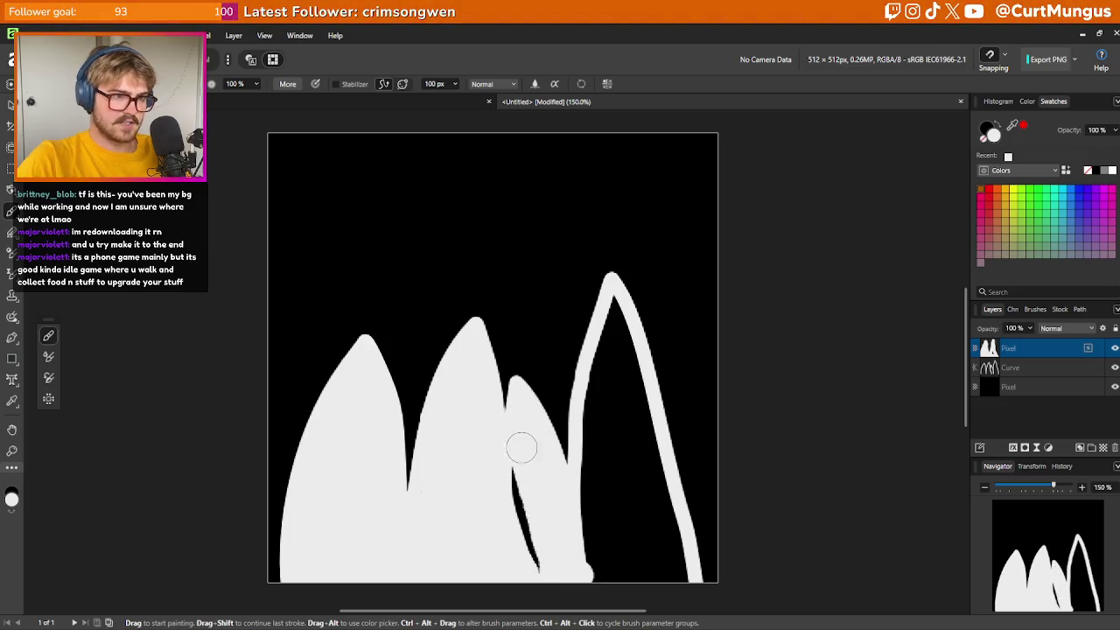
{"action": "mouse_move", "coordinate": [615, 312]}
{"action": "left_mouse_down"}
{"action": "mouse_move", "coordinate": [638, 388]}
{"action": "mouse_move", "coordinate": [627, 543]}
{"action": "mouse_move", "coordinate": [600, 533]}
{"action": "mouse_move", "coordinate": [645, 555]}
{"action": "left_mouse_up"}
{"action": "mouse_move", "coordinate": [639, 466]}
{"action": "left_mouse_down"}
{"action": "mouse_move", "coordinate": [651, 542]}
{"action": "mouse_move", "coordinate": [607, 350]}
{"action": "mouse_move", "coordinate": [595, 522]}
{"action": "left_mouse_up"}
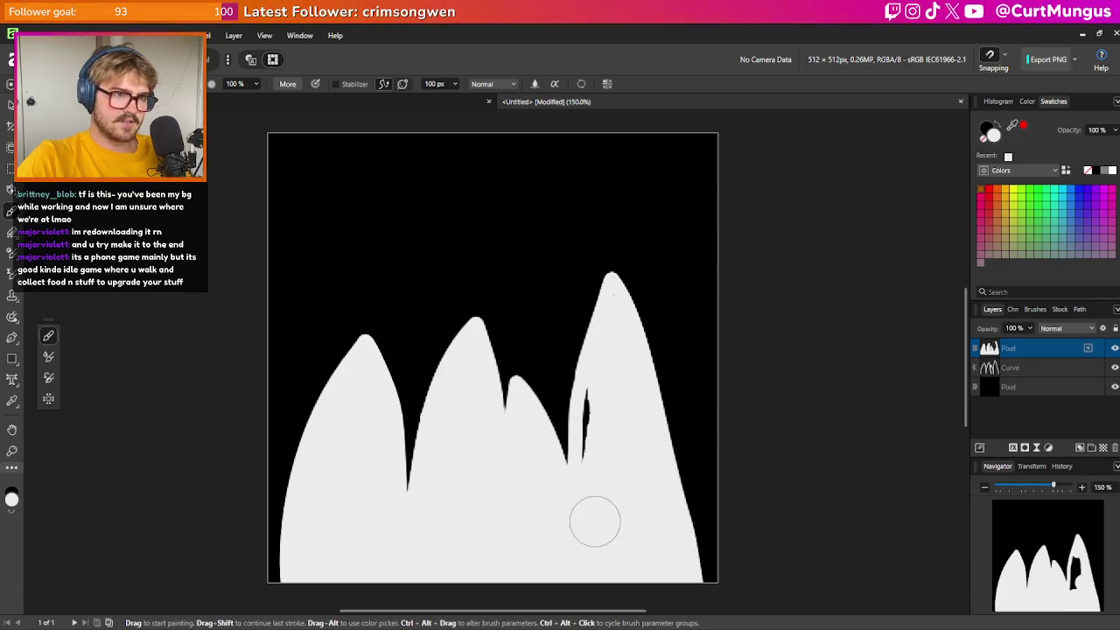
{"action": "mouse_move", "coordinate": [604, 399]}
{"action": "left_mouse_down"}
{"action": "mouse_move", "coordinate": [604, 480]}
{"action": "mouse_move", "coordinate": [597, 464]}
{"action": "left_mouse_up"}
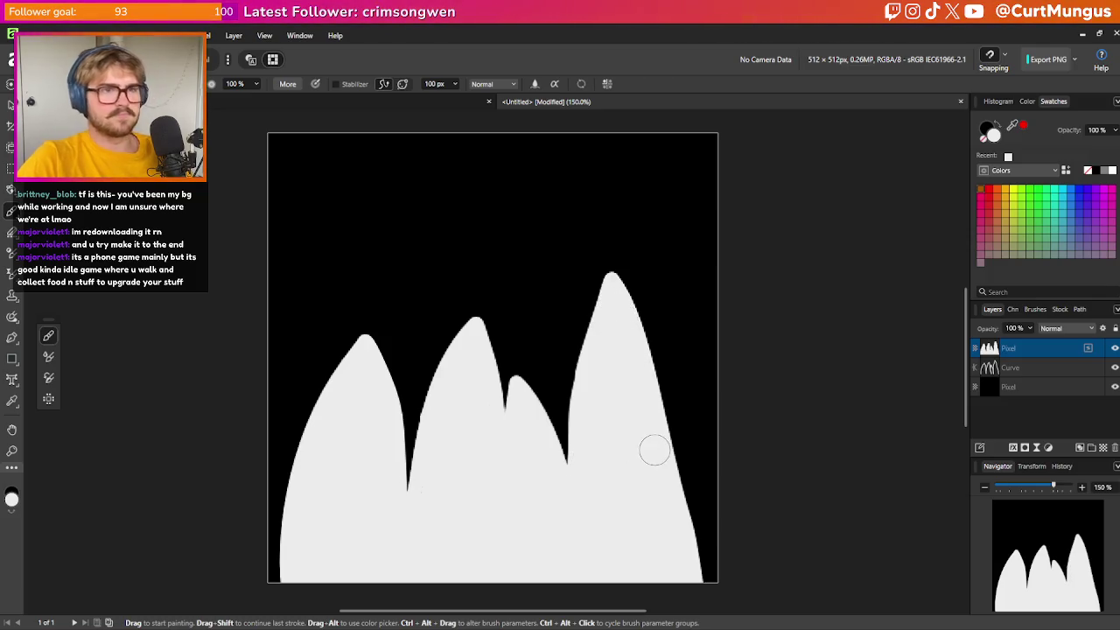
Merge the blade outline Curve layer into the painted Pixel layer
{"action": "left_click", "coordinate": [1055, 373], "text": "ctrl"}
{"action": "right_click", "coordinate": [1069, 355]}
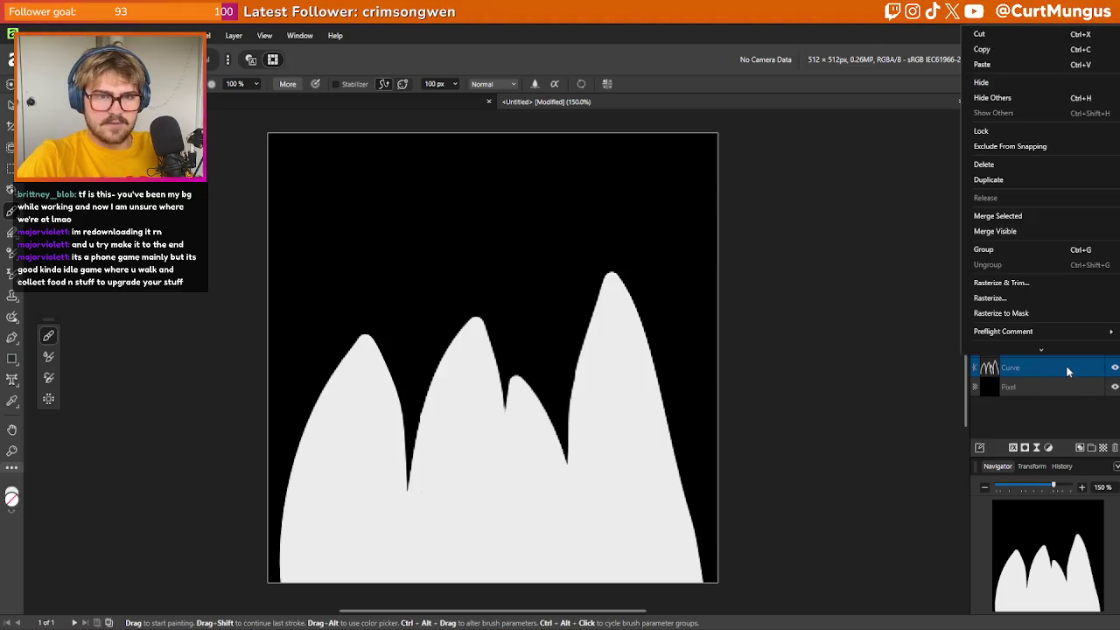
{"action": "left_click", "coordinate": [1016, 215]}
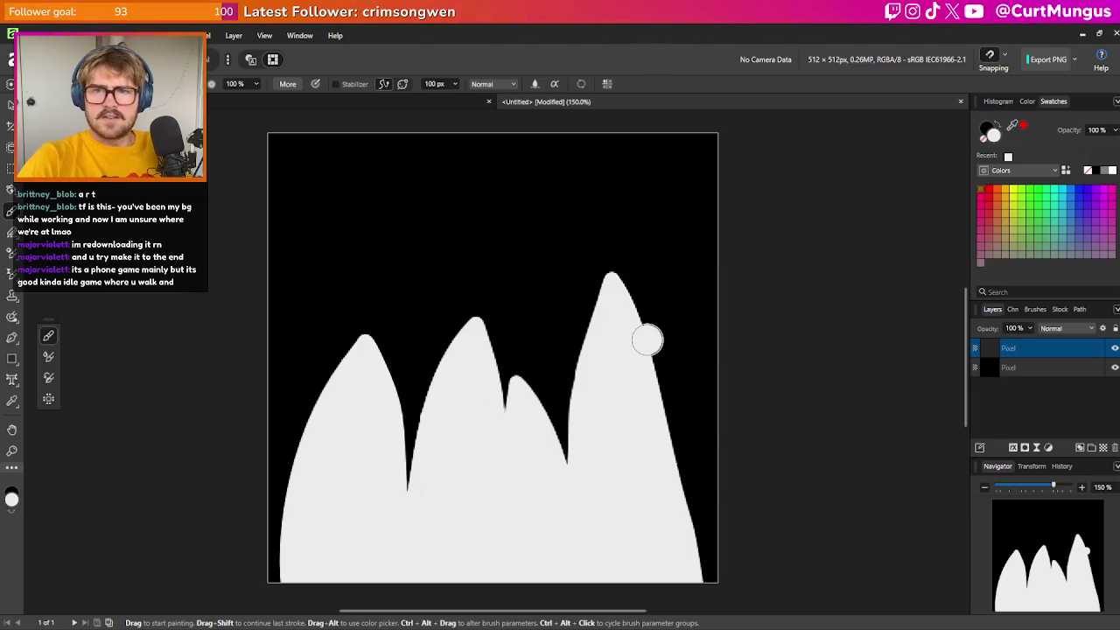
{"action": "left_click", "coordinate": [517, 334]}
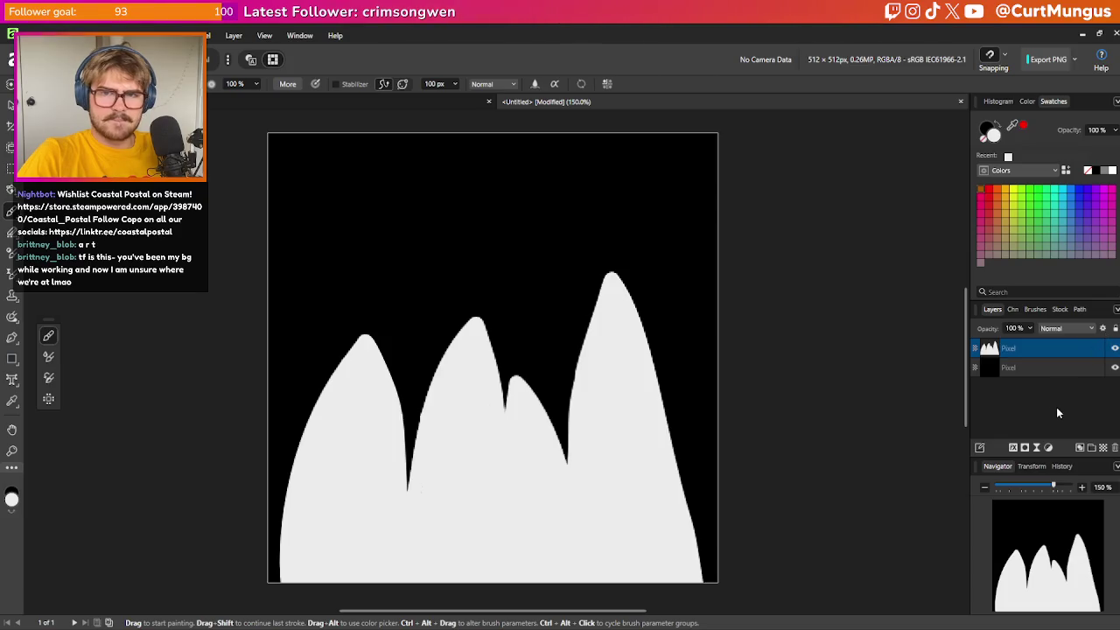
Add a new empty pixel layer and make it a clipping mask inside the blade layer
{"action": "left_click", "coordinate": [1079, 448]}
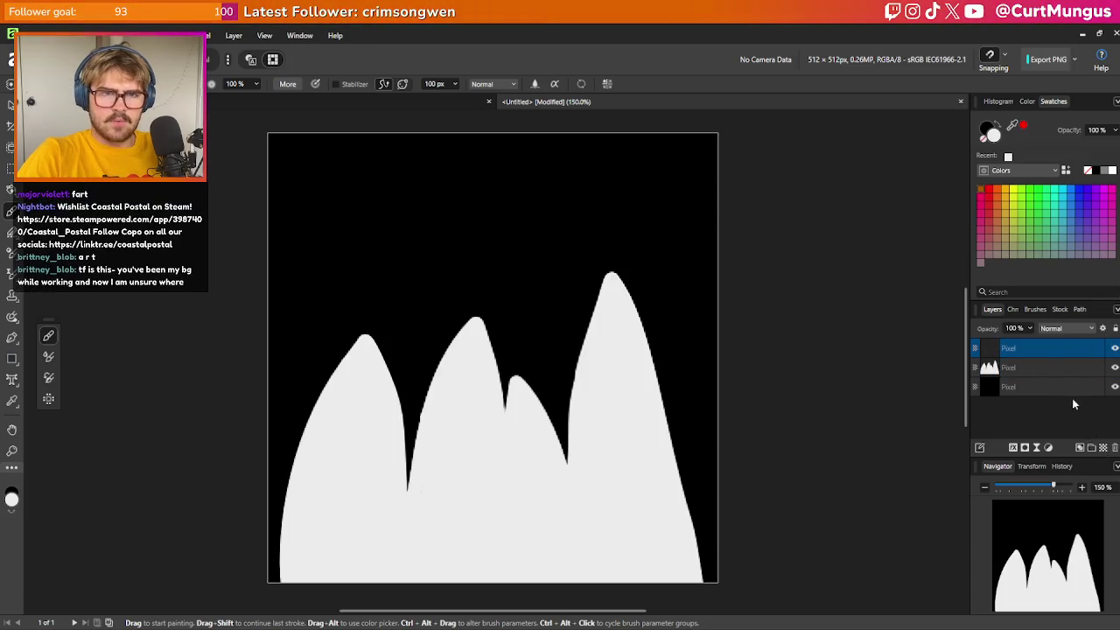
{"action": "right_click", "coordinate": [1043, 351]}
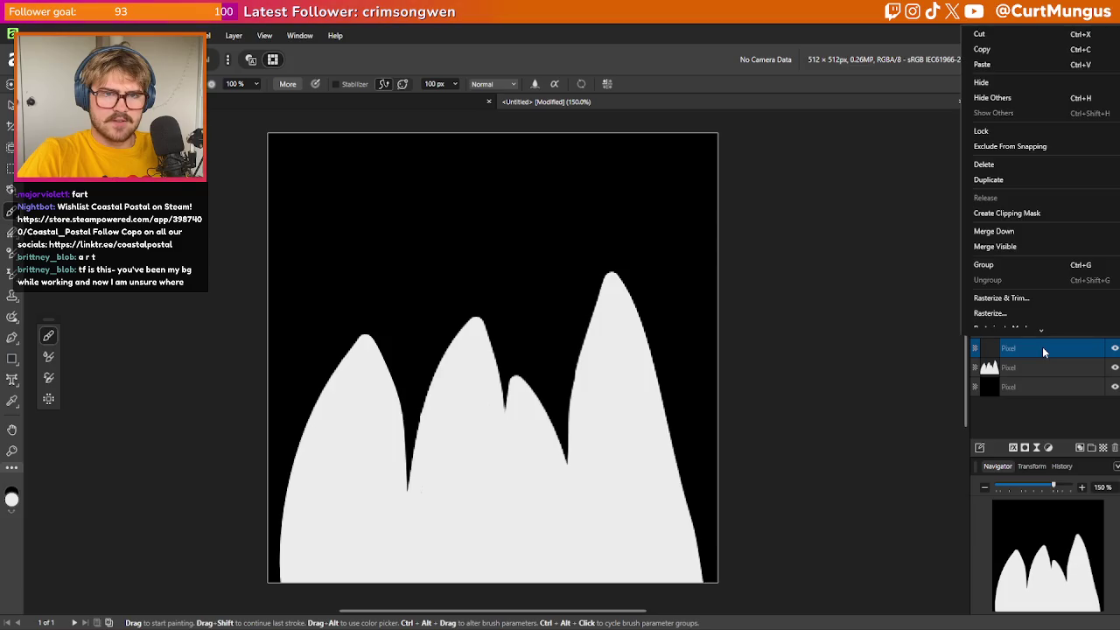
{"action": "left_click", "coordinate": [1037, 212]}
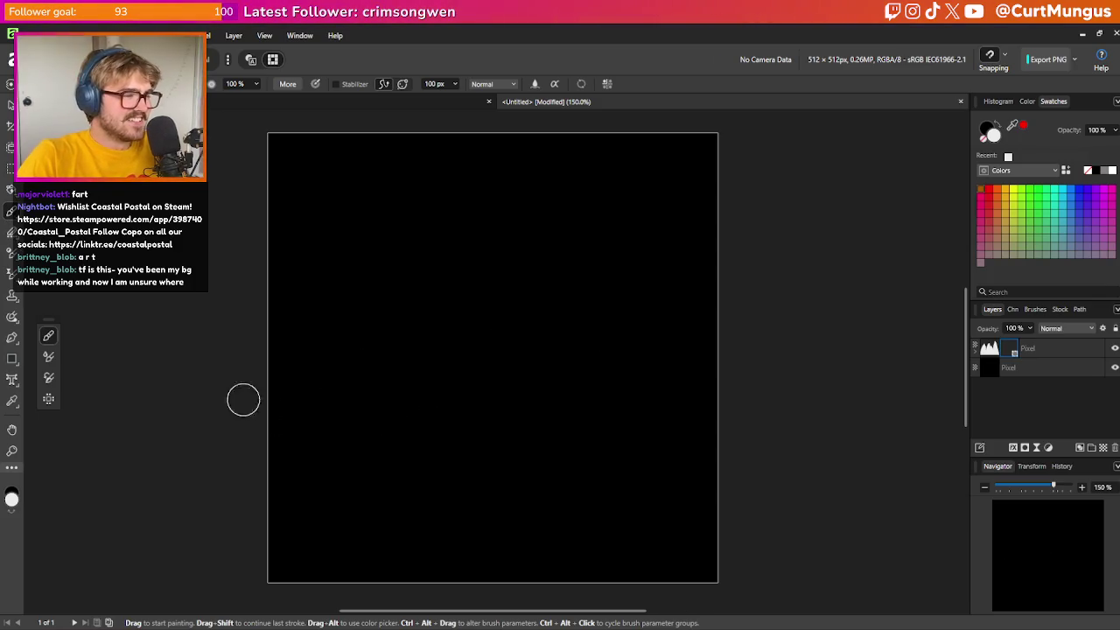
{"action": "left_click", "coordinate": [1036, 309]}
Paint soft white over the blade peaks with Round Soft Brush 128
{"action": "scroll", "coordinate": [1043, 373], "scroll_direction": "down", "scroll_amount": 8}
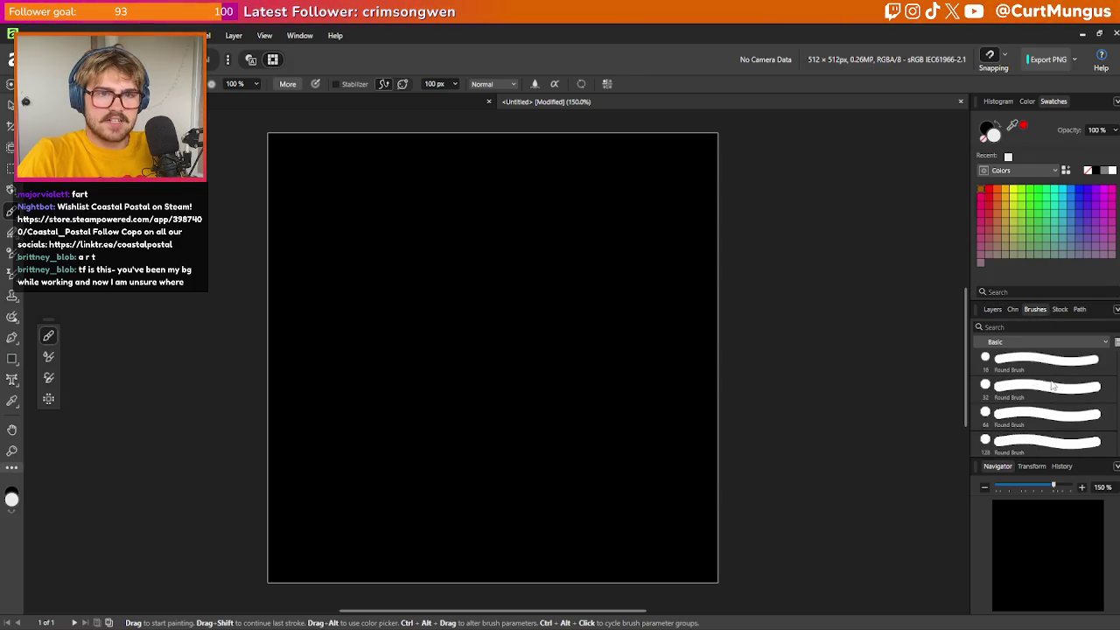
{"action": "left_click", "coordinate": [1043, 420]}
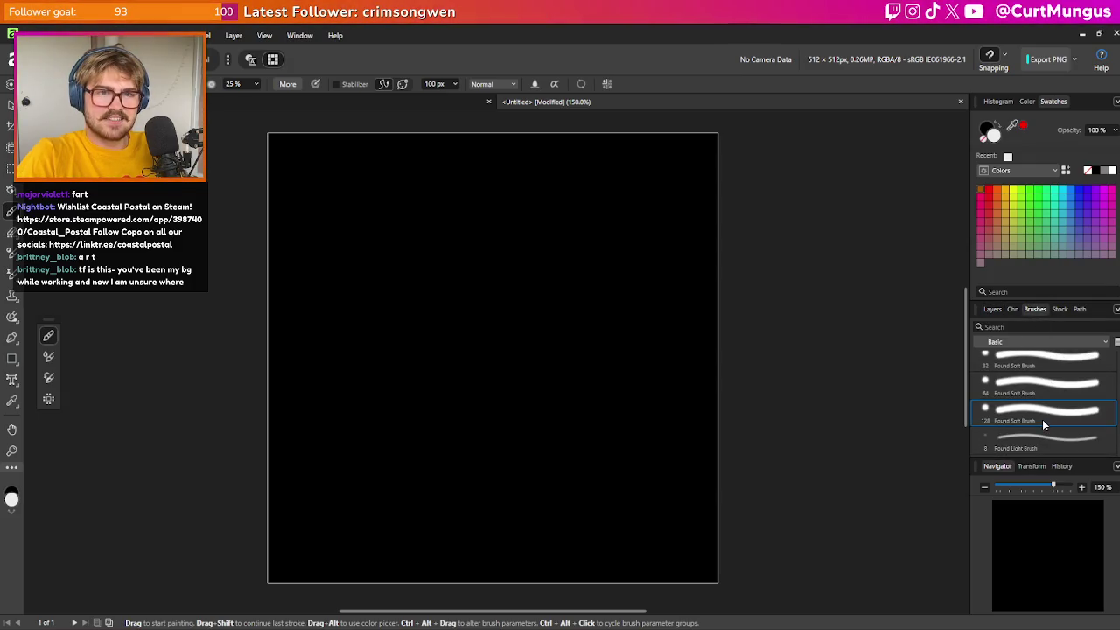
{"action": "left_click", "coordinate": [613, 350]}
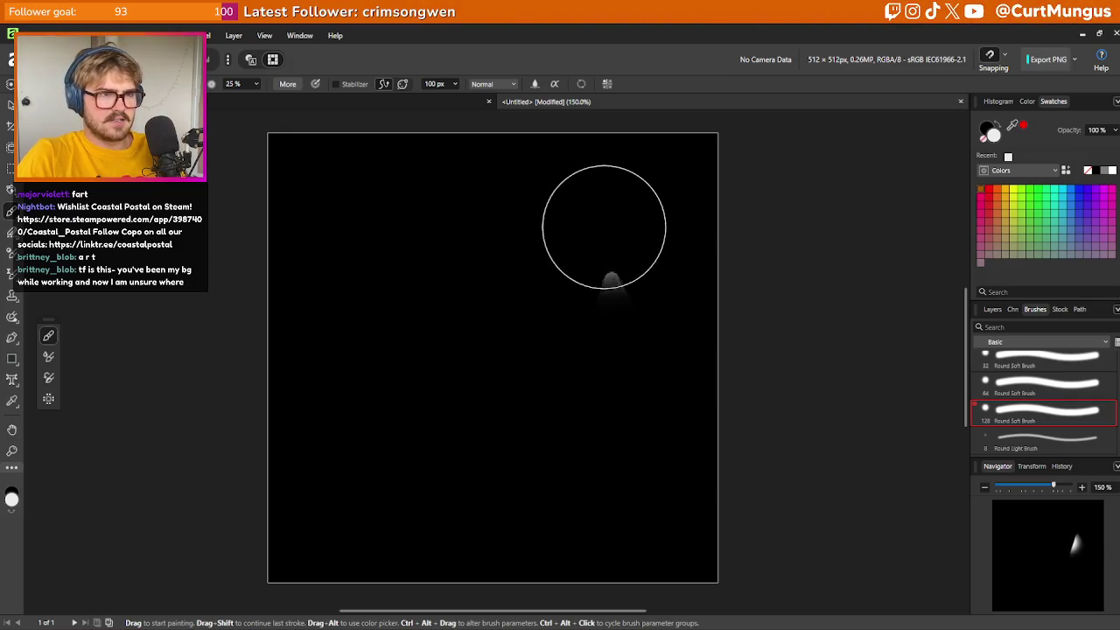
{"action": "mouse_move", "coordinate": [602, 223]}
{"action": "left_mouse_down"}
{"action": "mouse_move", "coordinate": [530, 125]}
{"action": "mouse_move", "coordinate": [608, 224]}
{"action": "mouse_move", "coordinate": [425, 188]}
{"action": "mouse_move", "coordinate": [342, 243]}
{"action": "mouse_move", "coordinate": [385, 254]}
{"action": "mouse_move", "coordinate": [362, 274]}
{"action": "mouse_move", "coordinate": [364, 219]}
{"action": "mouse_move", "coordinate": [472, 210]}
{"action": "mouse_move", "coordinate": [475, 237]}
{"action": "mouse_move", "coordinate": [516, 213]}
{"action": "mouse_move", "coordinate": [580, 250]}
{"action": "mouse_move", "coordinate": [828, 264]}
{"action": "left_mouse_up"}
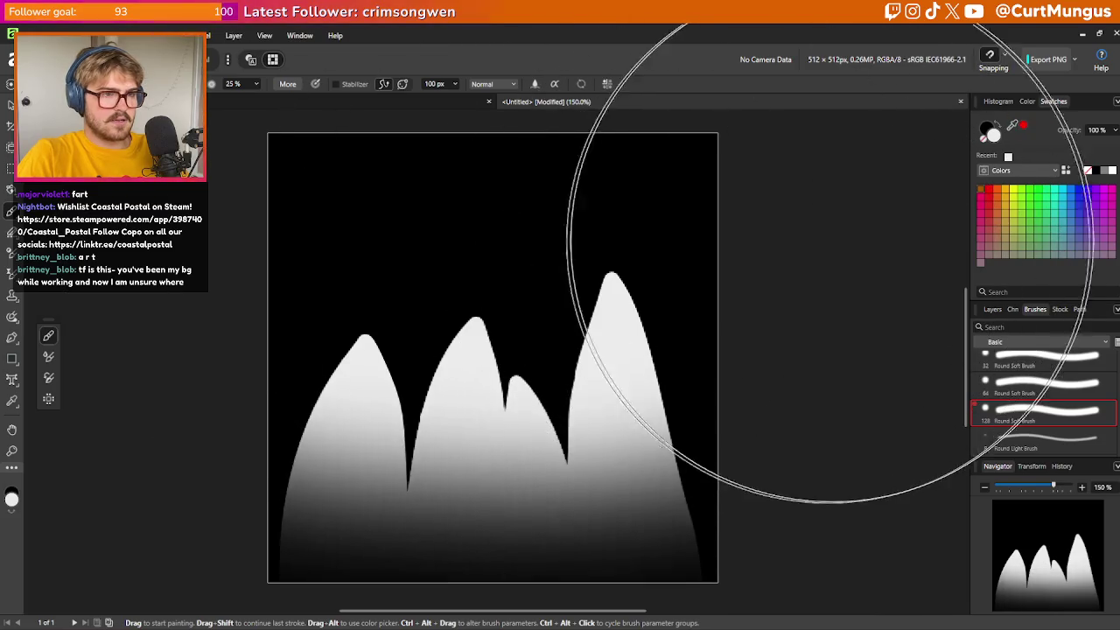
{"action": "left_click", "coordinate": [992, 309]}
{"action": "key", "text": "Delete"}
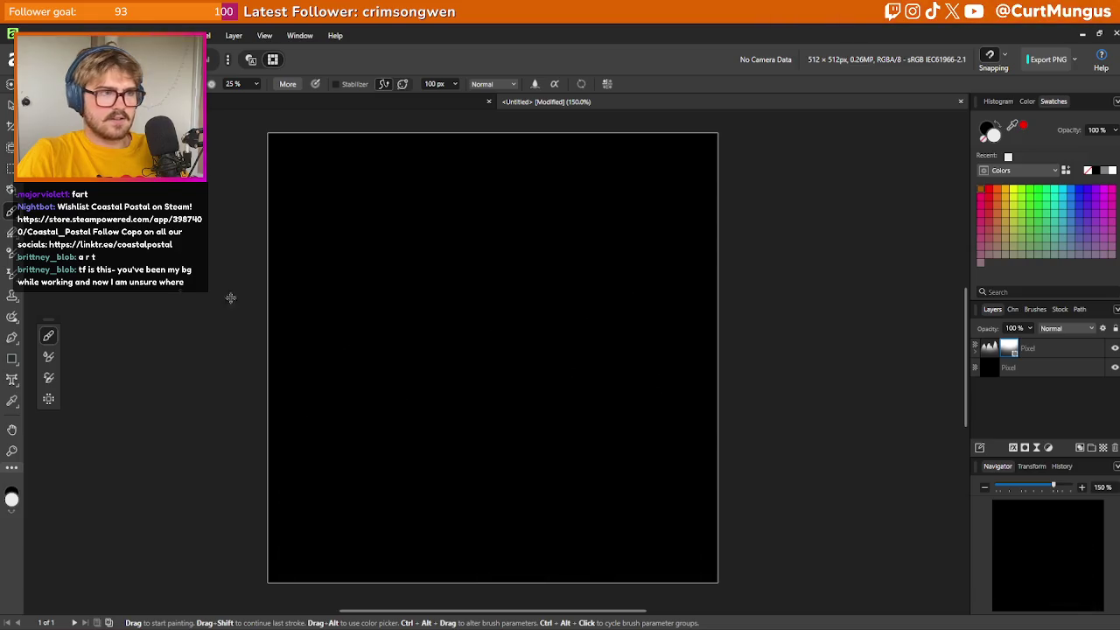
Apply a gradient fill to the blades, white at the tips fading to black at the base
{"action": "left_click", "coordinate": [11, 190]}
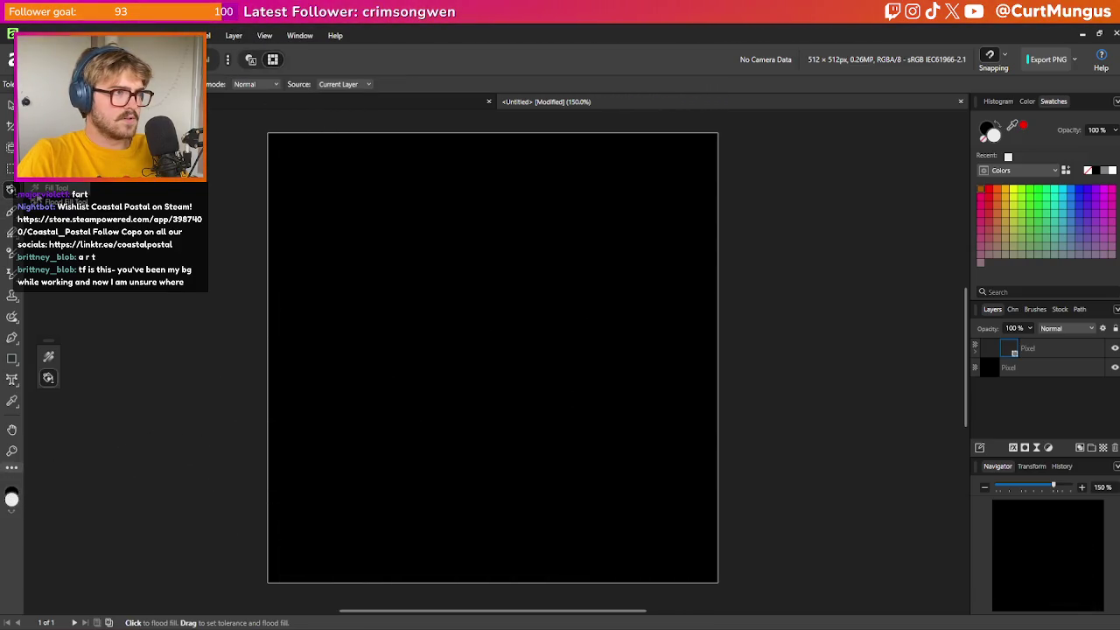
{"action": "left_click_drag", "start_coordinate": [504, 516], "coordinate": [481, 322]}
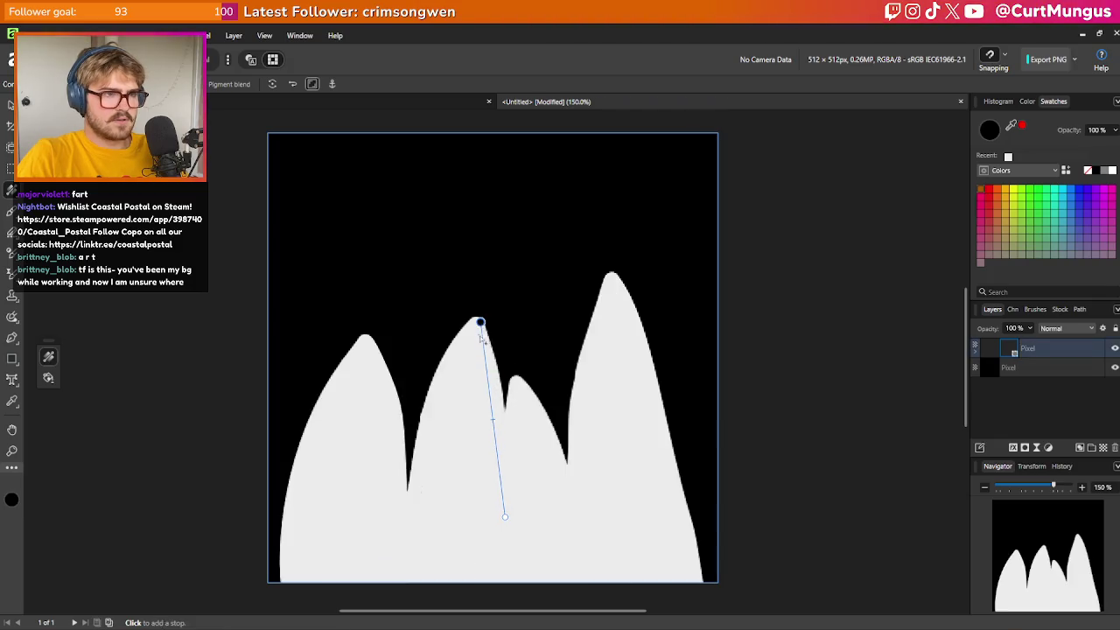
{"action": "mouse_move", "coordinate": [504, 412]}
{"action": "left_mouse_down"}
{"action": "mouse_move", "coordinate": [550, 468]}
{"action": "mouse_move", "coordinate": [566, 552]}
{"action": "left_mouse_up"}
{"action": "left_click_drag", "start_coordinate": [506, 518], "coordinate": [482, 363]}
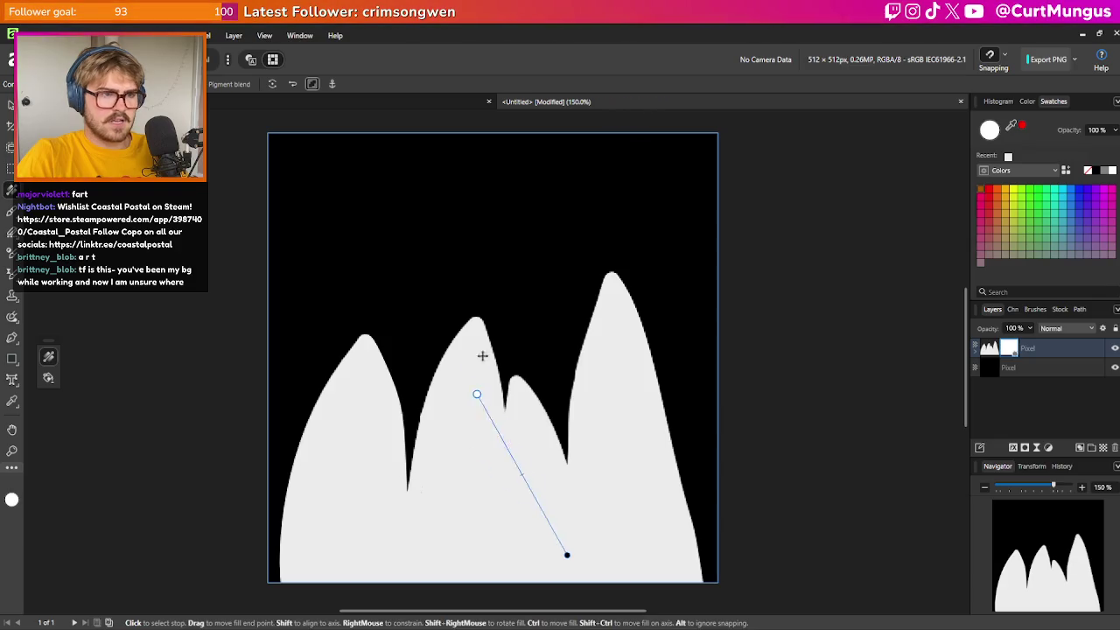
{"action": "left_click_drag", "start_coordinate": [439, 275], "coordinate": [515, 281]}
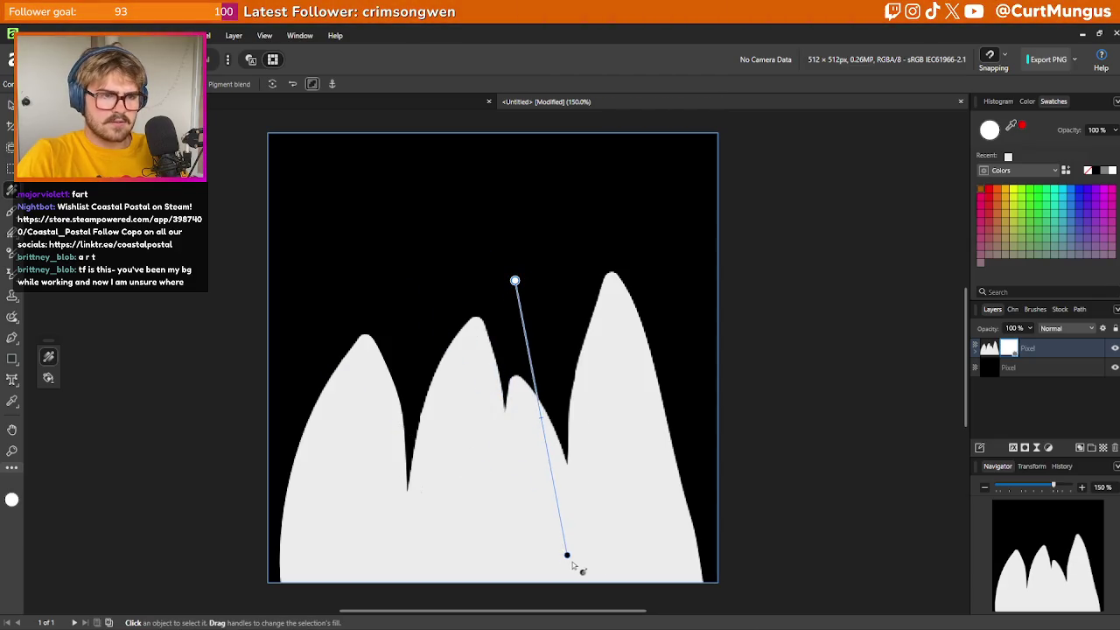
{"action": "mouse_move", "coordinate": [550, 551]}
{"action": "left_mouse_down"}
{"action": "mouse_move", "coordinate": [490, 513]}
{"action": "mouse_move", "coordinate": [557, 546]}
{"action": "left_mouse_up"}
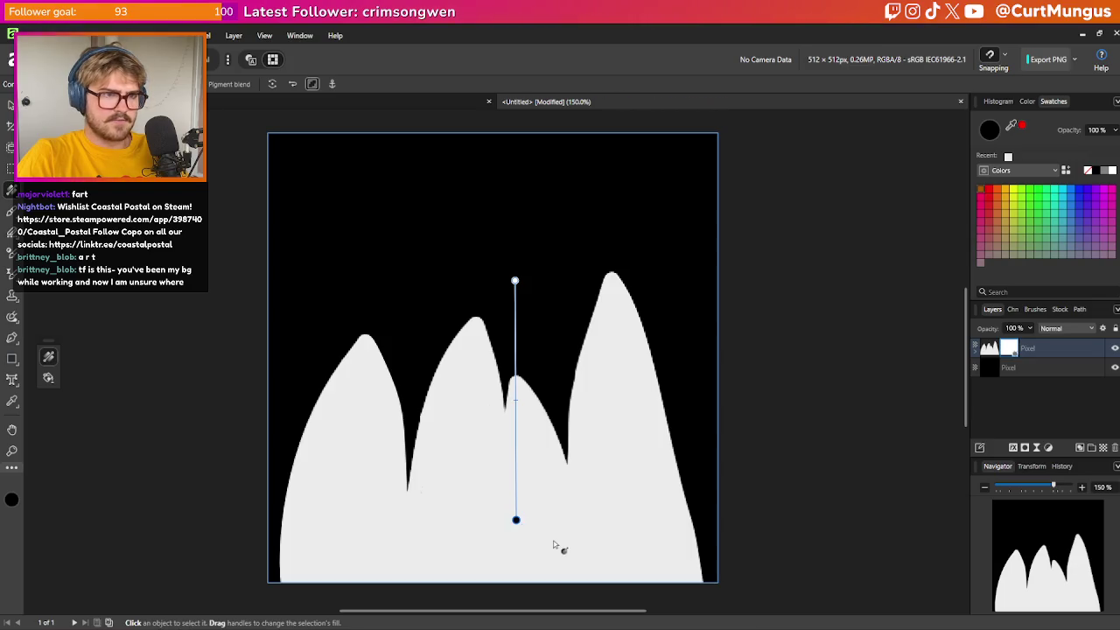
{"action": "key", "text": "ctrl+z"}
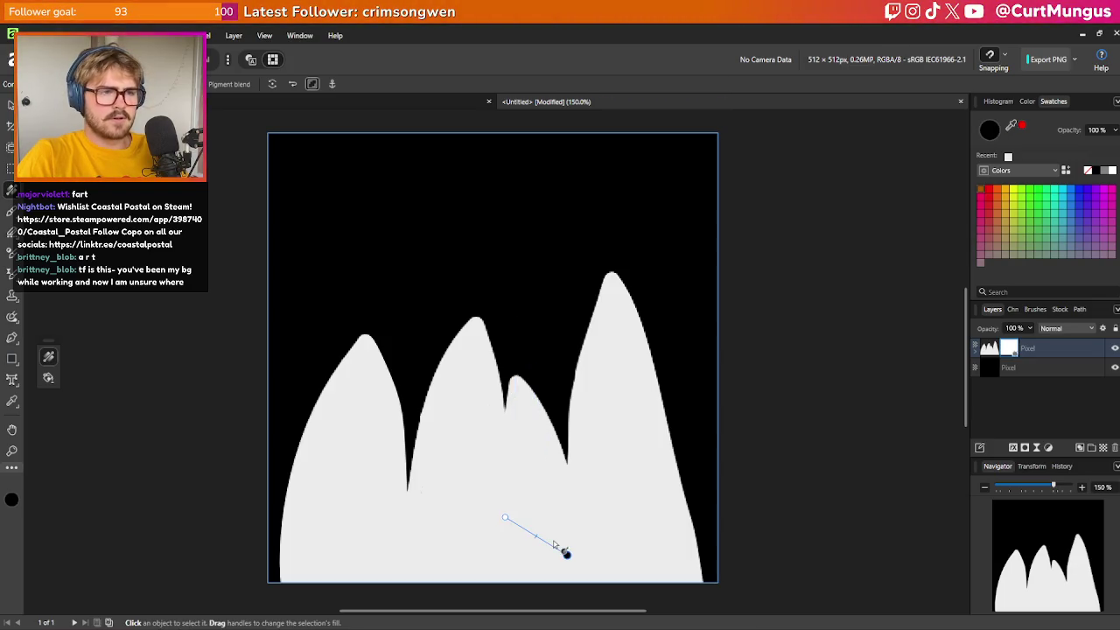
{"action": "key", "text": "ctrl+z"}
{"action": "key", "text": "ctrl+z"}
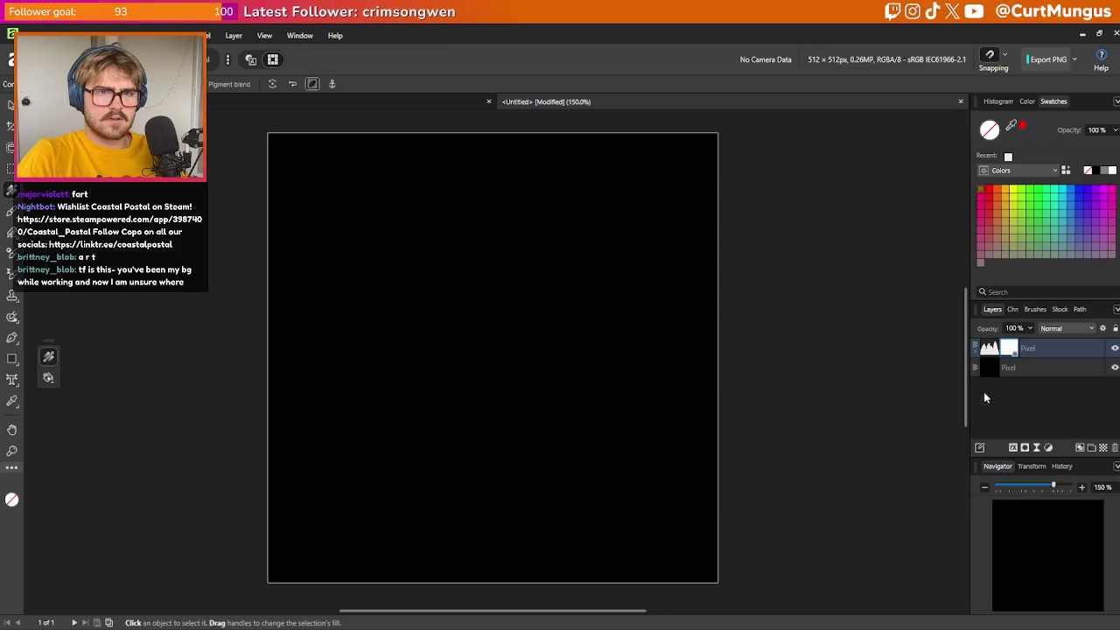
{"action": "left_click", "coordinate": [12, 210]}
{"action": "key", "text": "ctrl+y"}
{"action": "key", "text": "ctrl+y"}
{"action": "key", "text": "ctrl+y"}
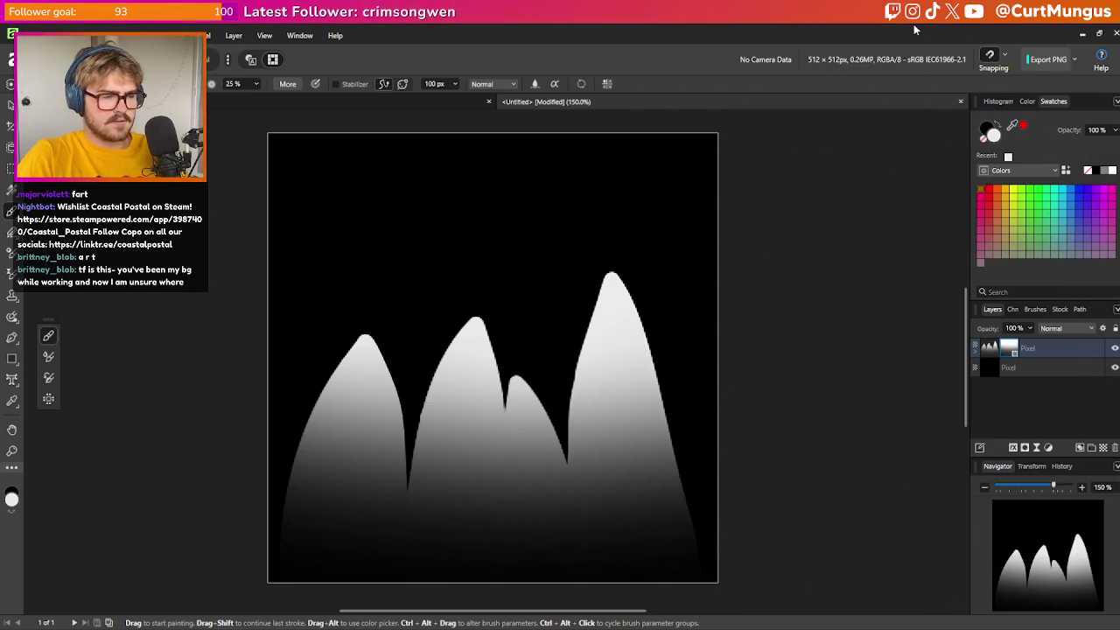
{"action": "left_click", "coordinate": [35, 35]}
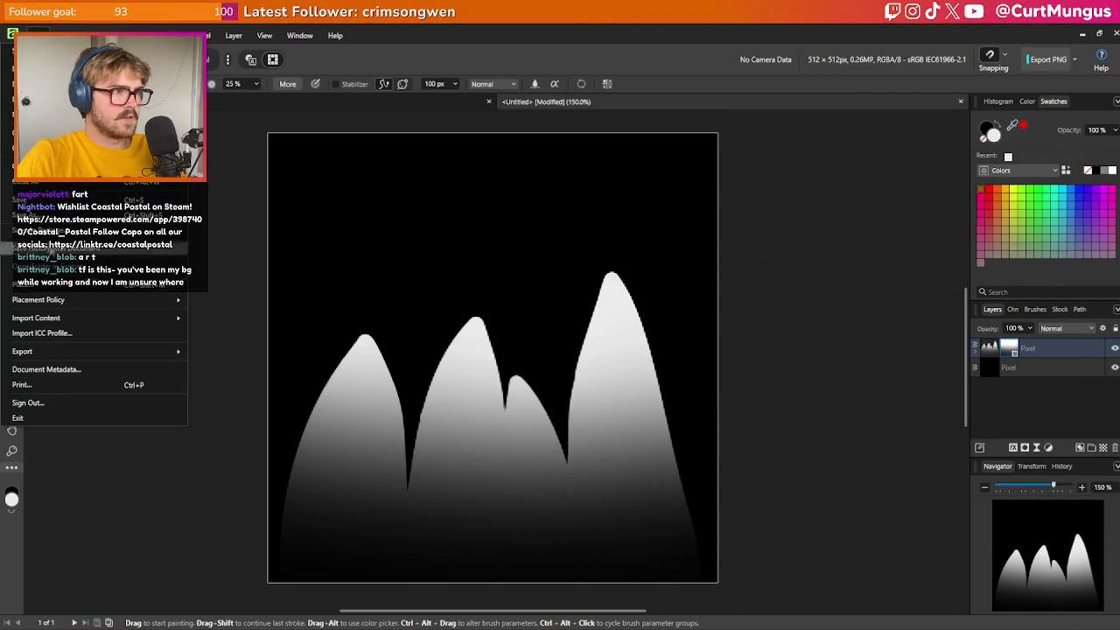
{"action": "mouse_move", "coordinate": [53, 351]}
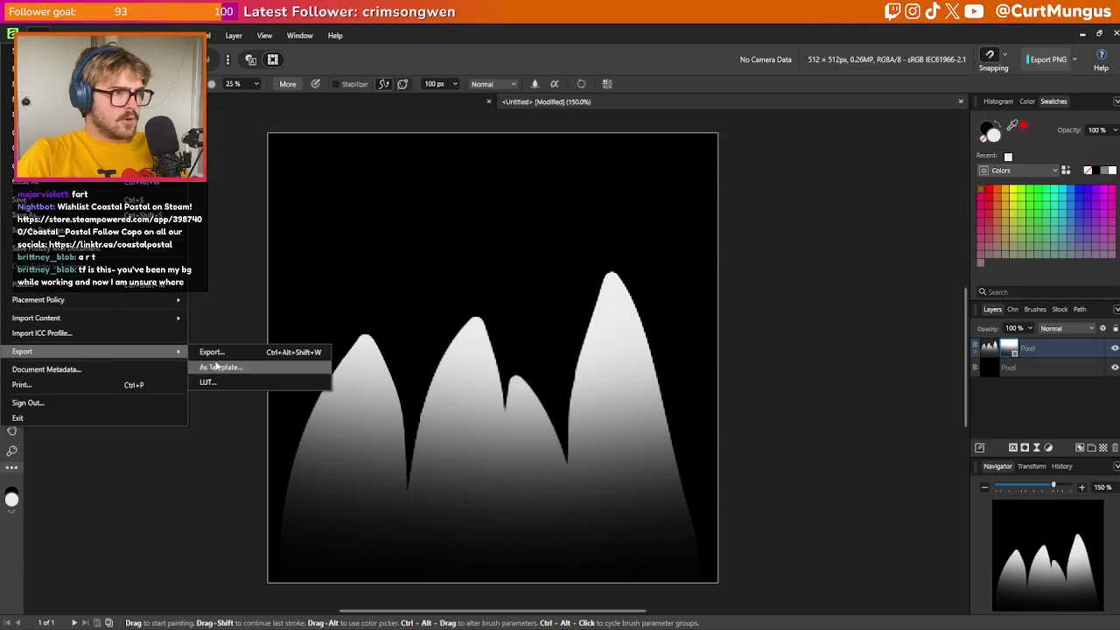
{"action": "left_click", "coordinate": [219, 352]}
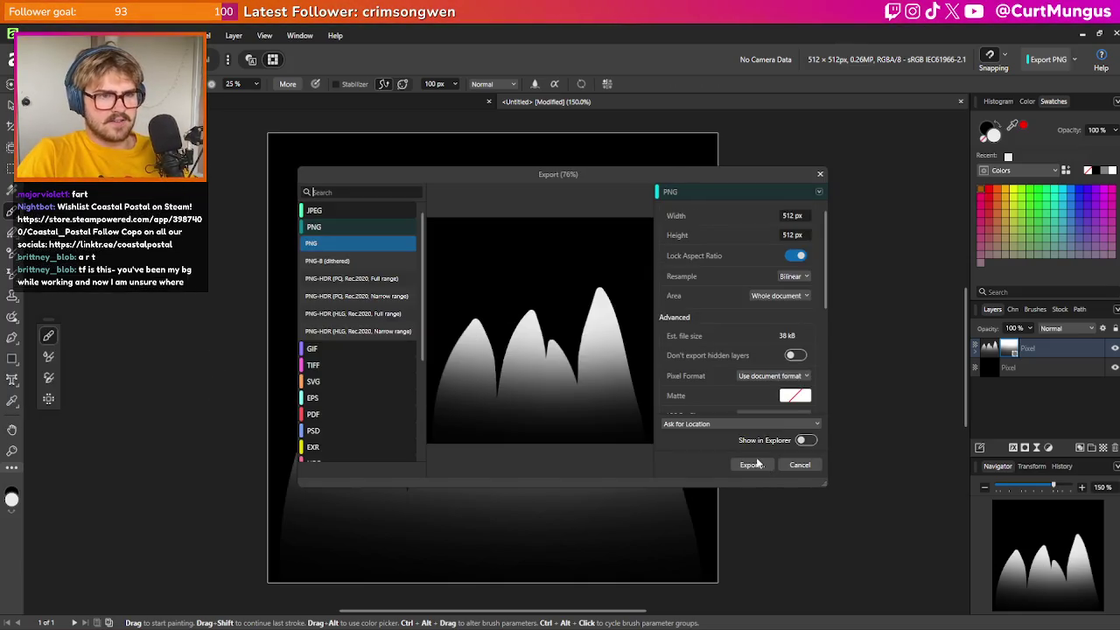
{"action": "left_click", "coordinate": [755, 464]}
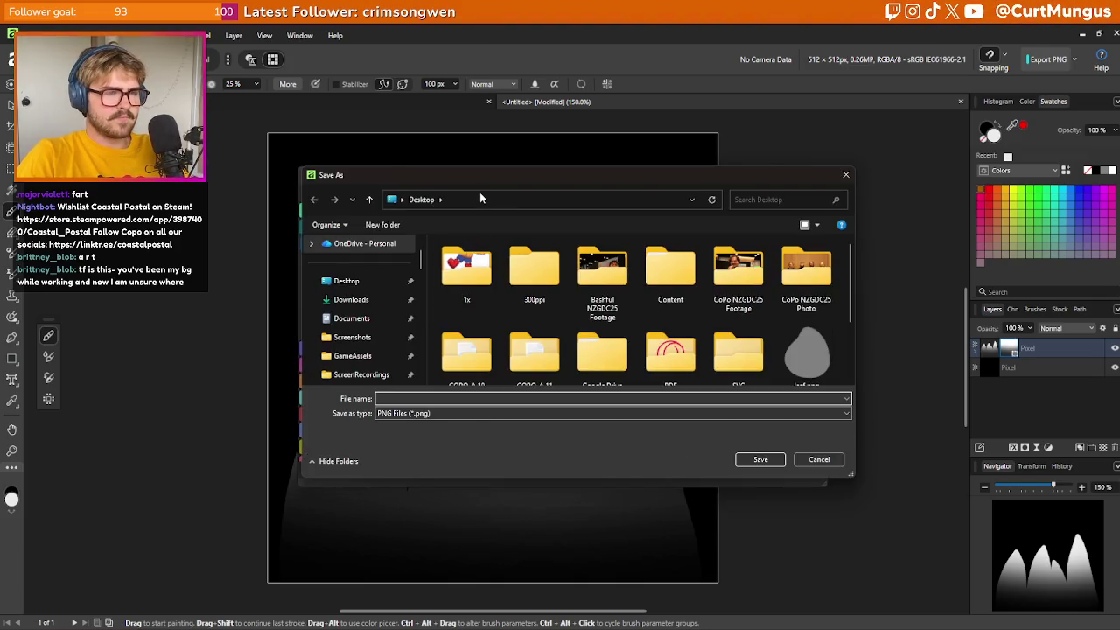
{"action": "left_click", "coordinate": [819, 460]}
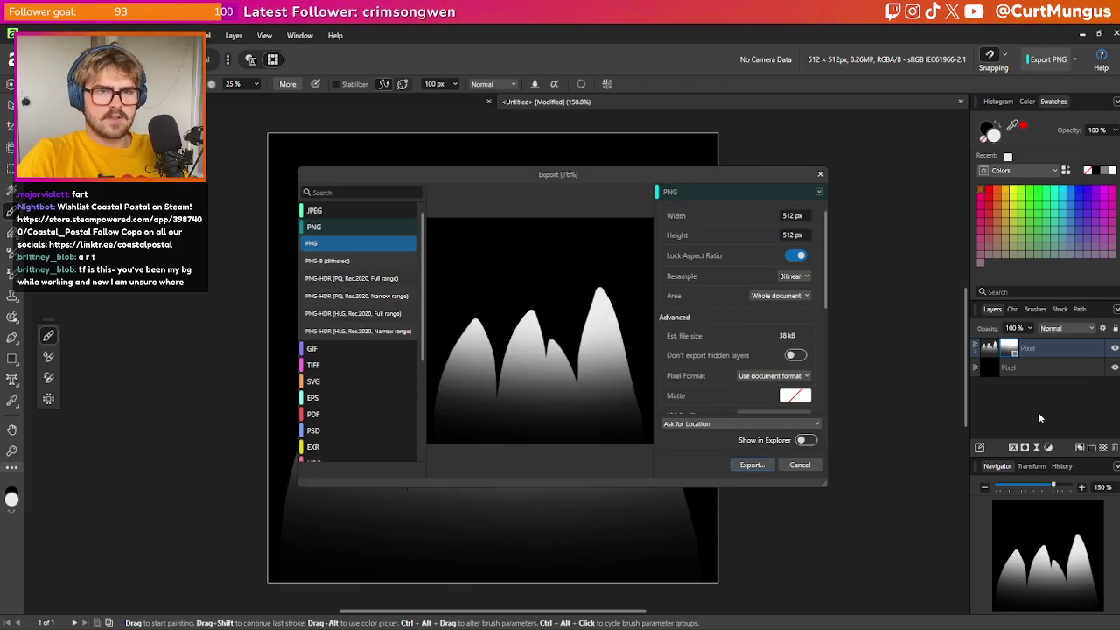
{"action": "left_click", "coordinate": [800, 465]}
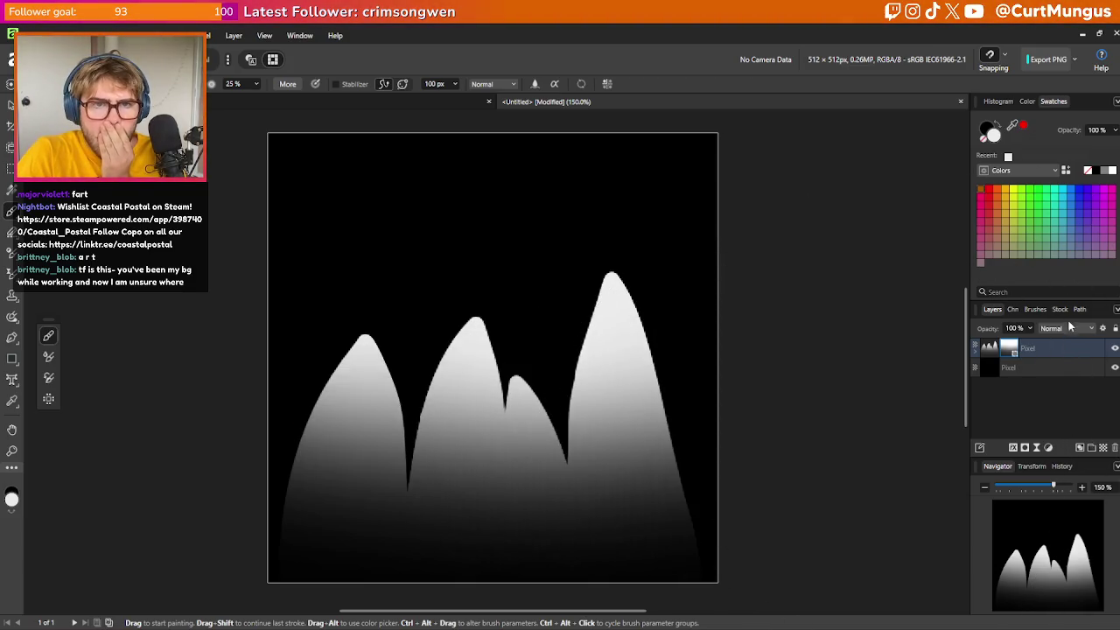
In Channels, load the grey into alpha so the black background turns transparent
{"action": "left_click", "coordinate": [1020, 309]}
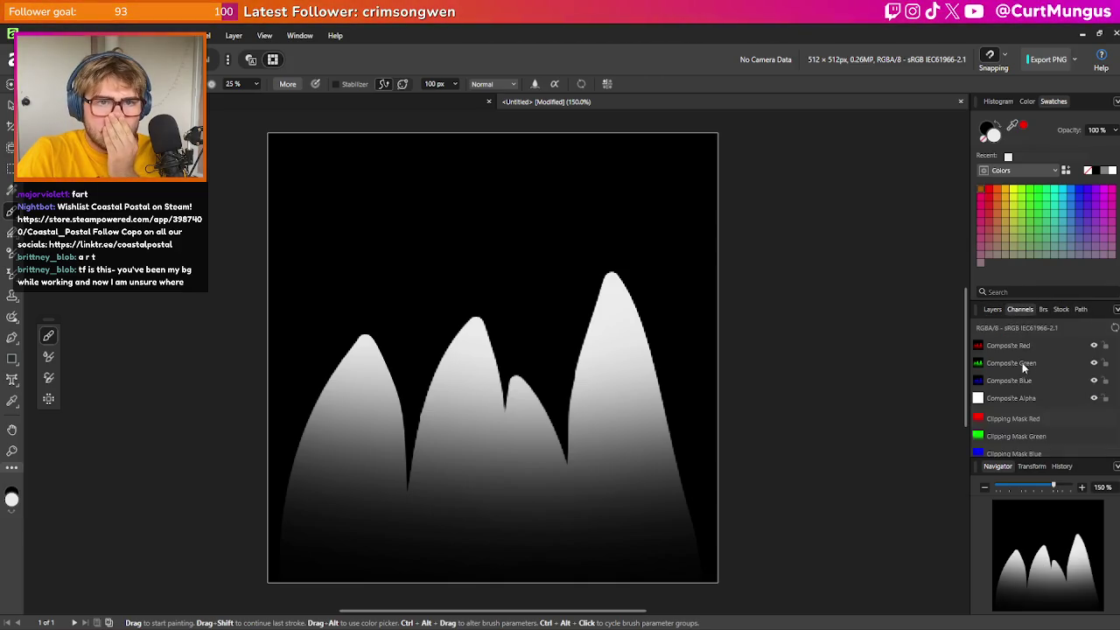
{"action": "left_click", "coordinate": [1047, 401]}
{"action": "left_click", "coordinate": [1016, 343]}
{"action": "scroll", "coordinate": [1015, 343], "scroll_direction": "down", "scroll_amount": 1}
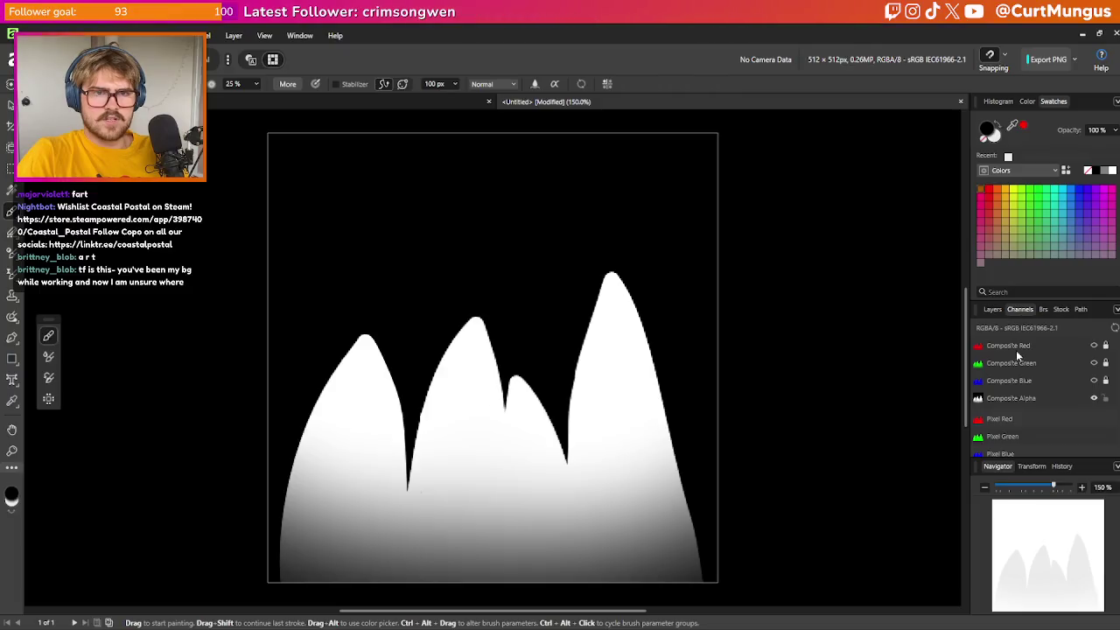
{"action": "left_click", "coordinate": [992, 309]}
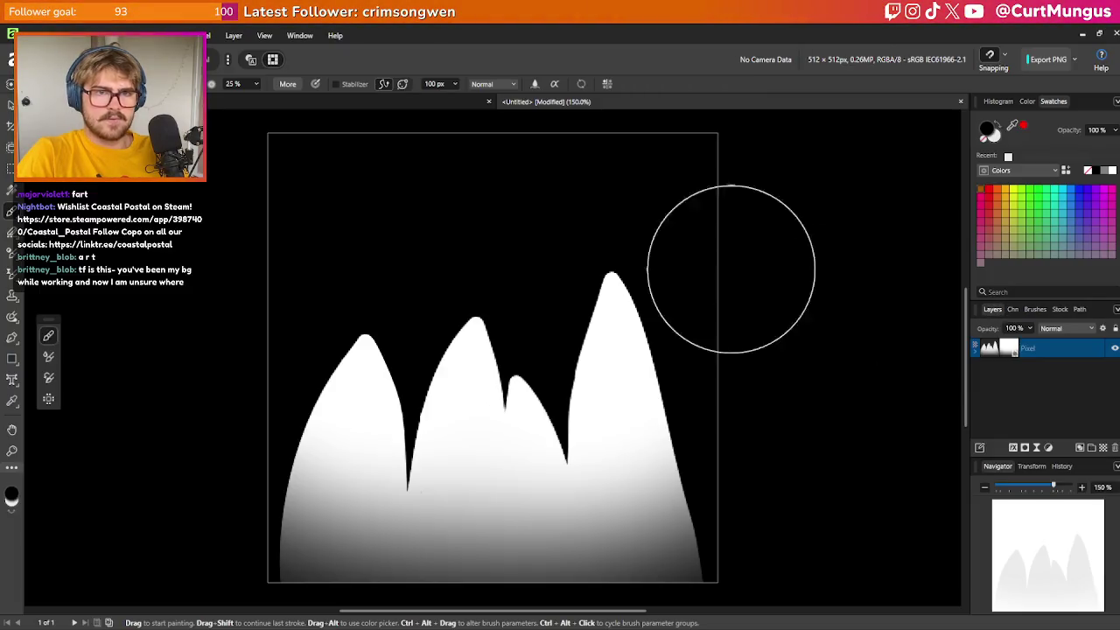
Export the image as a Grass PNG to the Desktop
{"action": "left_click", "coordinate": [35, 35]}
{"action": "mouse_move", "coordinate": [62, 353]}
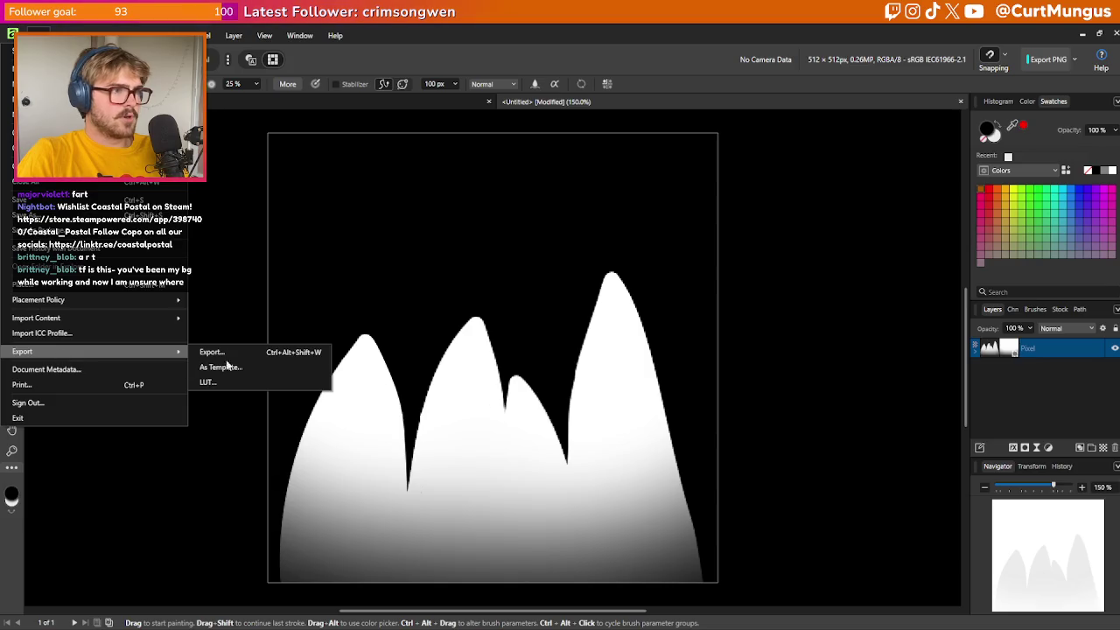
{"action": "left_click", "coordinate": [228, 350]}
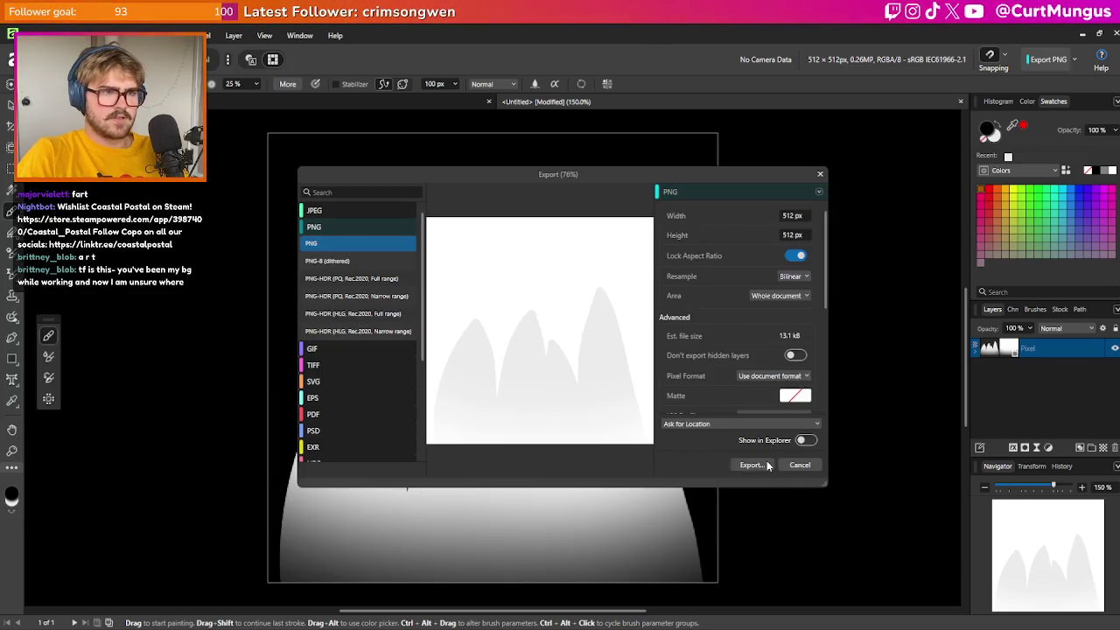
{"action": "left_click", "coordinate": [749, 465]}
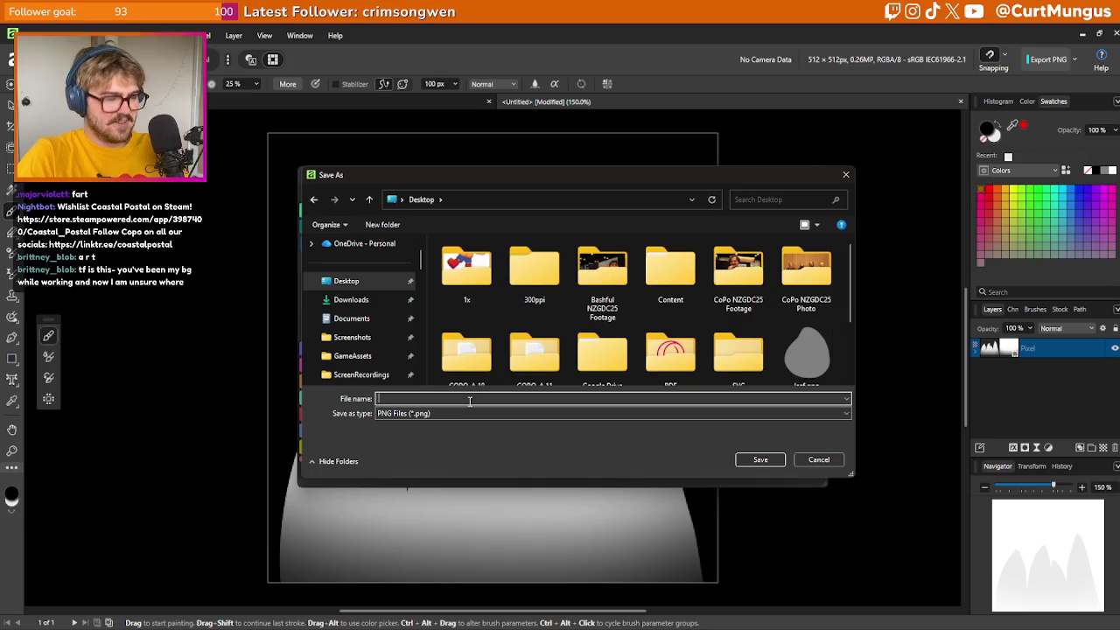
{"action": "type", "text": "GrassCard"}
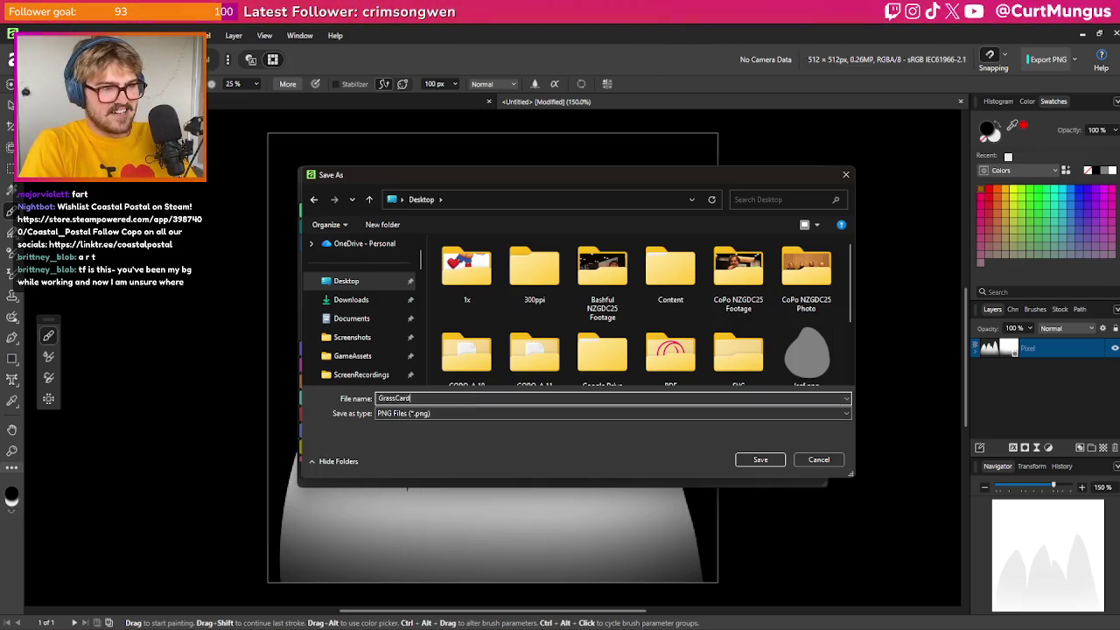
{"action": "key", "text": "Return"}
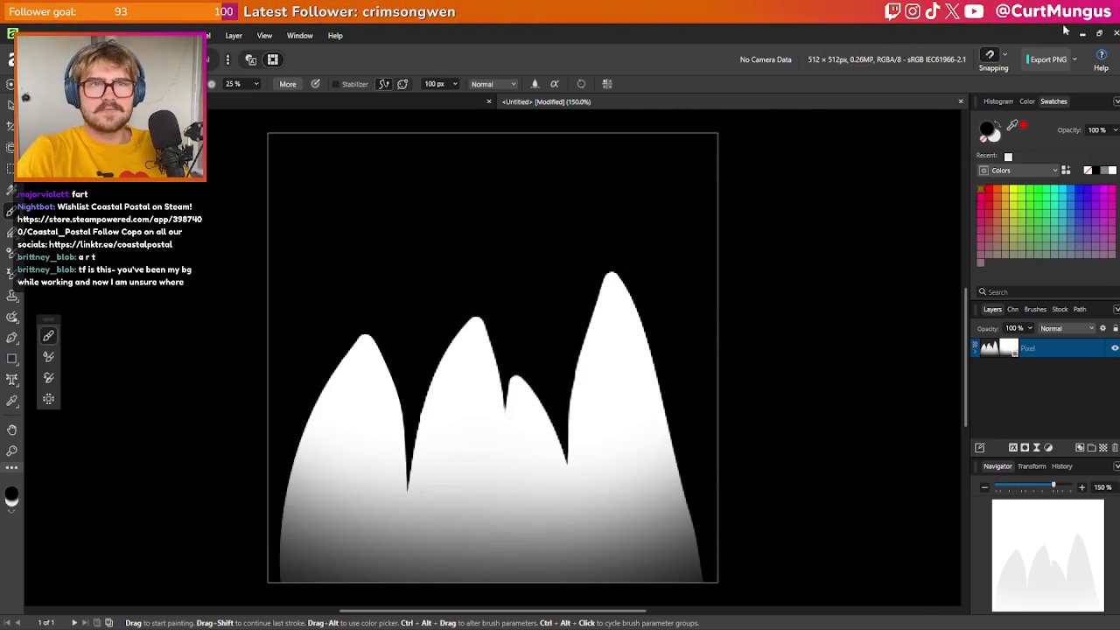
{"action": "left_click", "coordinate": [1082, 32]}
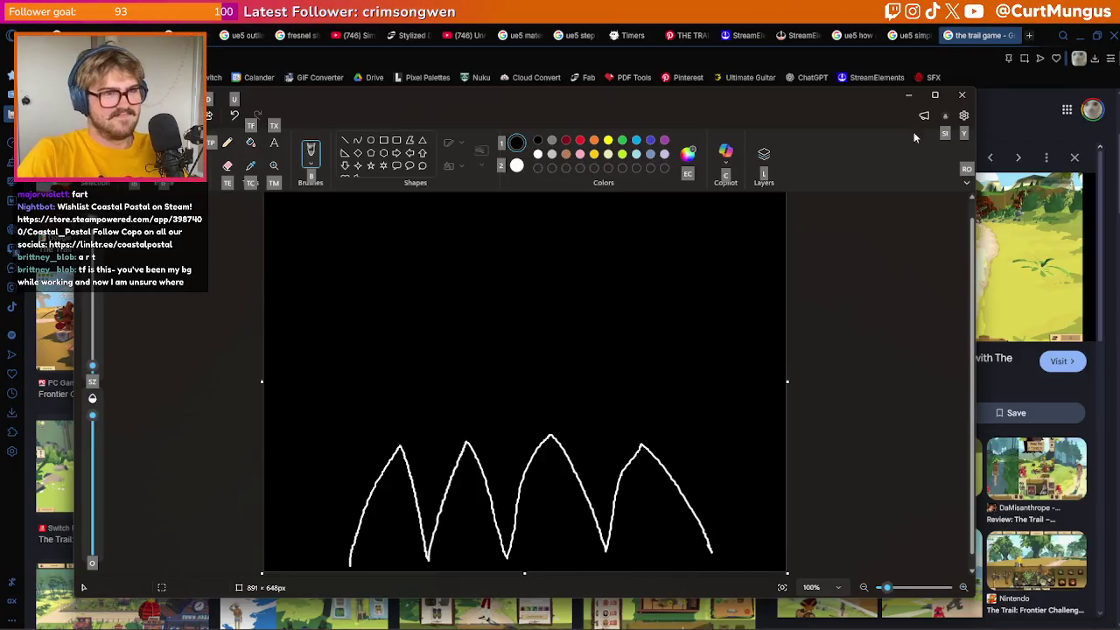
Close the Paint sketch without saving and minimise the browser
{"action": "left_click", "coordinate": [965, 93]}
{"action": "left_click", "coordinate": [538, 378]}
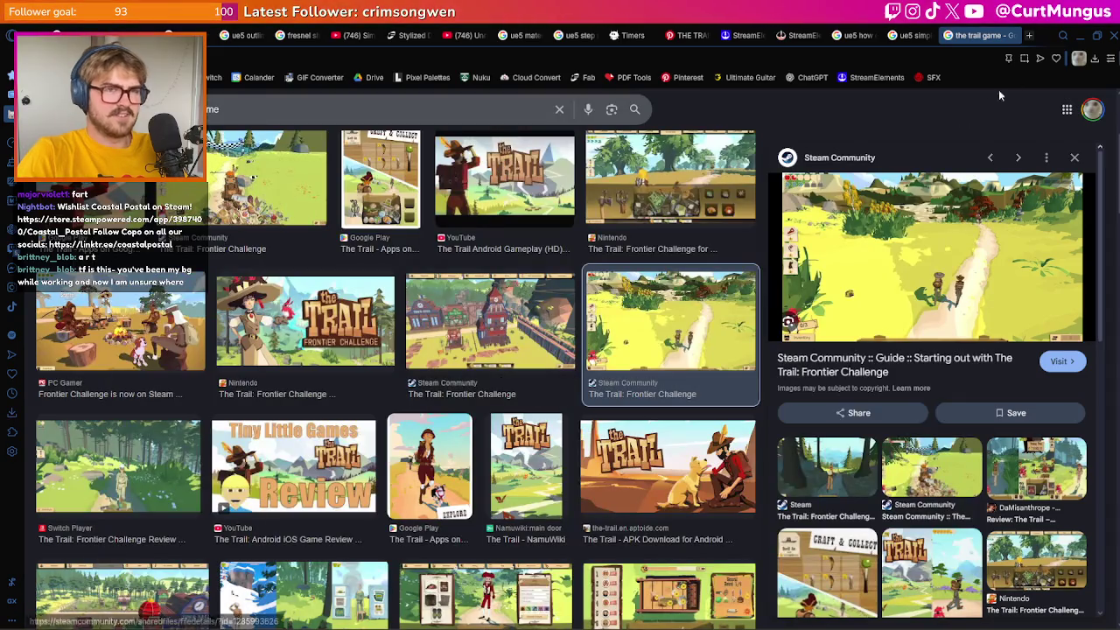
{"action": "left_click", "coordinate": [1064, 36]}
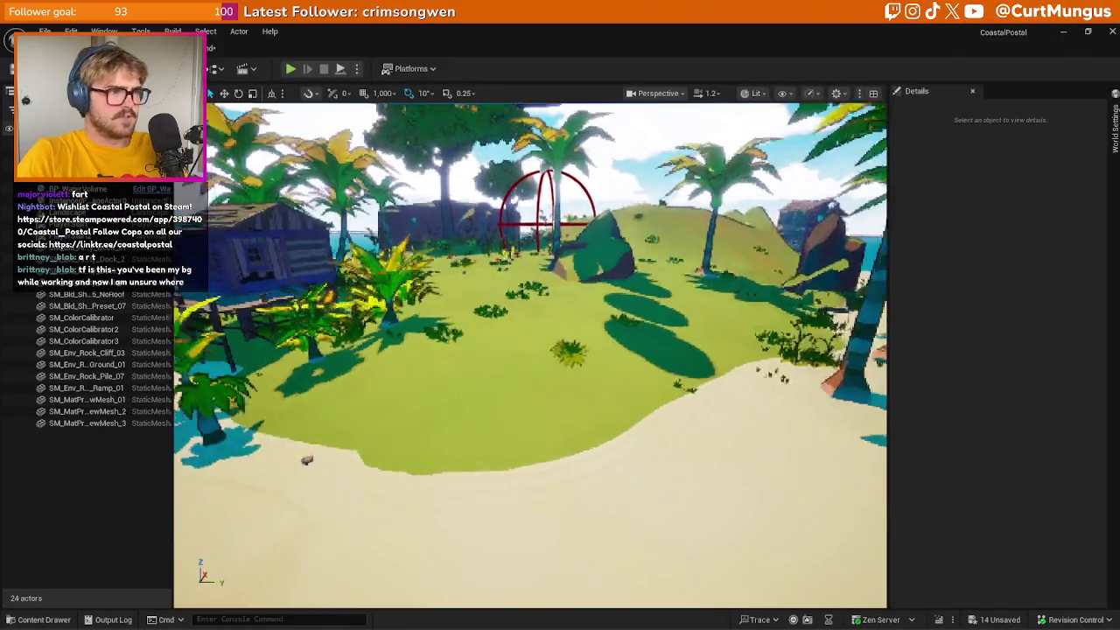
Open the Content Drawer and navigate to the _Main > Textures folder
{"action": "key", "text": "ctrl+space"}
{"action": "left_click", "coordinate": [612, 422]}
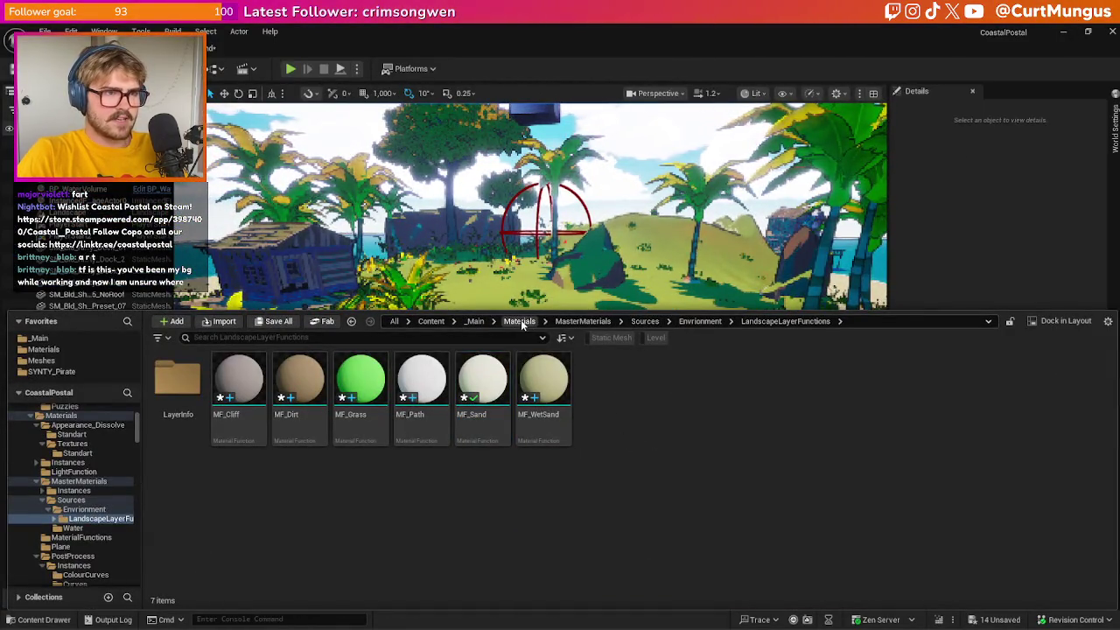
{"action": "left_click", "coordinate": [475, 321]}
{"action": "double_click", "coordinate": [726, 378]}
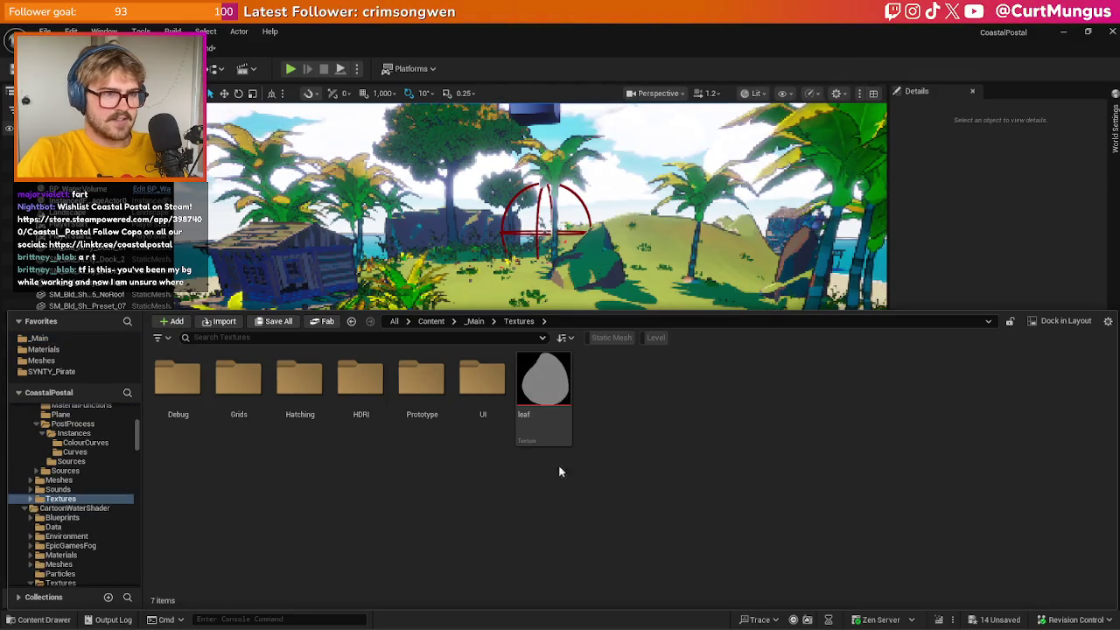
{"action": "right_click", "coordinate": [610, 440]}
{"action": "left_click", "coordinate": [555, 482]}
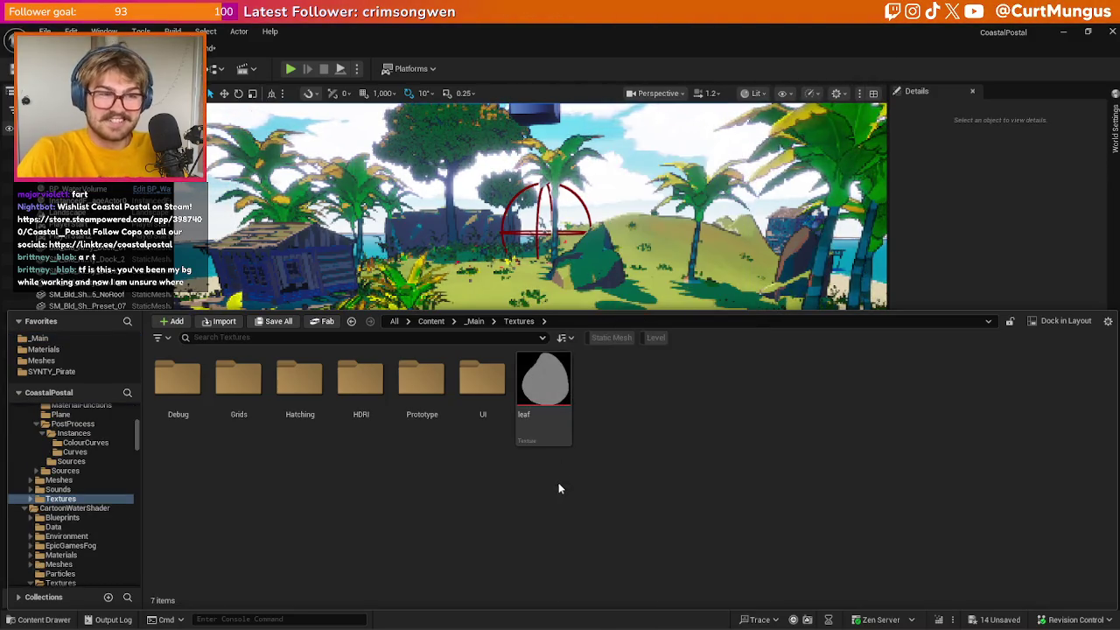
{"action": "right_click", "coordinate": [599, 439]}
{"action": "left_click", "coordinate": [856, 192]}
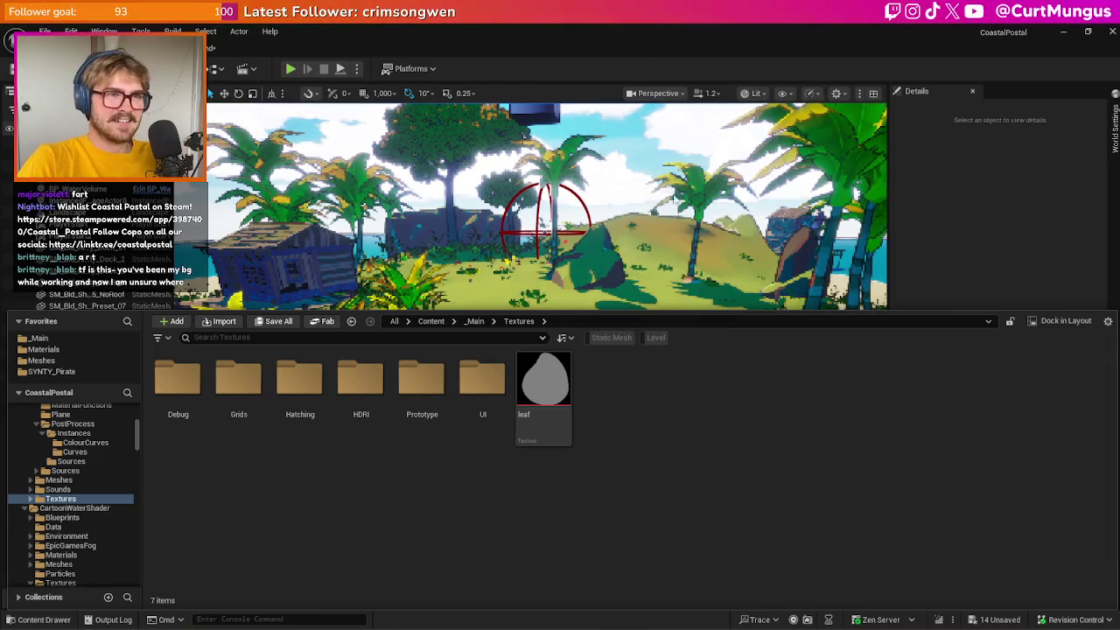
Import GrassCard.png into the Textures folder
{"action": "left_click", "coordinate": [219, 321]}
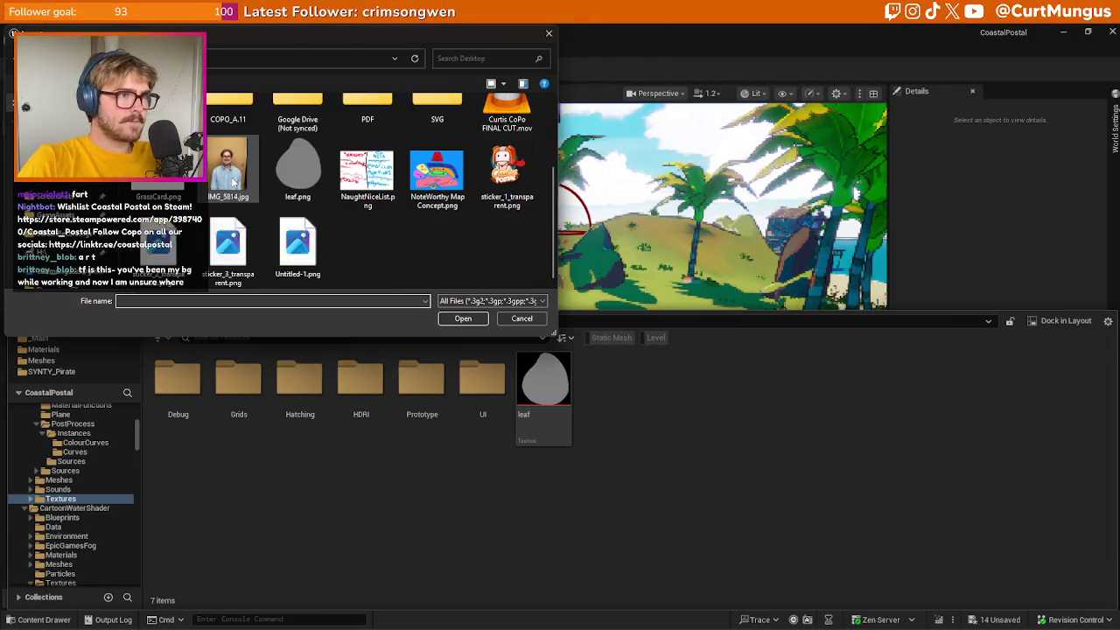
{"action": "left_click", "coordinate": [438, 318]}
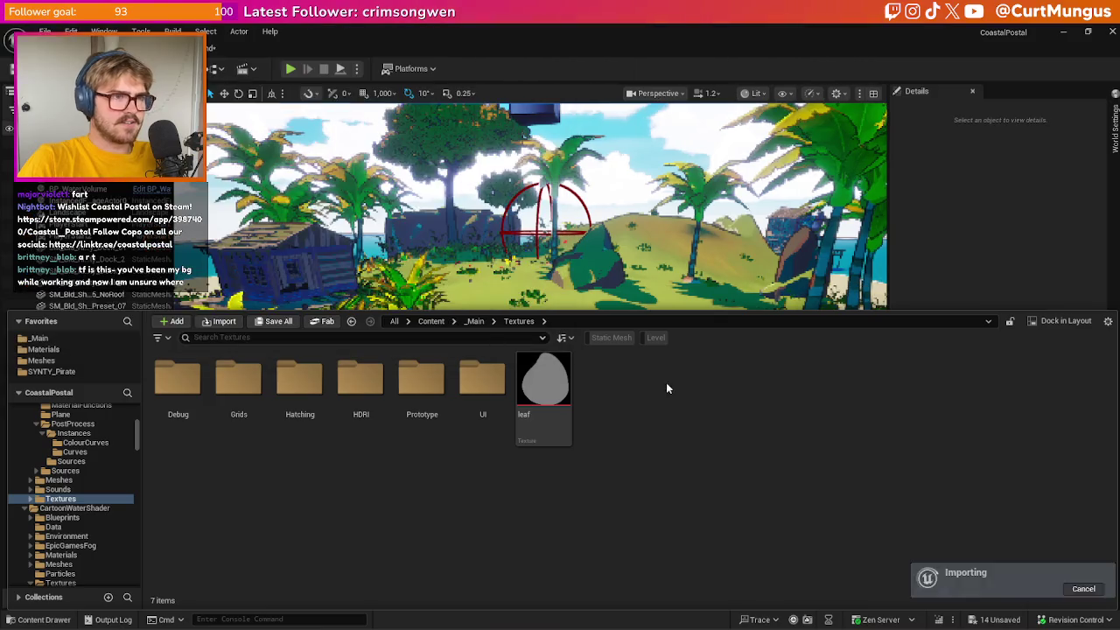
{"action": "mouse_move", "coordinate": [624, 412]}
{"action": "left_mouse_down"}
{"action": "mouse_move", "coordinate": [621, 350]}
{"action": "mouse_move", "coordinate": [635, 449]}
{"action": "mouse_move", "coordinate": [529, 327]}
{"action": "mouse_move", "coordinate": [567, 344]}
{"action": "mouse_move", "coordinate": [592, 329]}
{"action": "left_mouse_up"}
{"action": "key", "text": "alt+Tab"}
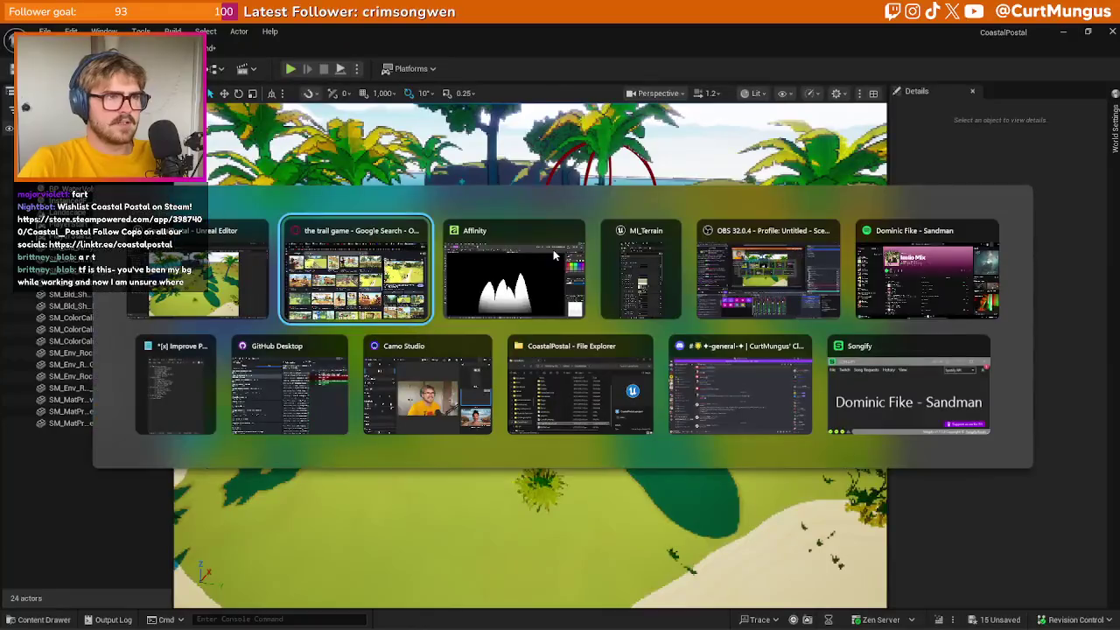
Close the leftover reference tabs and switch to the Simple Foliage Tutorial tab
{"action": "left_click", "coordinate": [381, 258]}
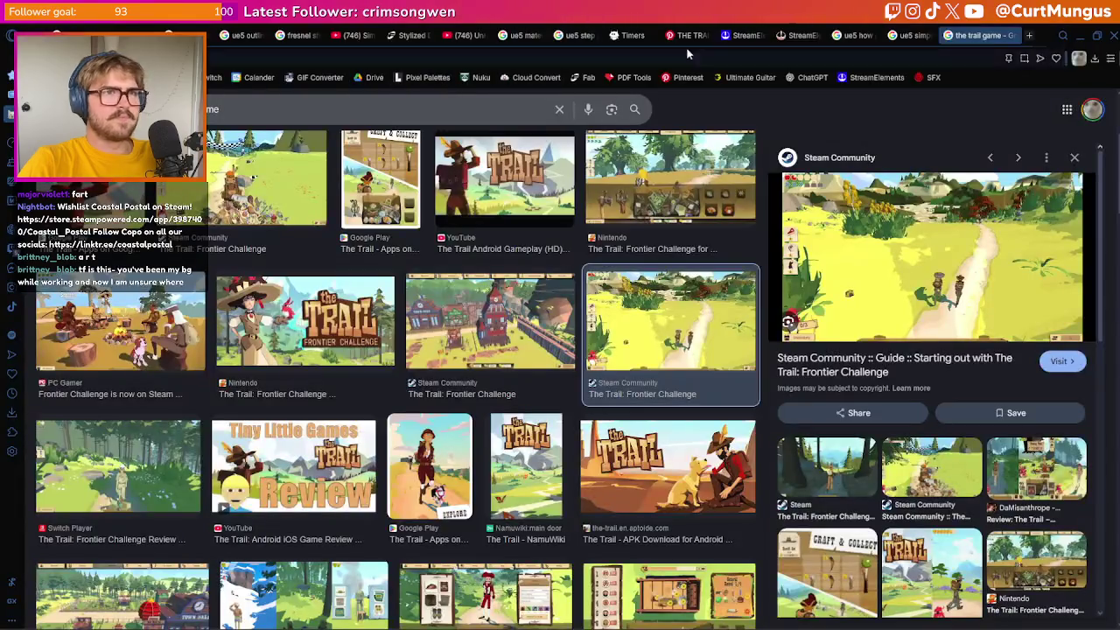
{"action": "key", "text": "ctrl+w"}
{"action": "key", "text": "ctrl+w"}
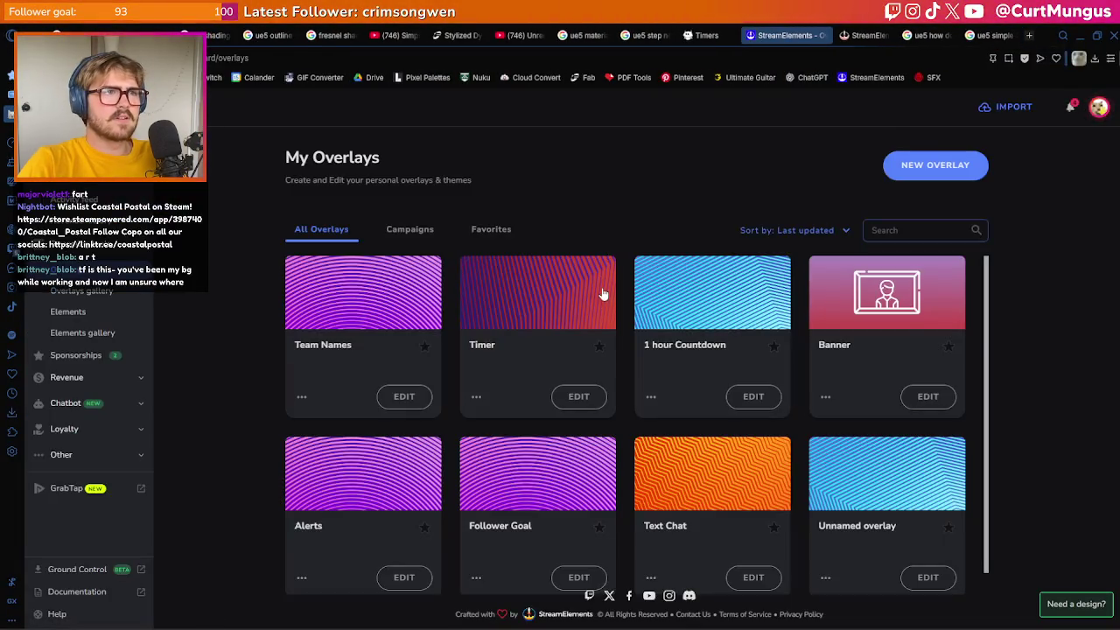
{"action": "key", "text": "ctrl+w"}
{"action": "left_click", "coordinate": [401, 35]}
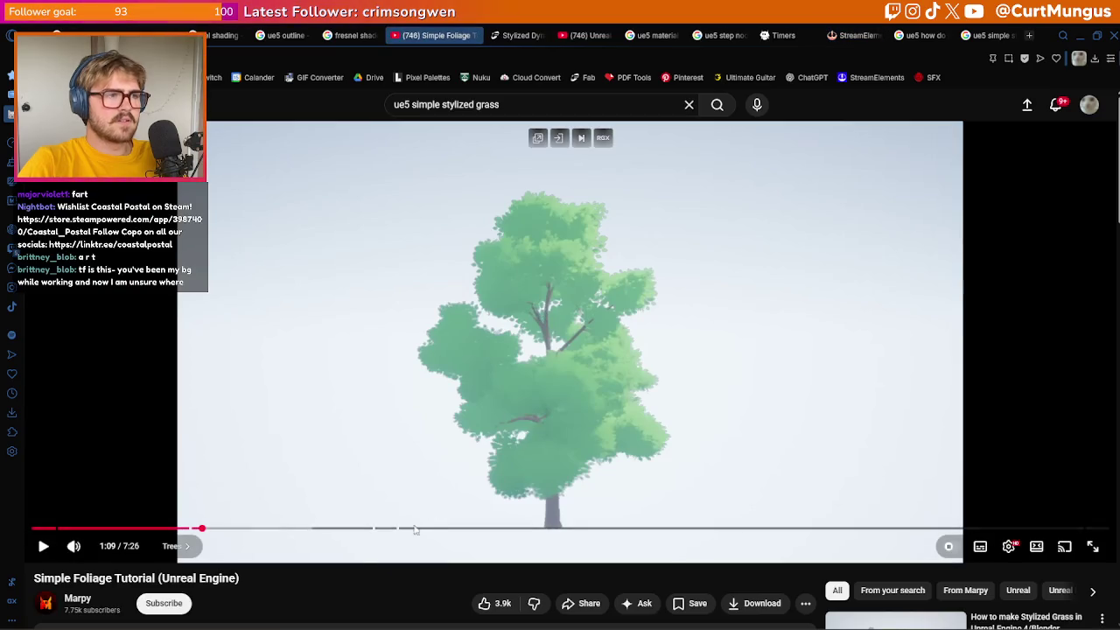
Play the Simple Foliage Tutorial and skip ahead toward its Blender section
{"action": "key", "text": "space"}
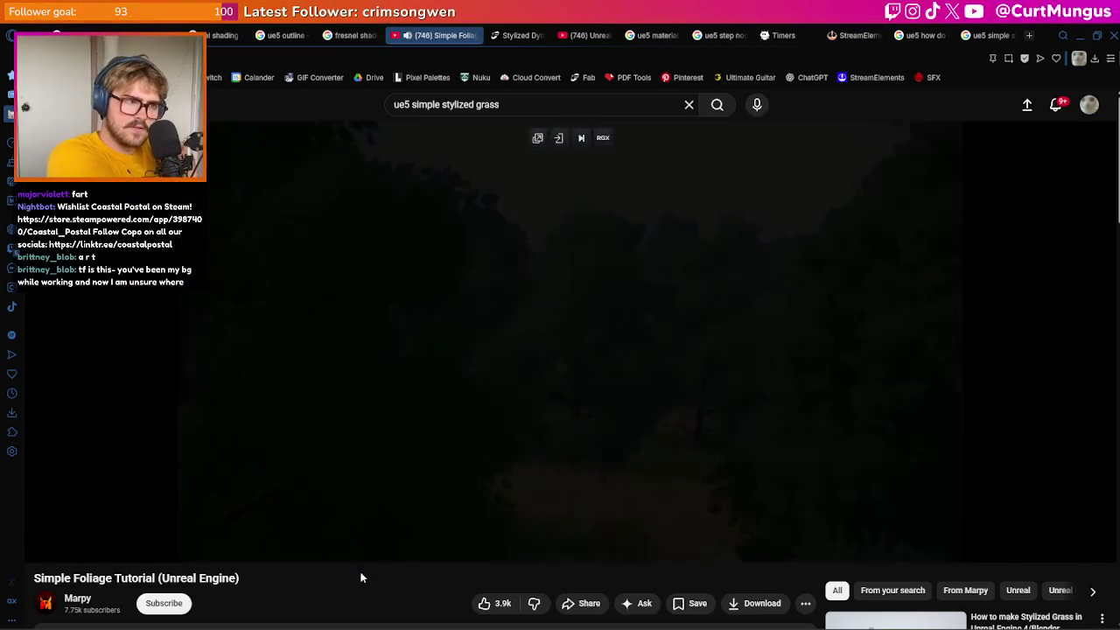
{"action": "key", "text": "Right"}
{"action": "key", "text": "Right"}
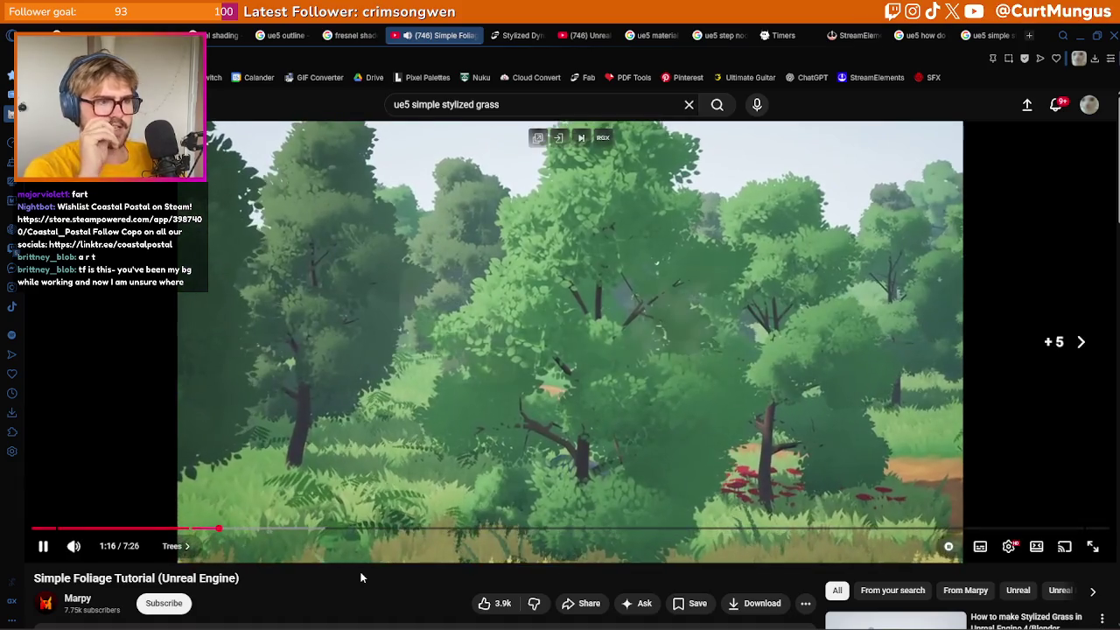
{"action": "key", "text": "Right"}
{"action": "key", "text": "Right"}
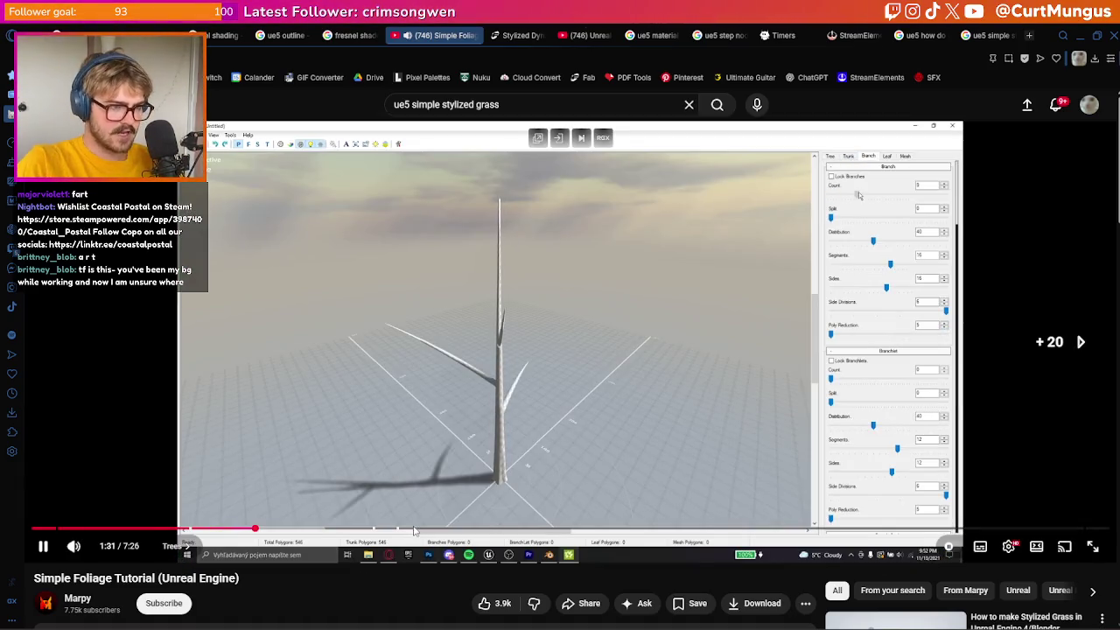
{"action": "key", "text": "Right"}
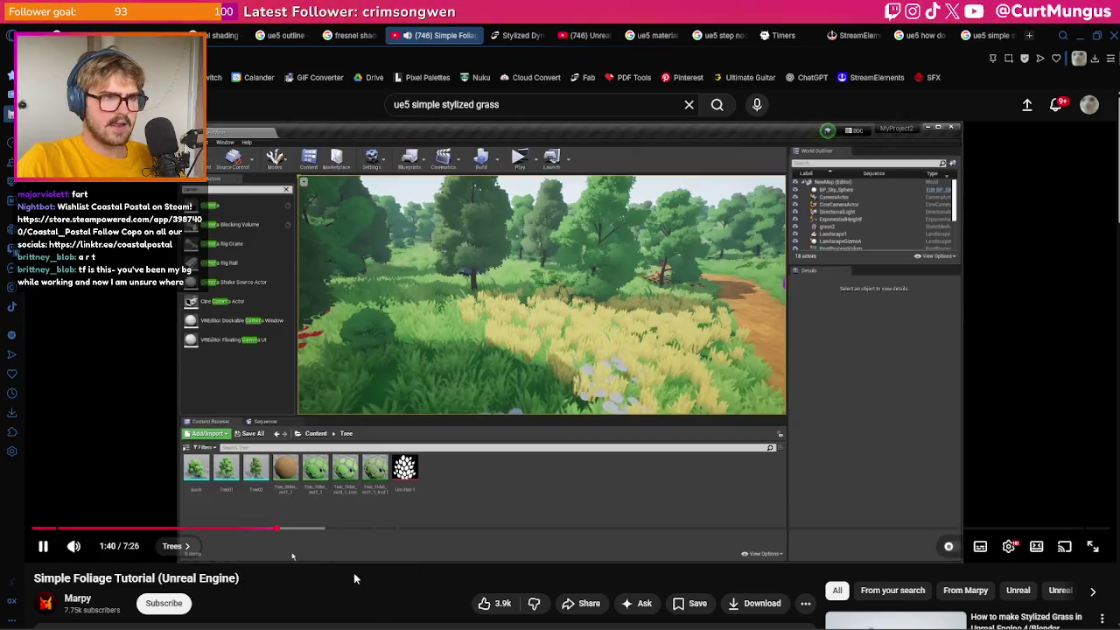
Browse the video's chapter list, then play Marpy's stylized grass tutorial
{"action": "left_click", "coordinate": [172, 544]}
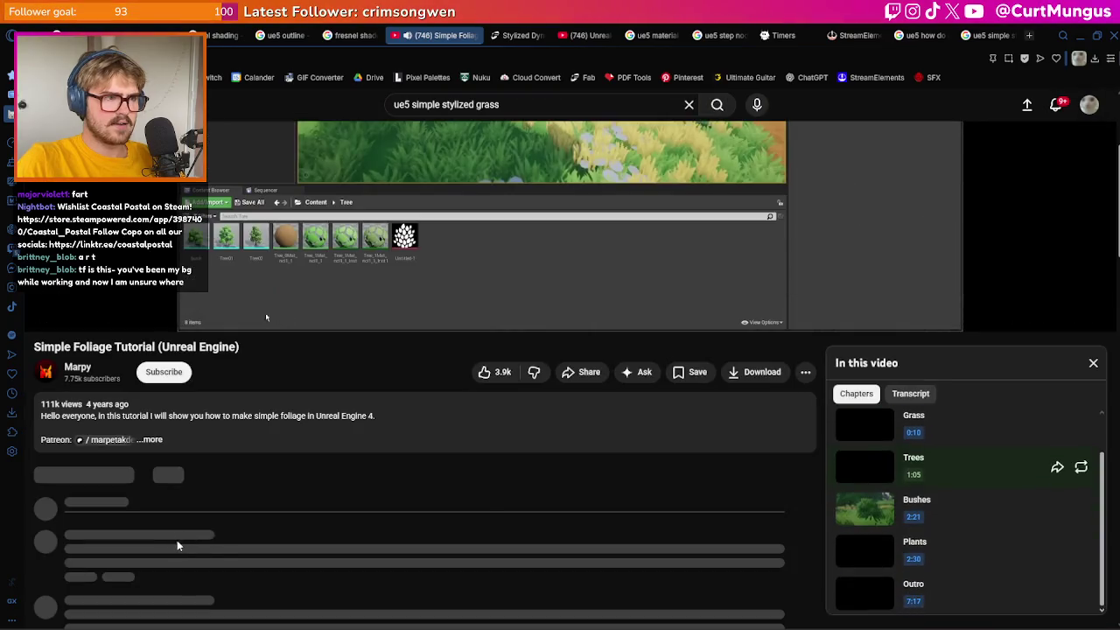
{"action": "scroll", "coordinate": [949, 442], "scroll_direction": "down", "scroll_amount": 2}
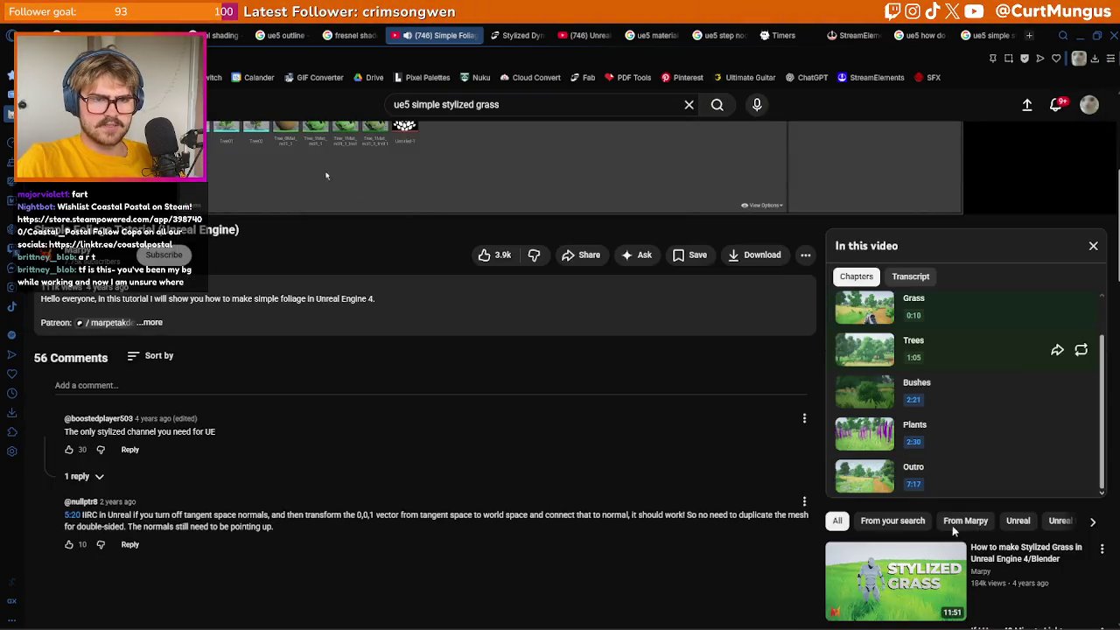
{"action": "scroll", "coordinate": [693, 495], "scroll_direction": "up", "scroll_amount": 2}
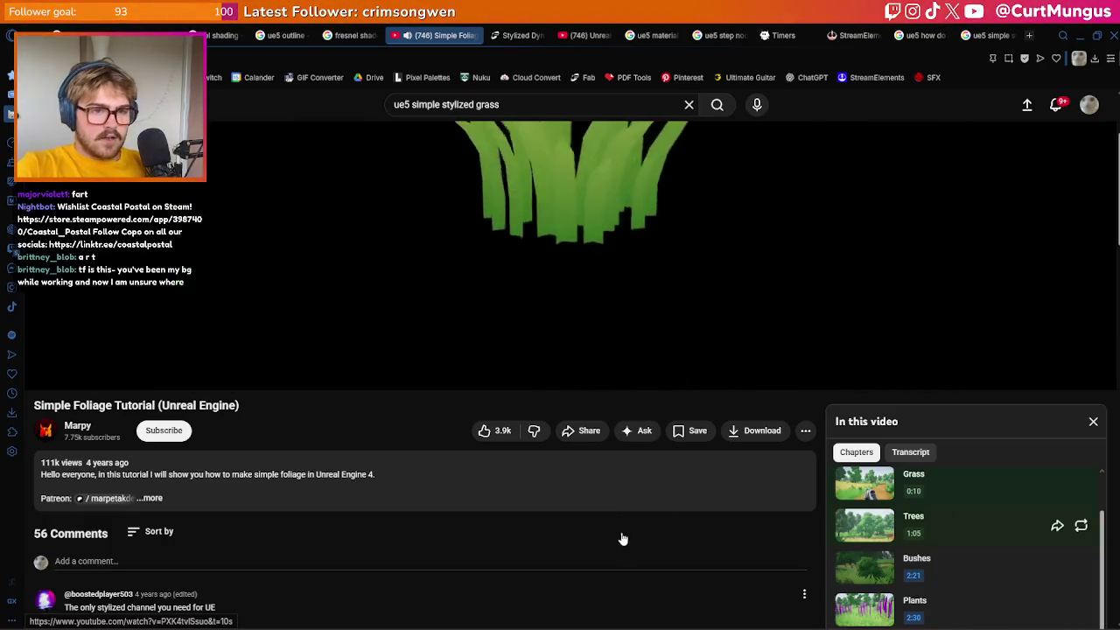
{"action": "scroll", "coordinate": [670, 533], "scroll_direction": "down", "scroll_amount": 3}
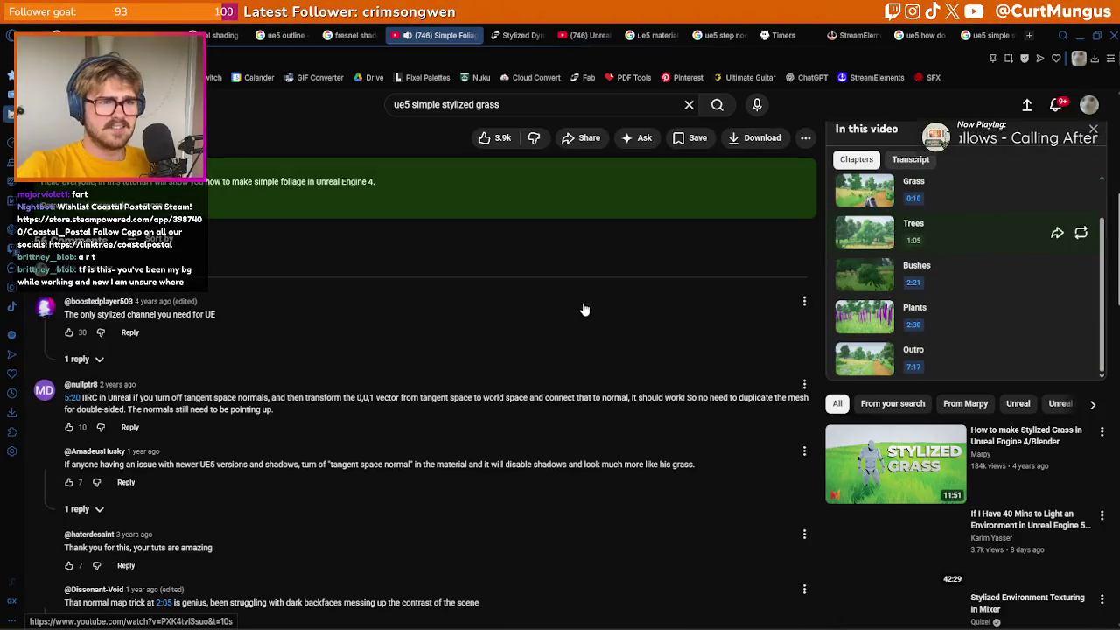
{"action": "scroll", "coordinate": [586, 350], "scroll_direction": "up", "scroll_amount": 5}
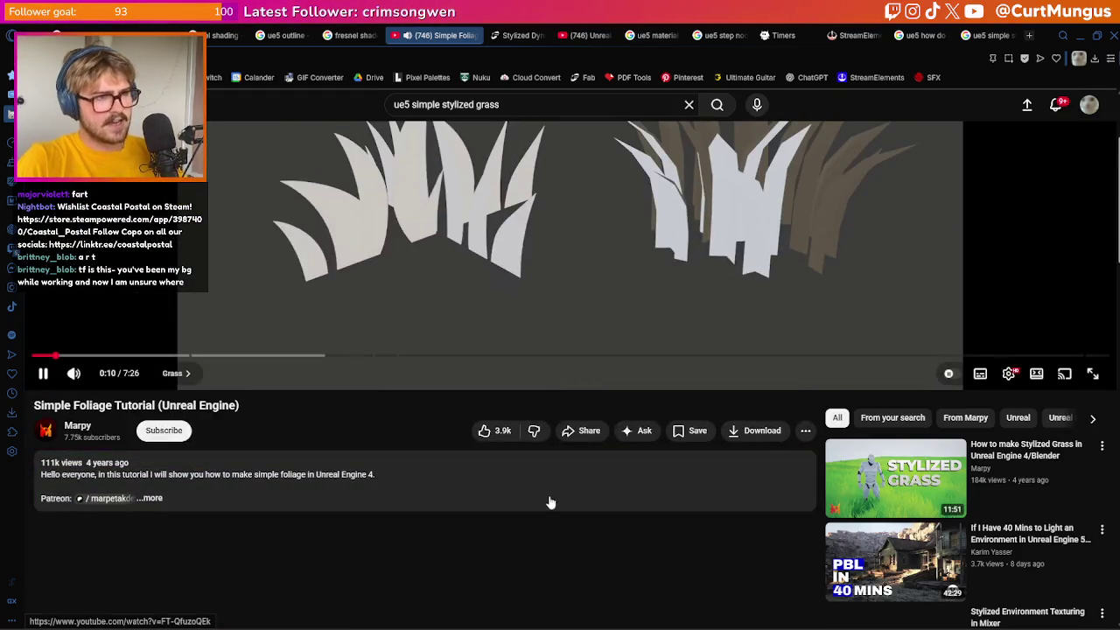
{"action": "scroll", "coordinate": [470, 532], "scroll_direction": "up", "scroll_amount": 2}
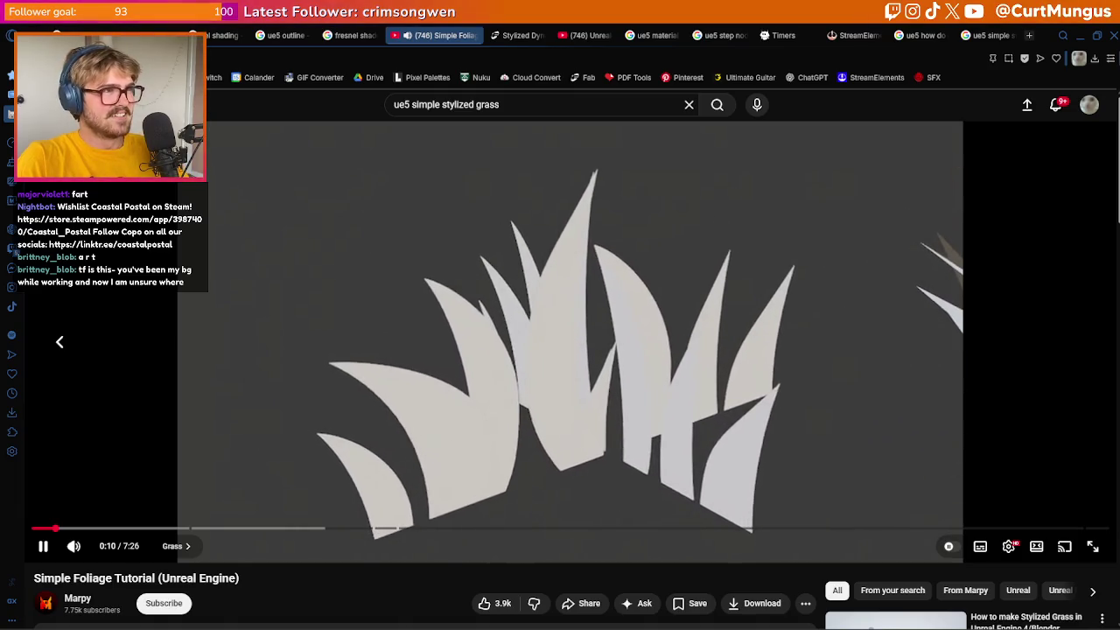
{"action": "key", "text": "shift+n"}
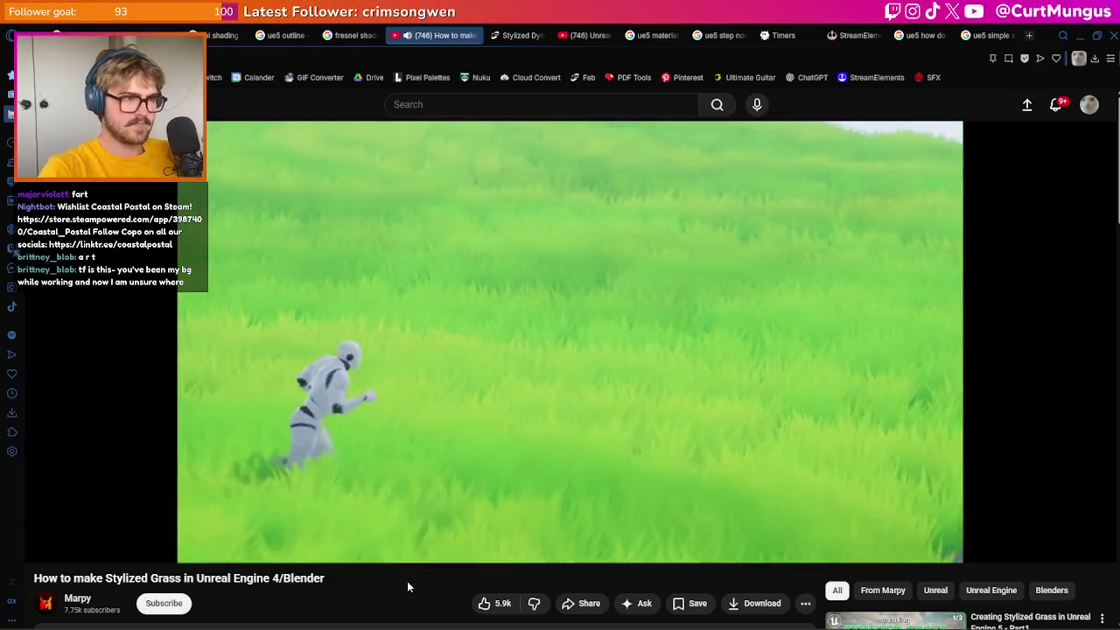
Skip the grass tutorial forward, then rewind to where Grass_Mat is being built
{"action": "key", "text": "Right"}
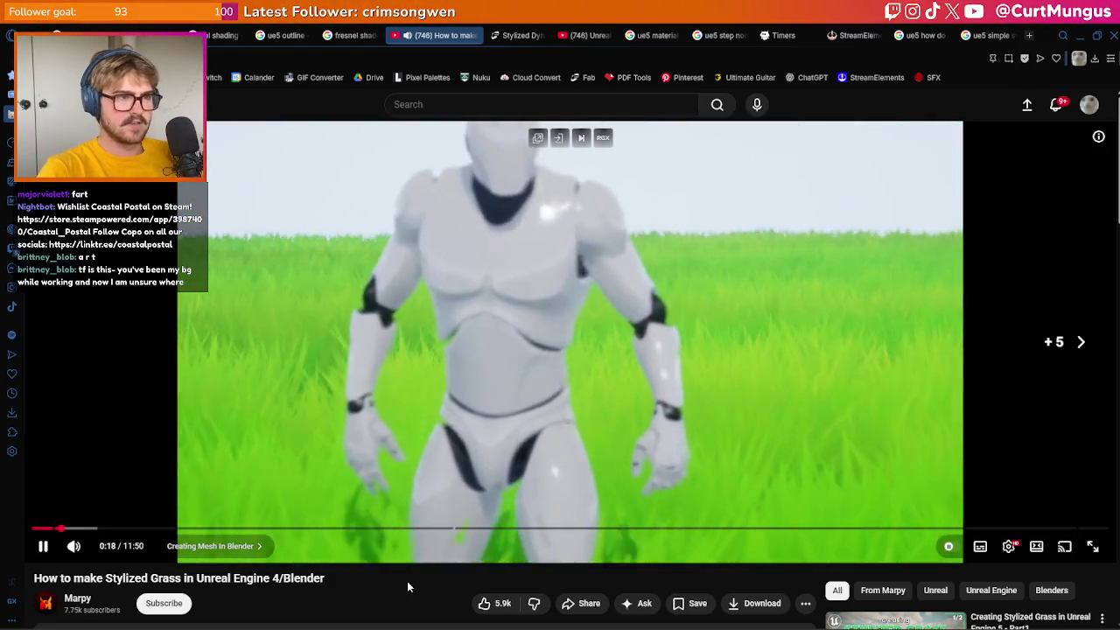
{"action": "key", "text": "Right"}
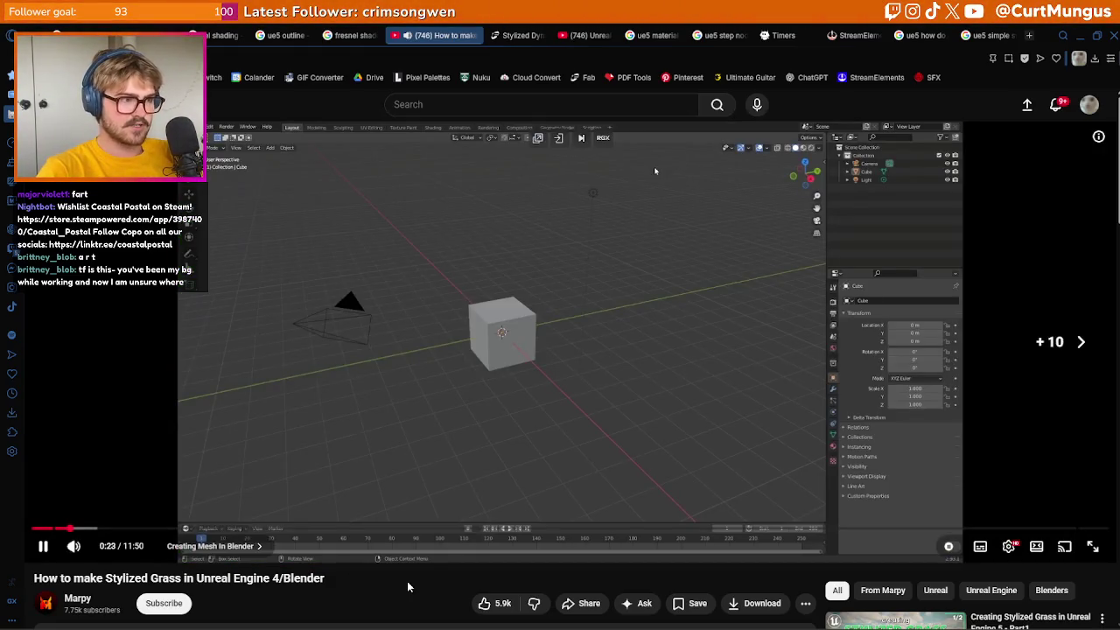
{"action": "key", "text": "Right"}
{"action": "key", "text": "Right"}
{"action": "key", "text": "Right"}
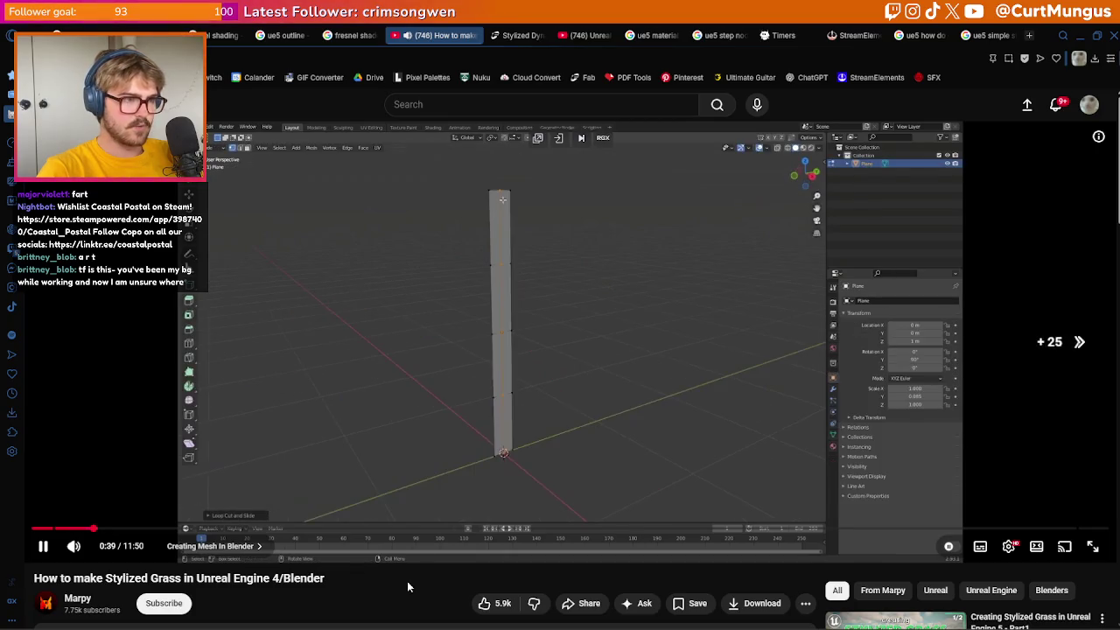
{"action": "key", "text": "Right"}
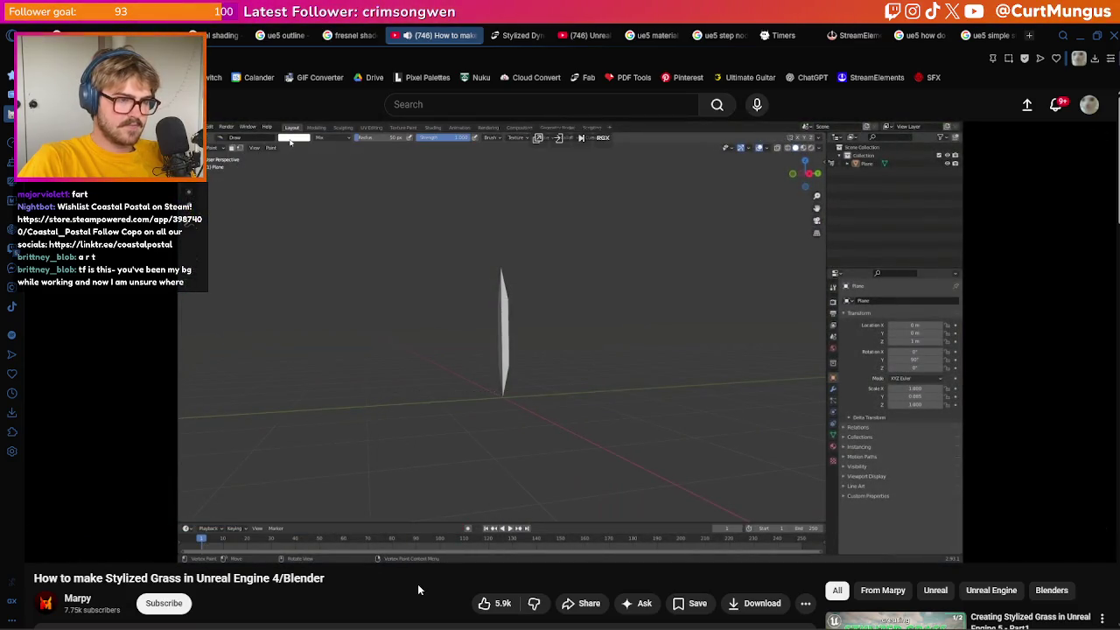
{"action": "key", "text": "Right"}
{"action": "key", "text": "Right"}
{"action": "key", "text": "Right"}
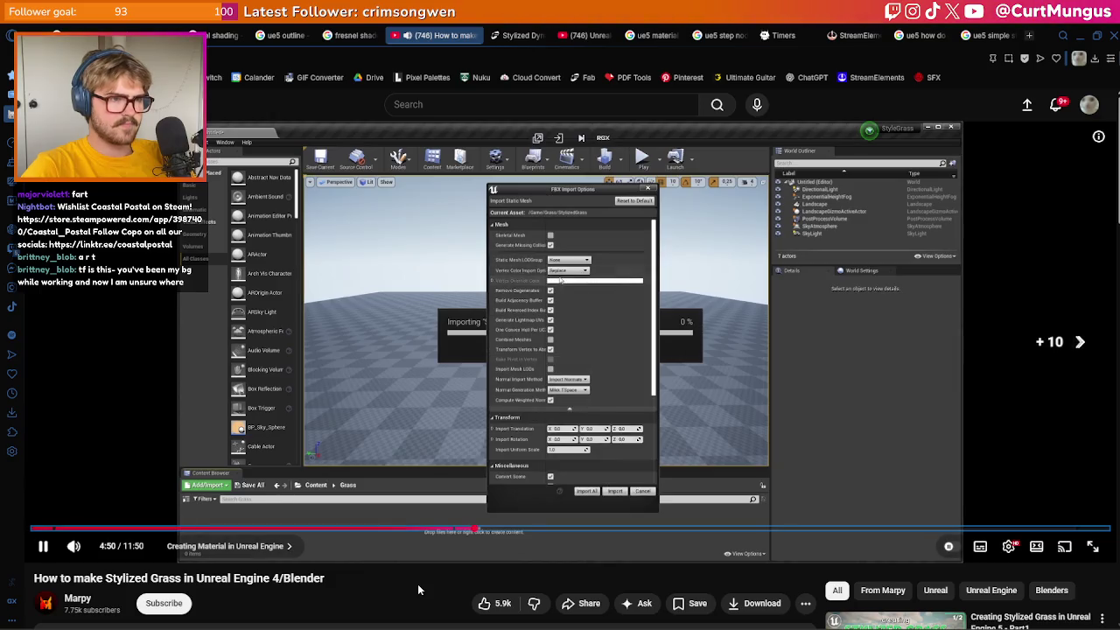
{"action": "key", "text": "Right"}
{"action": "key", "text": "Right"}
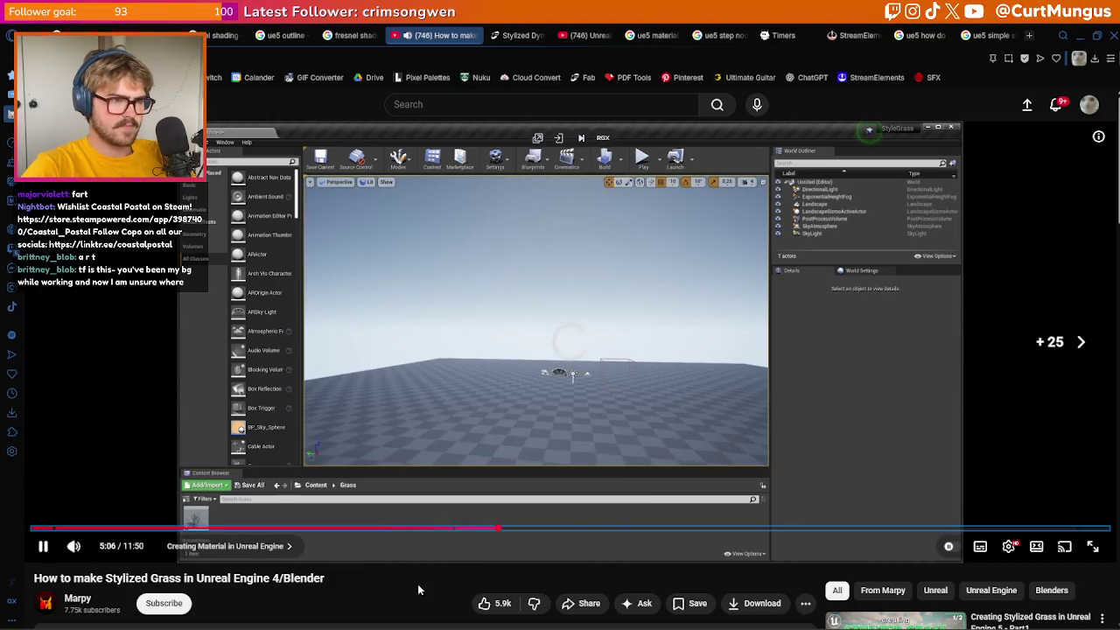
{"action": "key", "text": "Right"}
{"action": "key", "text": "Right"}
{"action": "key", "text": "Right"}
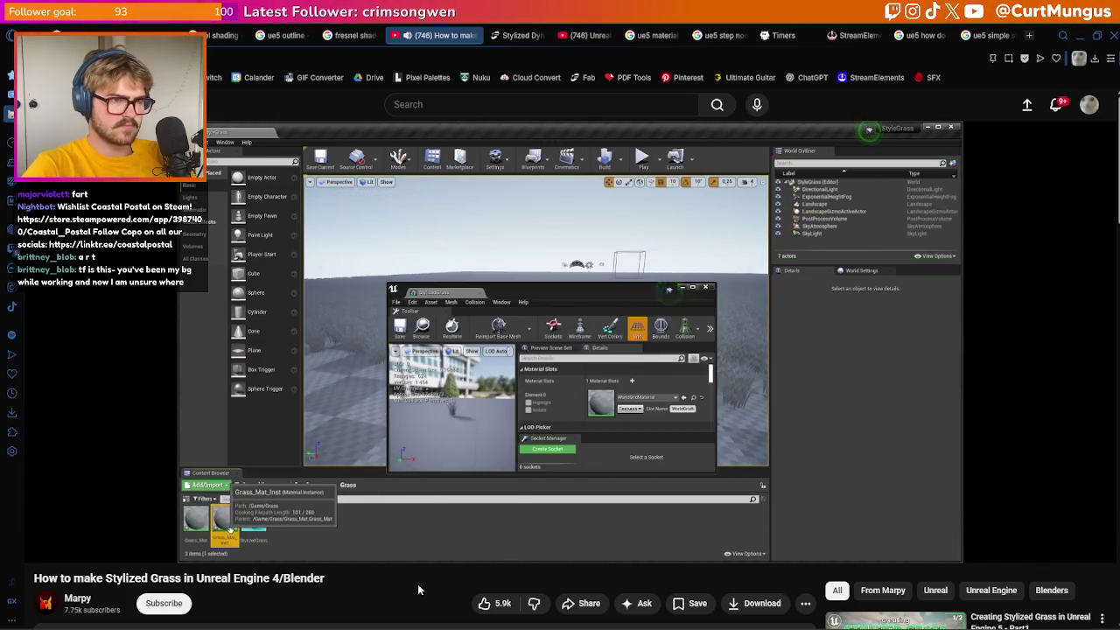
{"action": "key", "text": "Left"}
{"action": "key", "text": "Left"}
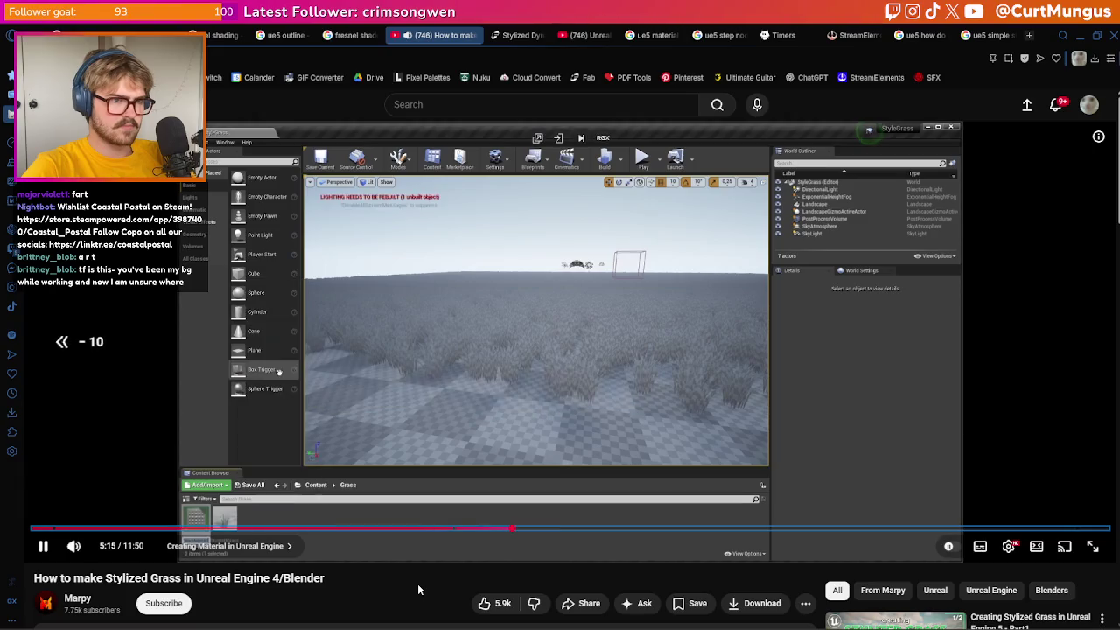
{"action": "key", "text": "Left"}
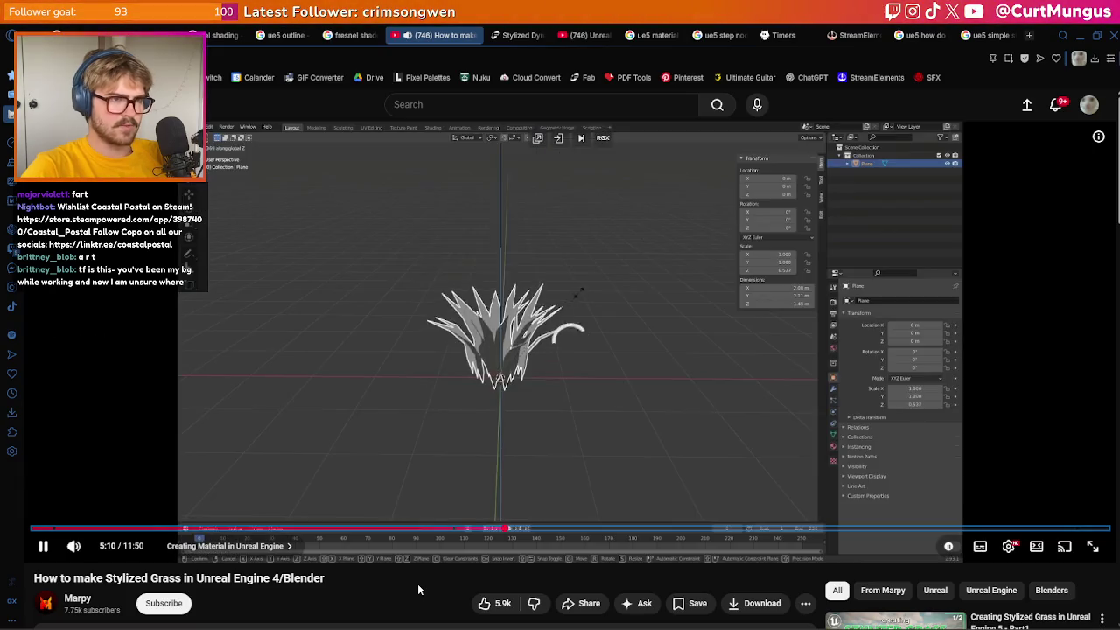
{"action": "key", "text": "Left"}
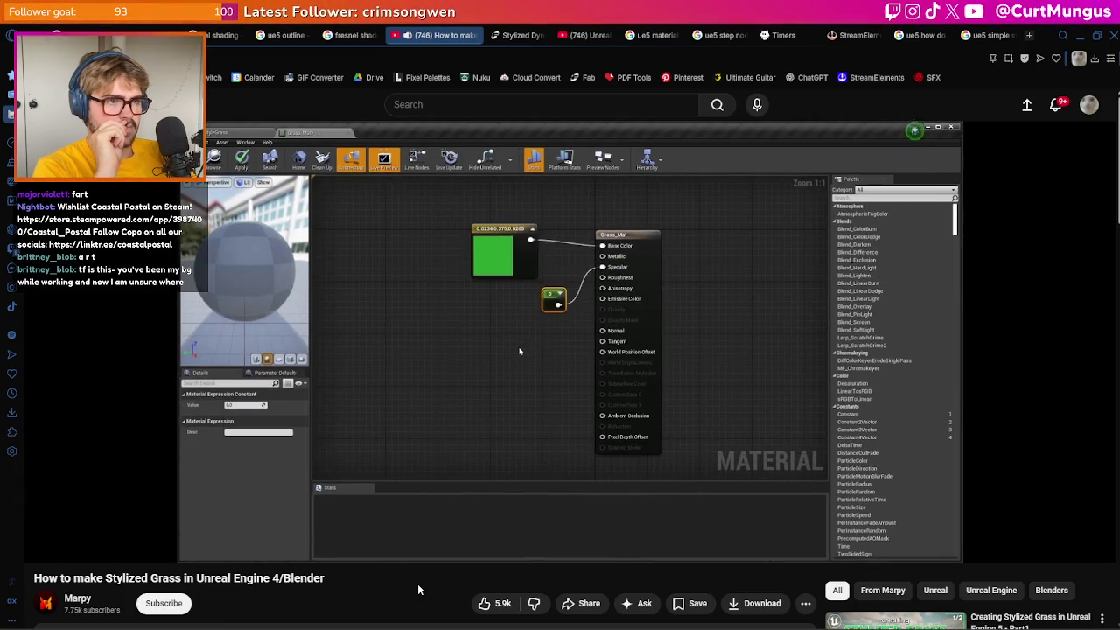
{"action": "key", "text": "alt+Tab"}
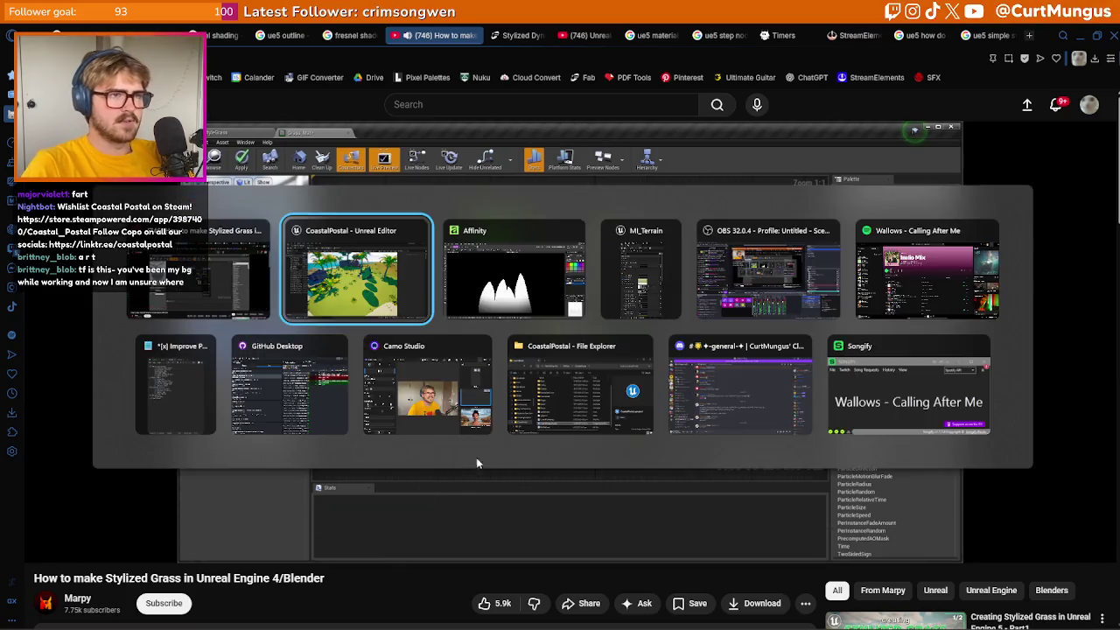
Switch back to the CoastalPostal Unreal Editor and show the _Main/Materials folder in the Content Drawer
{"action": "left_click", "coordinate": [302, 276]}
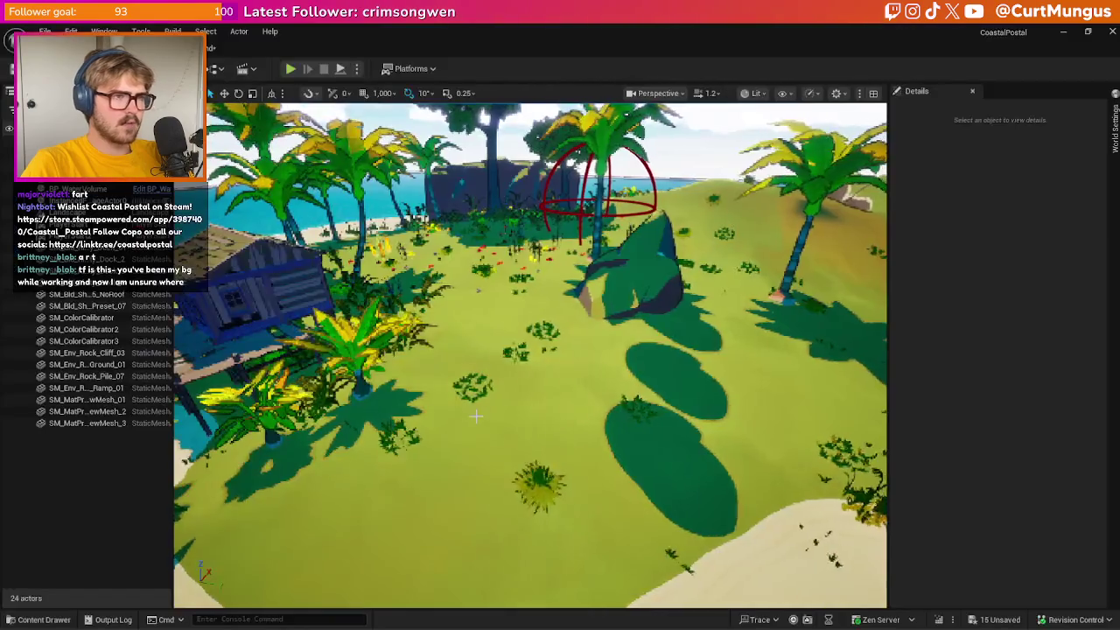
{"action": "key", "text": "ctrl+space"}
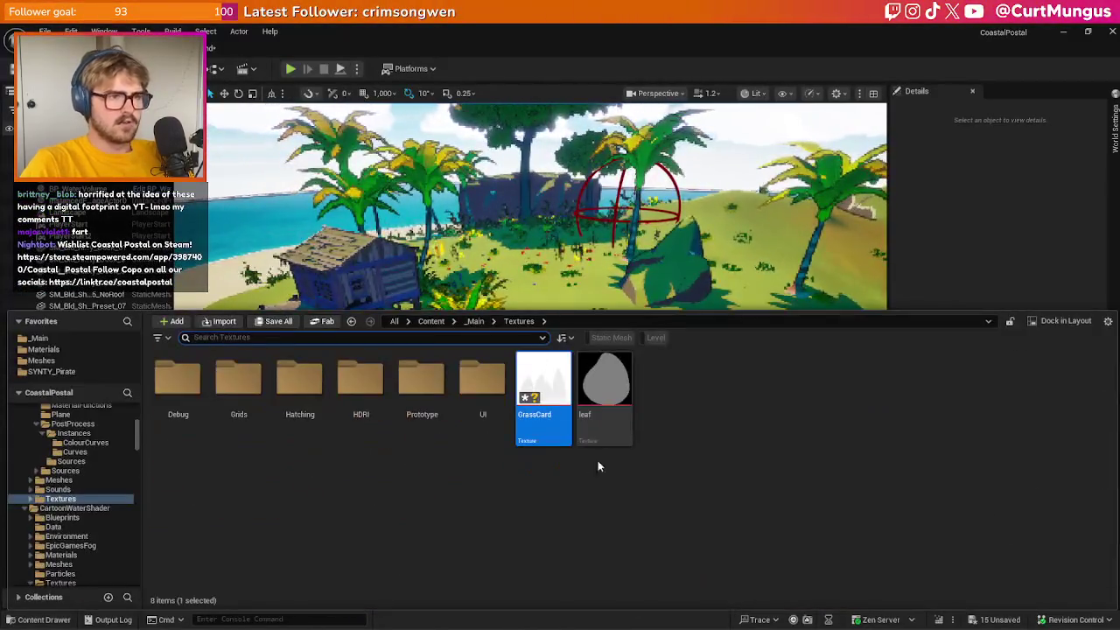
{"action": "left_click", "coordinate": [61, 350]}
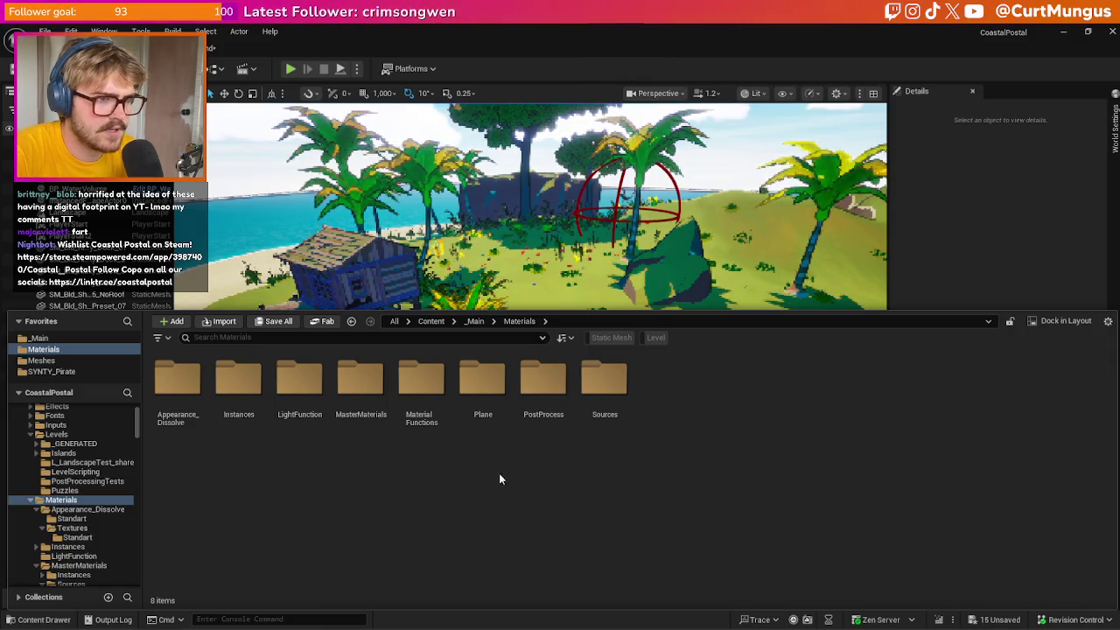
In Materials > Sources, create a new Material asset after discarding two accidental NewFolder folders
{"action": "double_click", "coordinate": [602, 385]}
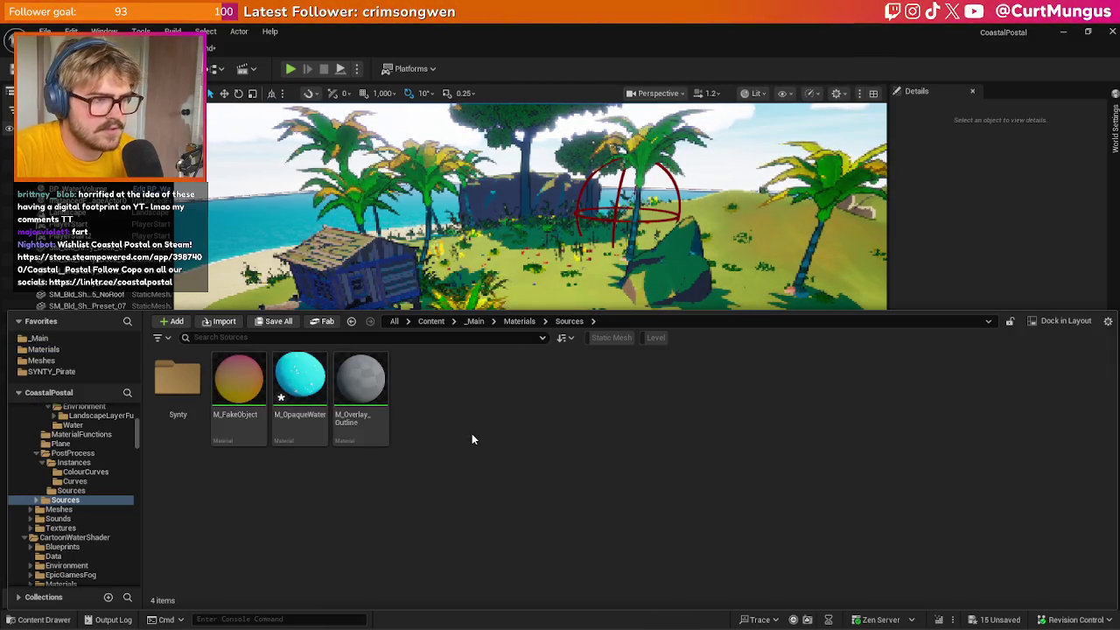
{"action": "right_click", "coordinate": [472, 434]}
{"action": "left_click", "coordinate": [514, 250]}
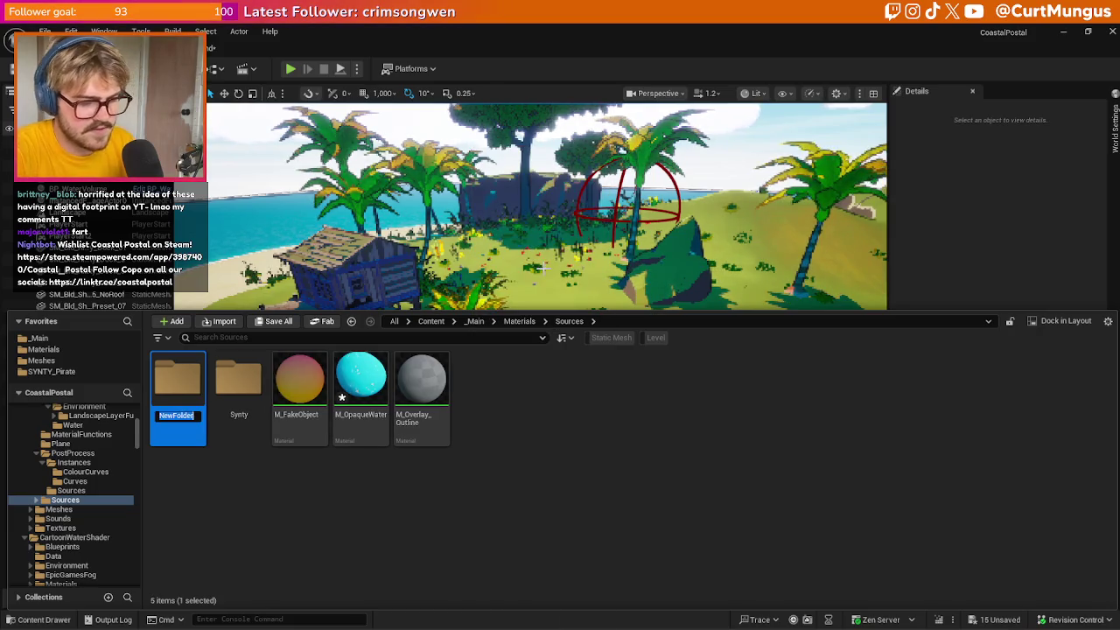
{"action": "key", "text": "Return"}
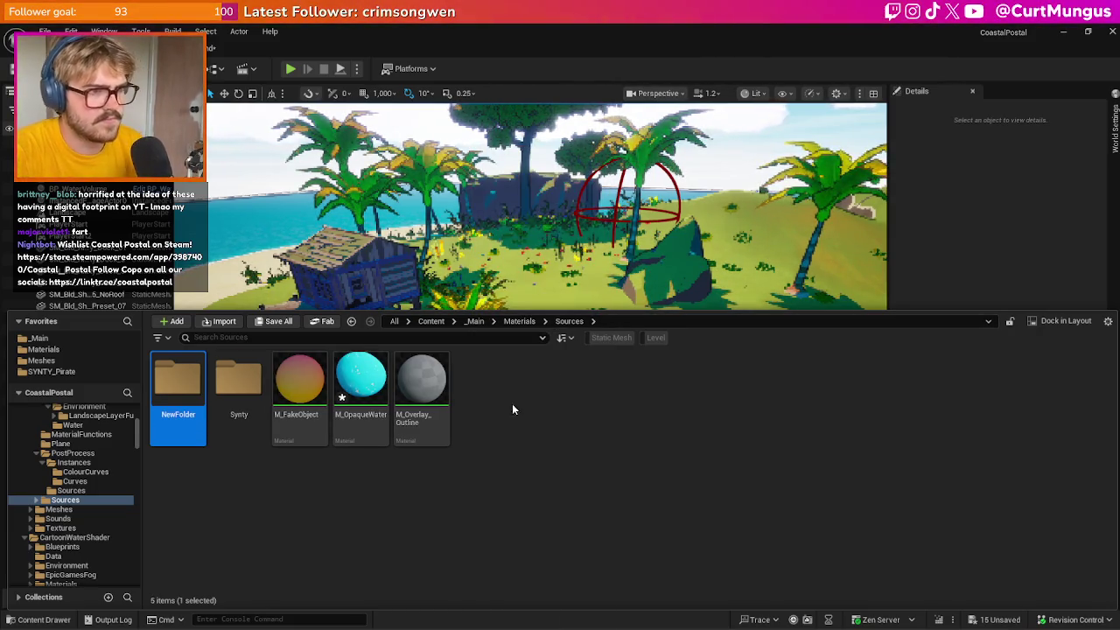
{"action": "key", "text": "Delete"}
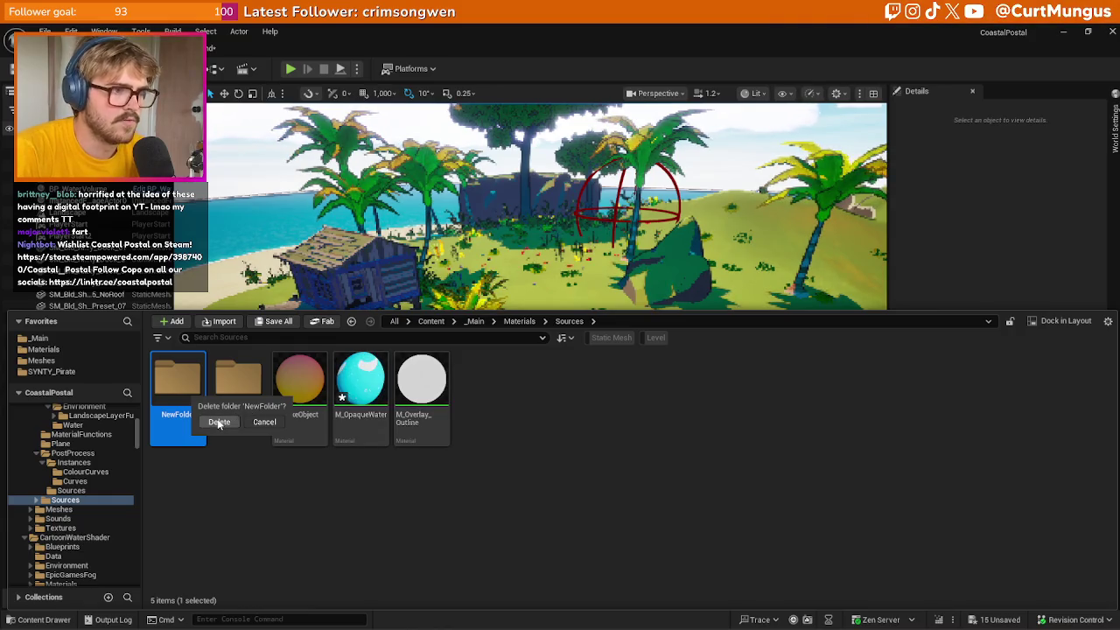
{"action": "left_click", "coordinate": [219, 424]}
{"action": "right_click", "coordinate": [437, 455]}
{"action": "left_click", "coordinate": [475, 250]}
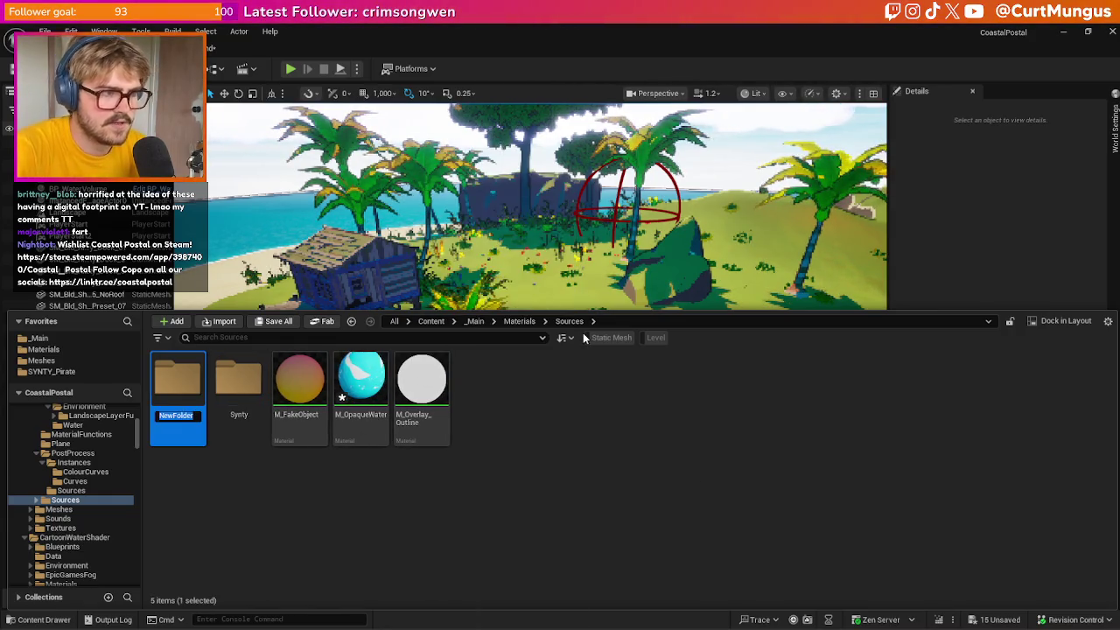
{"action": "key", "text": "Return"}
{"action": "key", "text": "Delete"}
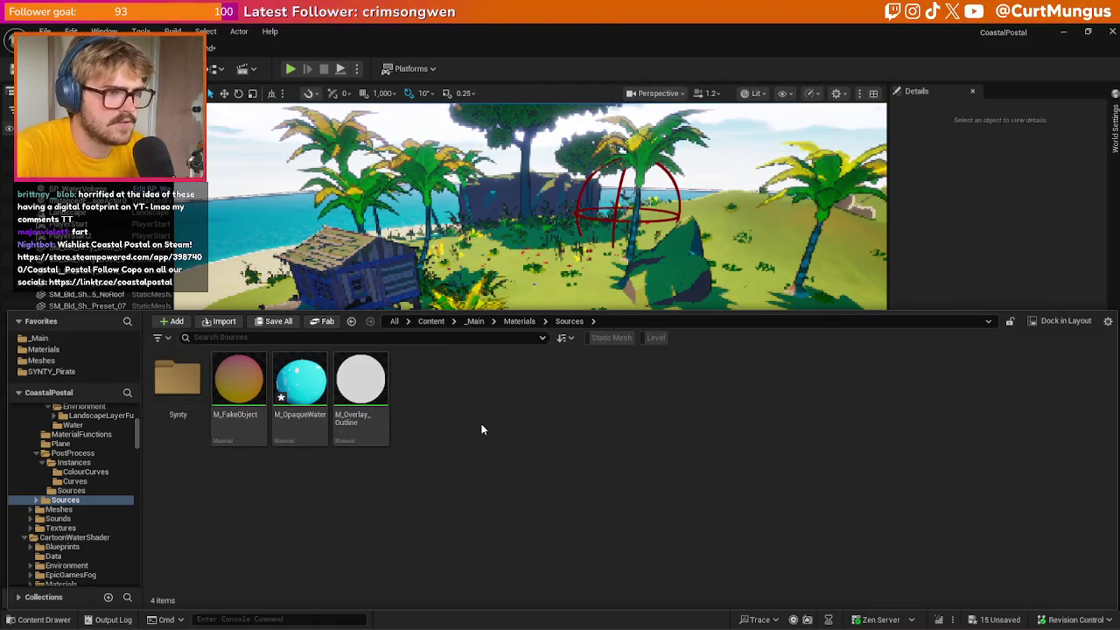
{"action": "right_click", "coordinate": [482, 463]}
{"action": "left_click", "coordinate": [525, 338]}
Name the material M_Grass, open it, and undock its editor into a separate window
{"action": "type", "text": "m"}
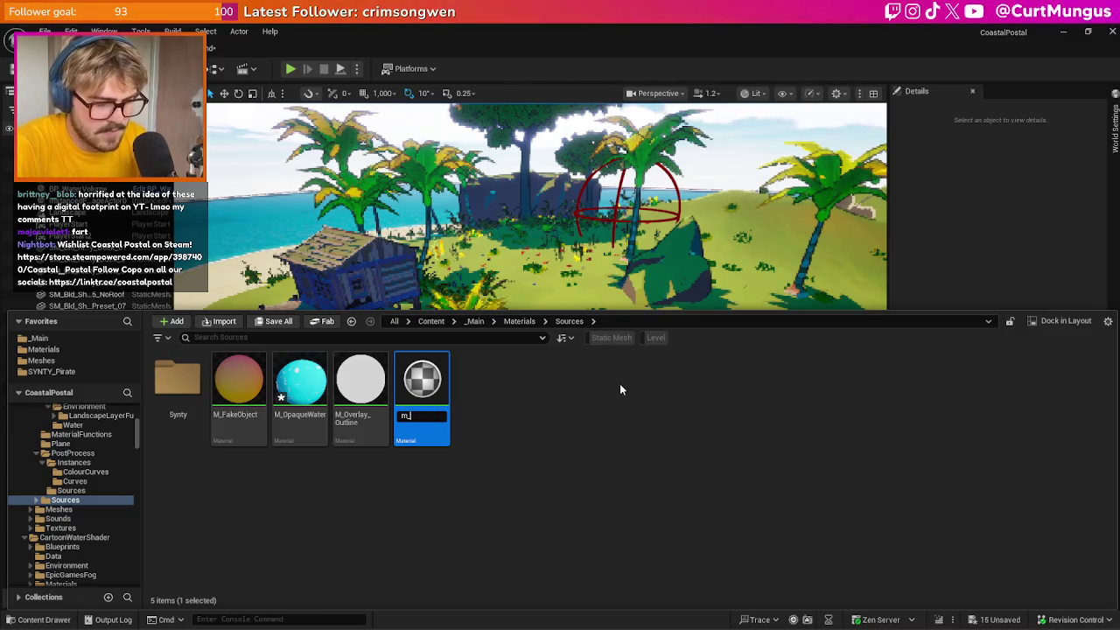
{"action": "key", "text": "BackSpace"}
{"action": "type", "text": "M_g"}
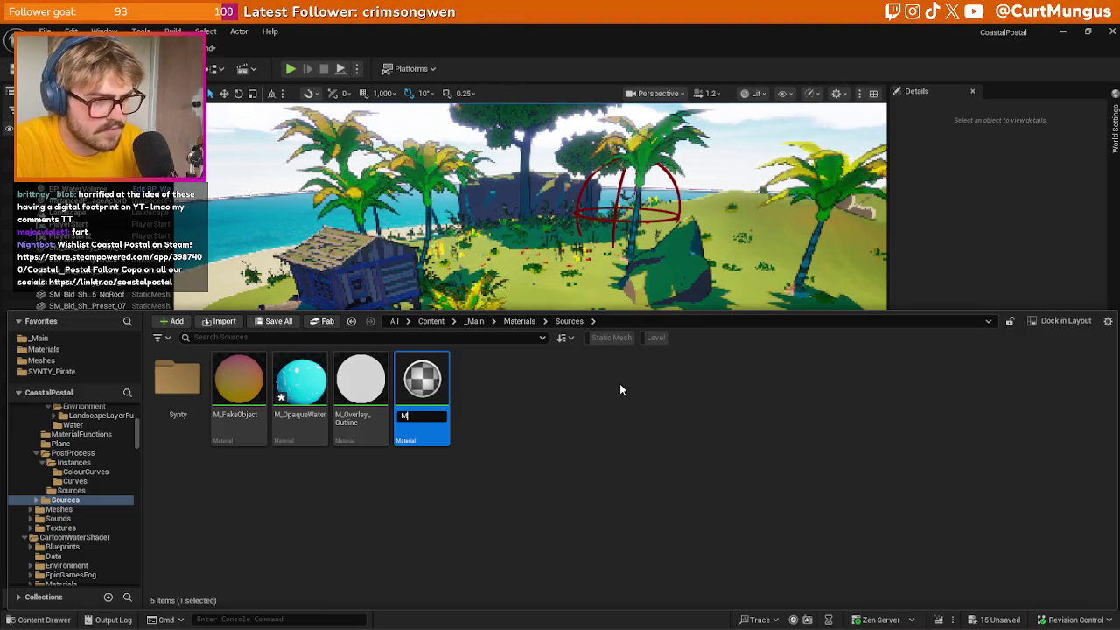
{"action": "key", "text": "BackSpace"}
{"action": "type", "text": "Grass"}
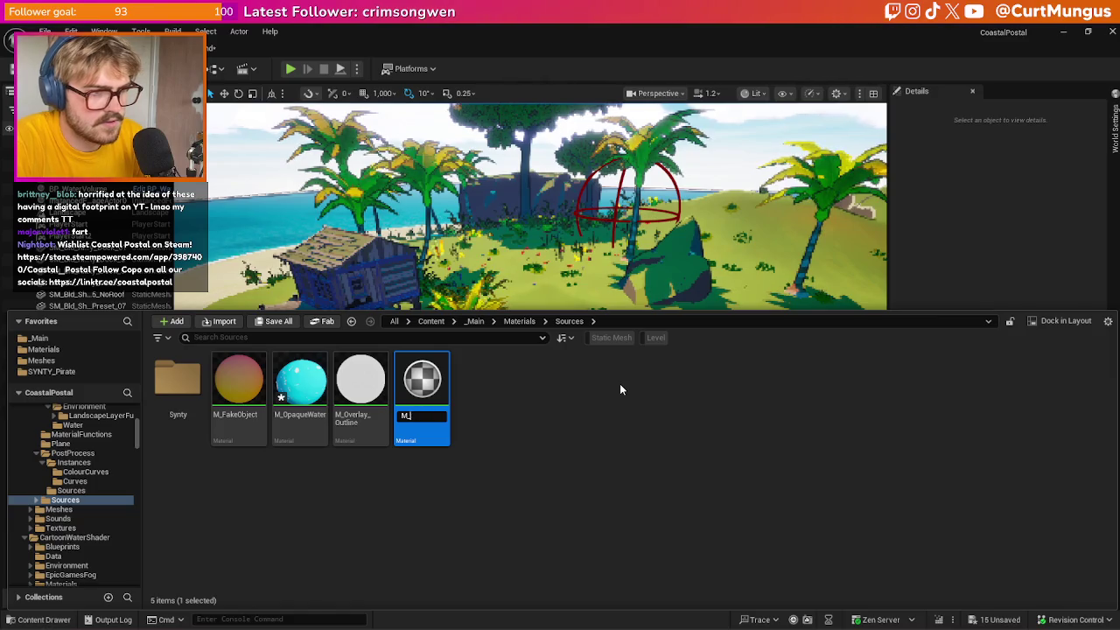
{"action": "key", "text": "Return"}
{"action": "double_click", "coordinate": [300, 404]}
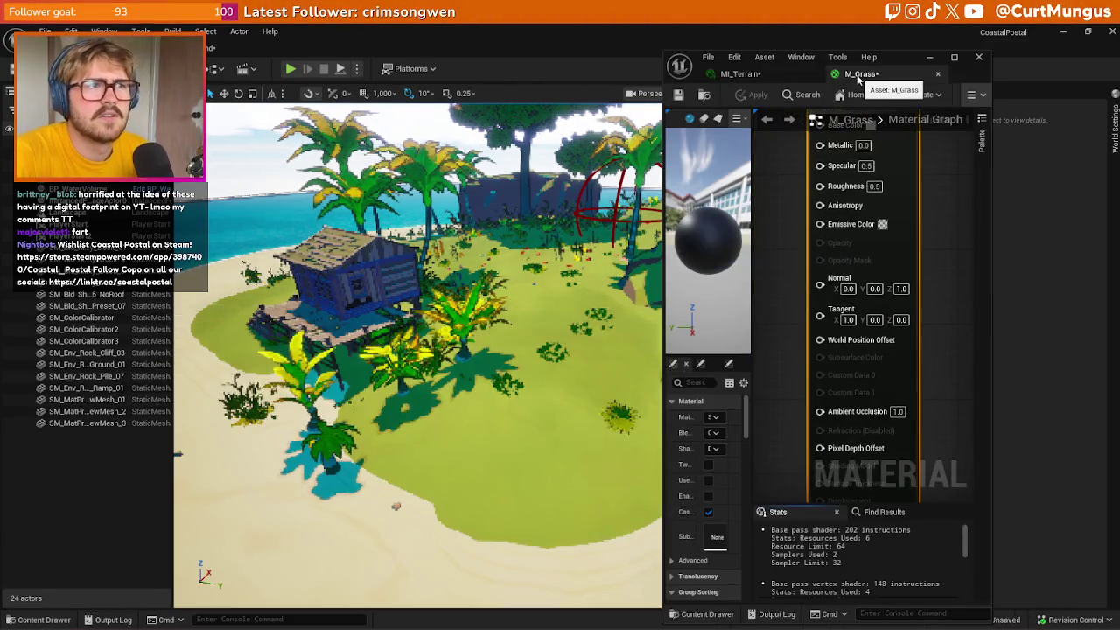
{"action": "left_click_drag", "start_coordinate": [860, 77], "coordinate": [313, 49]}
Add a Texture Sample node and convert it to a parameter named Grass Texture
{"action": "left_click", "coordinate": [954, 59]}
{"action": "key", "text": "Home"}
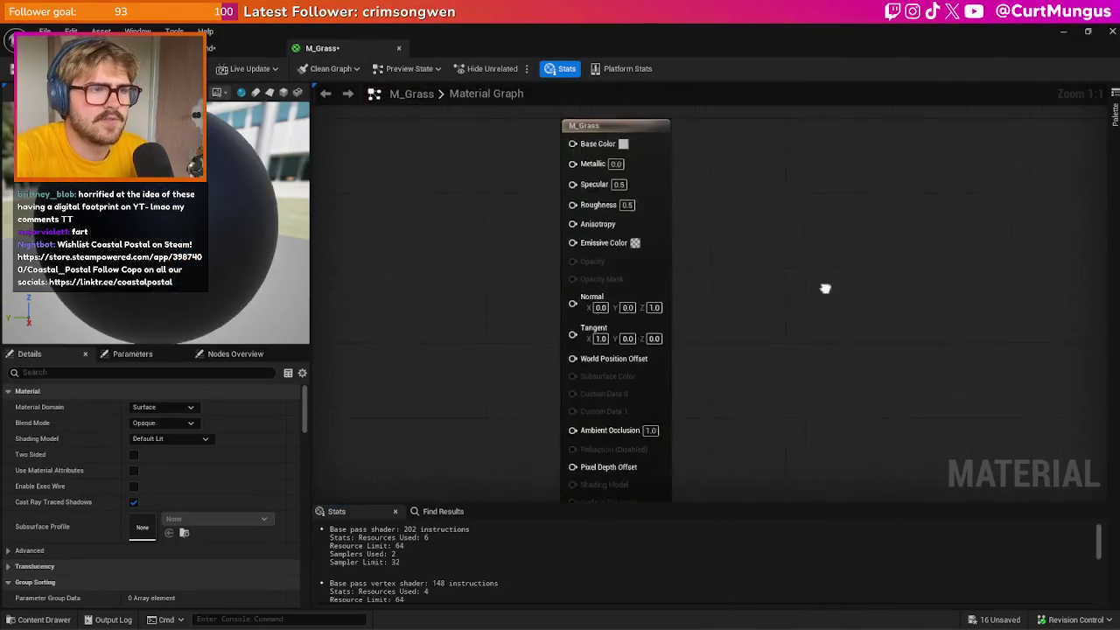
{"action": "right_click", "coordinate": [547, 256]}
{"action": "type", "text": "texture"}
{"action": "key", "text": "Return"}
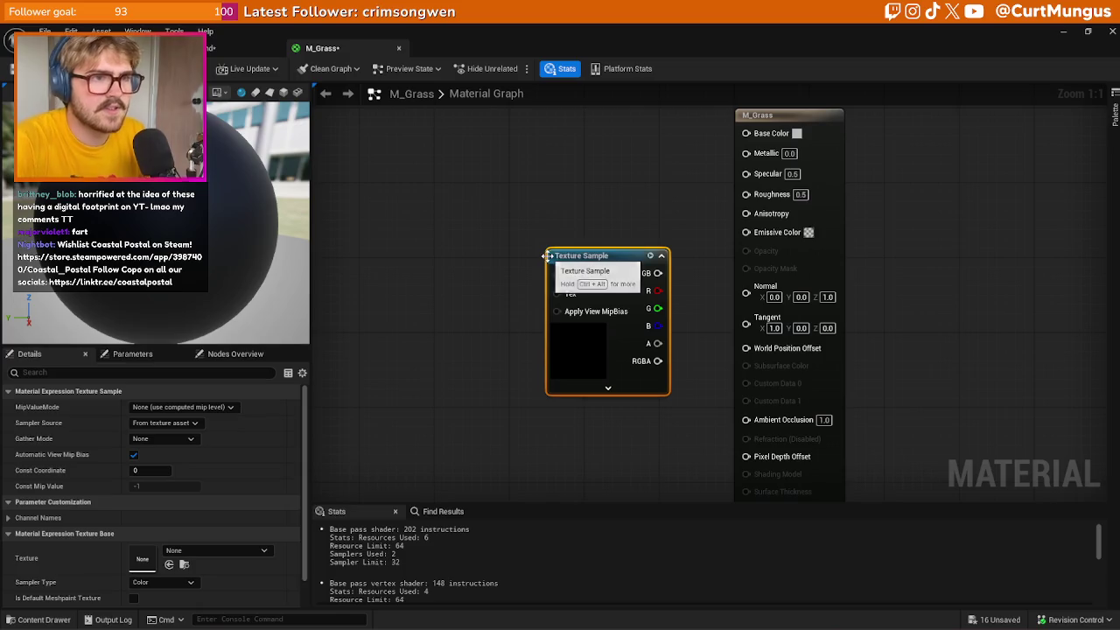
{"action": "left_click_drag", "start_coordinate": [616, 266], "coordinate": [529, 232]}
{"action": "right_click", "coordinate": [529, 232]}
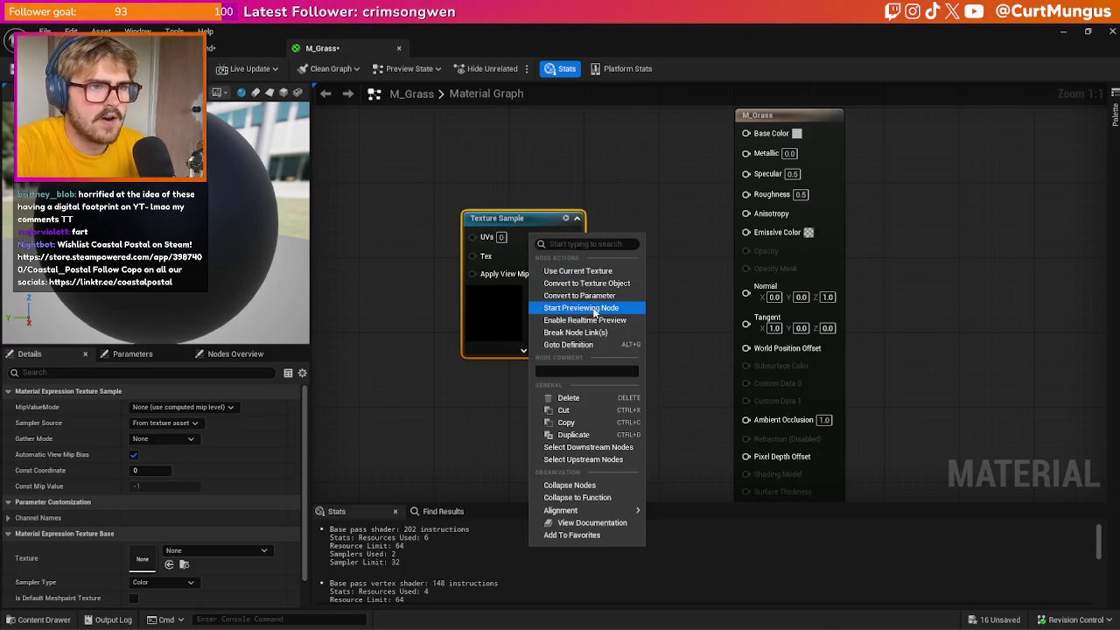
{"action": "left_click", "coordinate": [626, 303]}
{"action": "type", "text": "G"}
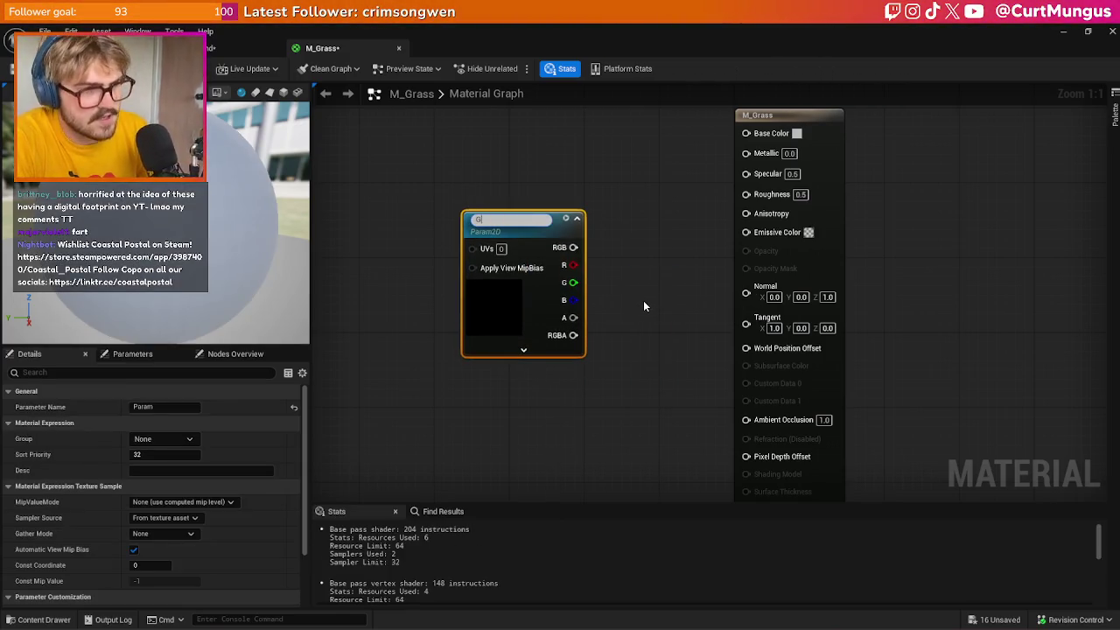
{"action": "type", "text": "rass Texture"}
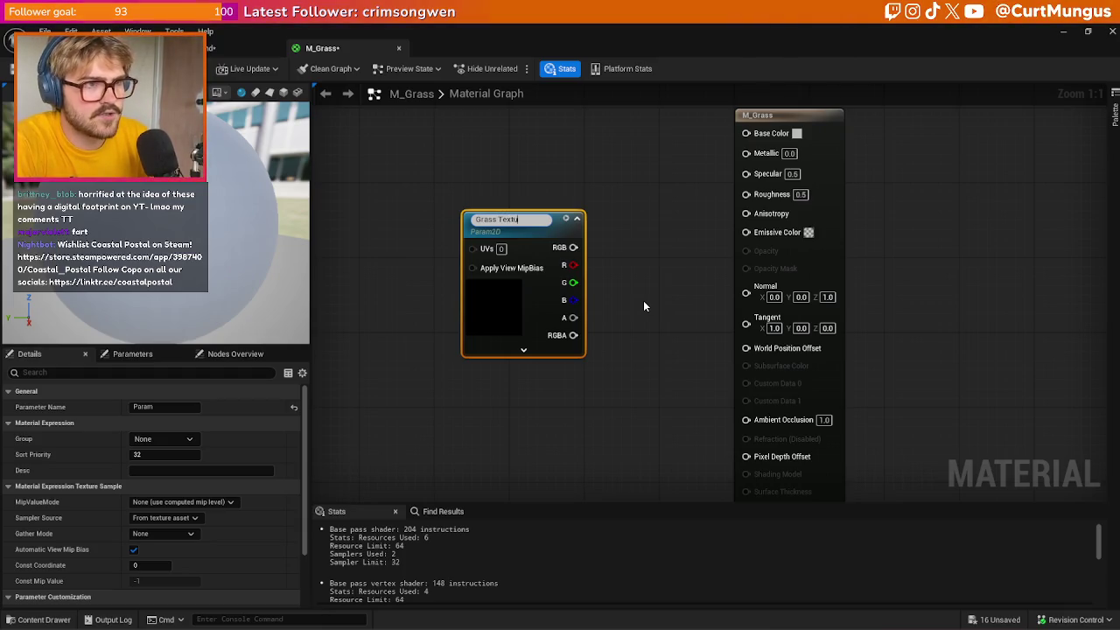
{"action": "key", "text": "Return"}
Wire the Grass Texture node's RGB output into Base Color
{"action": "left_click", "coordinate": [644, 300]}
{"action": "left_click_drag", "start_coordinate": [532, 285], "coordinate": [483, 266]}
{"action": "mouse_move", "coordinate": [526, 225]}
{"action": "left_mouse_down"}
{"action": "mouse_move", "coordinate": [722, 189]}
{"action": "mouse_move", "coordinate": [746, 132]}
{"action": "left_mouse_up"}
{"action": "left_click_drag", "start_coordinate": [475, 266], "coordinate": [467, 237]}
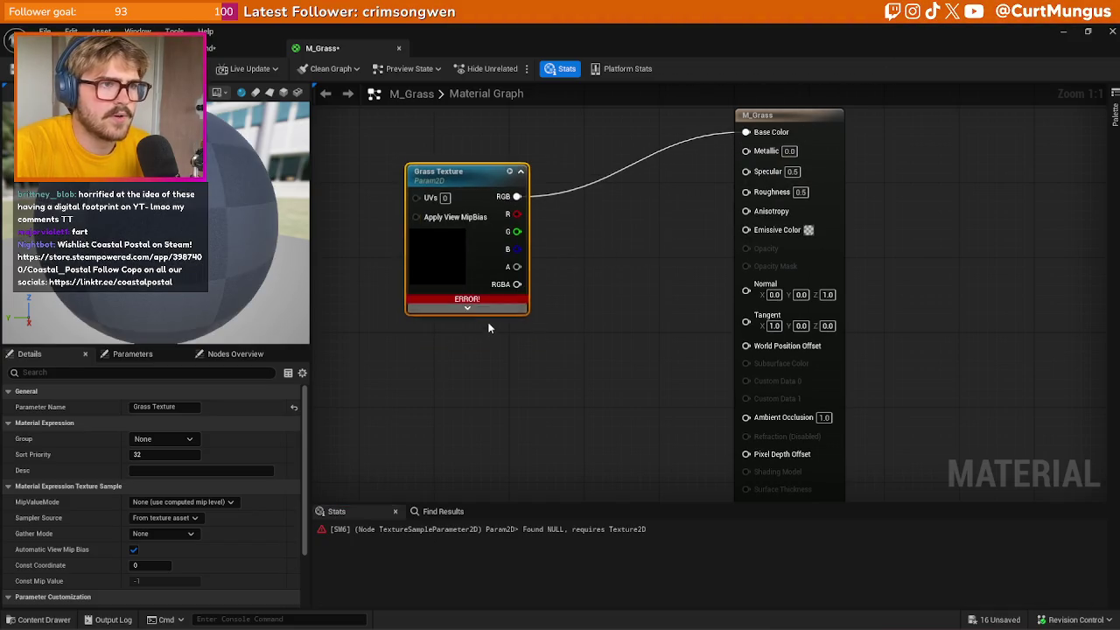
Assign the GrassCard texture to the Grass Texture parameter
{"action": "scroll", "coordinate": [287, 506], "scroll_direction": "down", "scroll_amount": 3}
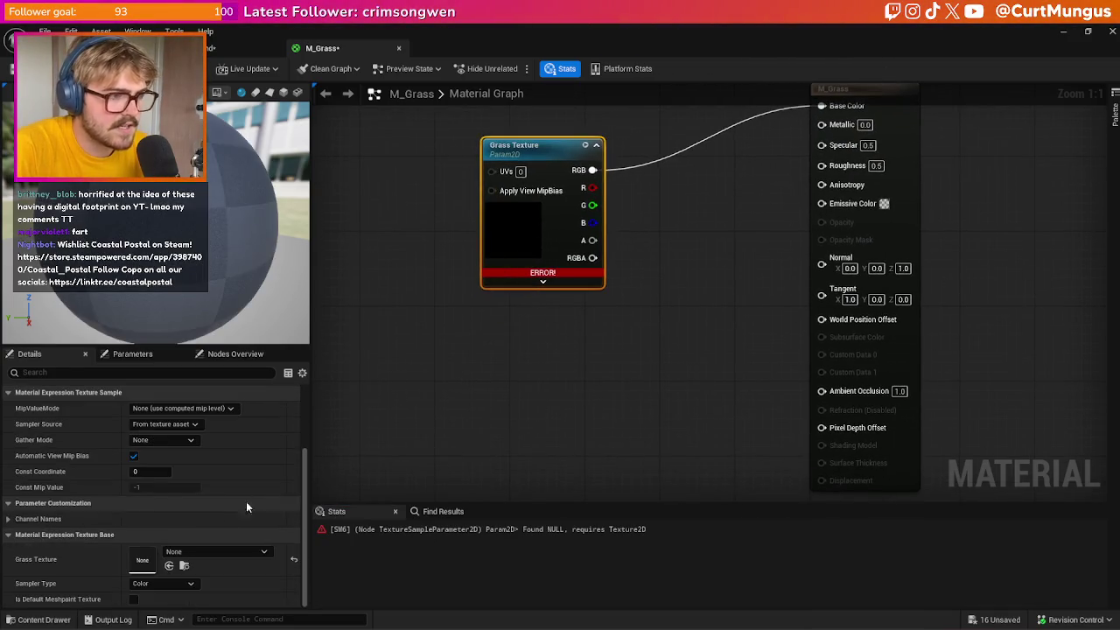
{"action": "left_click", "coordinate": [204, 552]}
{"action": "type", "text": "grasscard"}
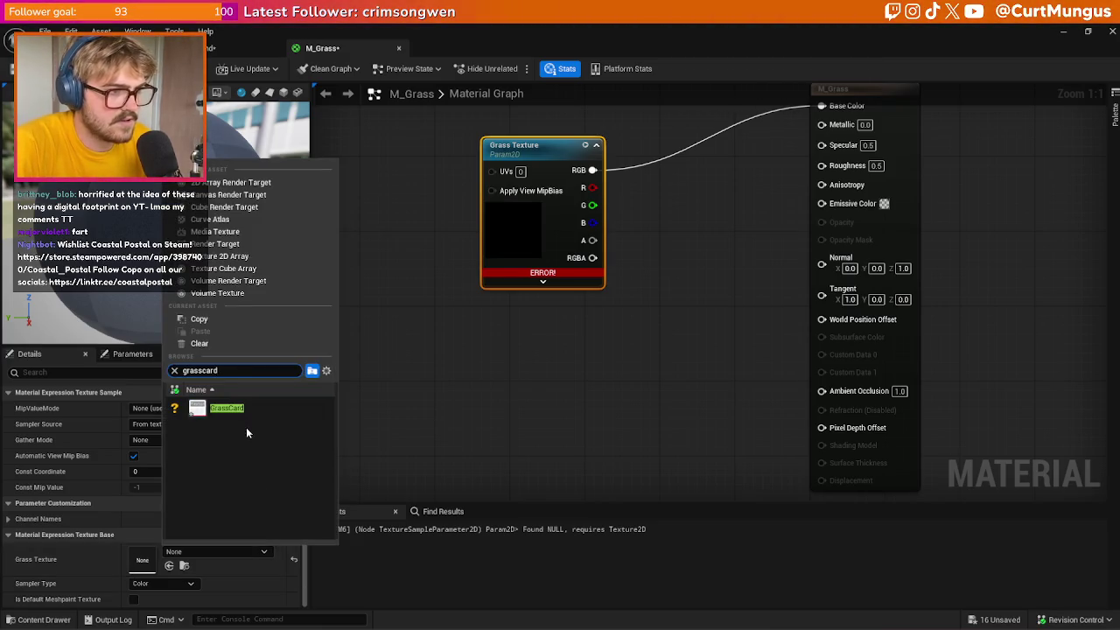
{"action": "left_click", "coordinate": [246, 433]}
{"action": "mouse_move", "coordinate": [566, 291]}
{"action": "left_mouse_down"}
{"action": "mouse_move", "coordinate": [693, 278]}
{"action": "mouse_move", "coordinate": [709, 317]}
{"action": "mouse_move", "coordinate": [760, 306]}
{"action": "left_mouse_up"}
{"action": "mouse_move", "coordinate": [772, 228]}
{"action": "left_mouse_down"}
{"action": "mouse_move", "coordinate": [733, 322]}
{"action": "mouse_move", "coordinate": [752, 333]}
{"action": "left_mouse_up"}
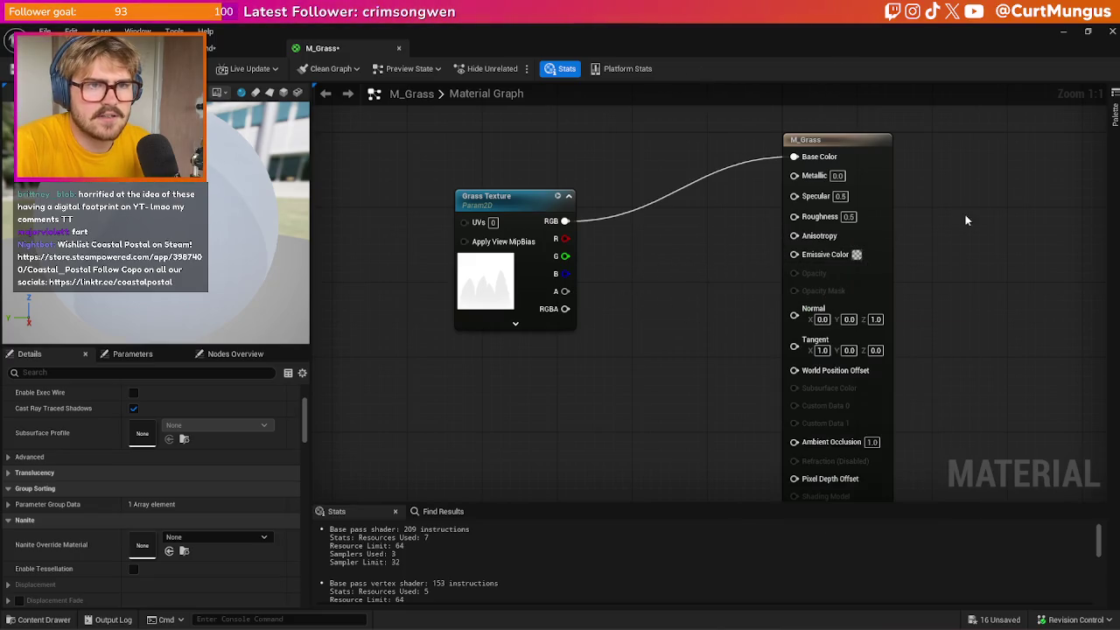
{"action": "scroll", "coordinate": [185, 474], "scroll_direction": "up", "scroll_amount": 5}
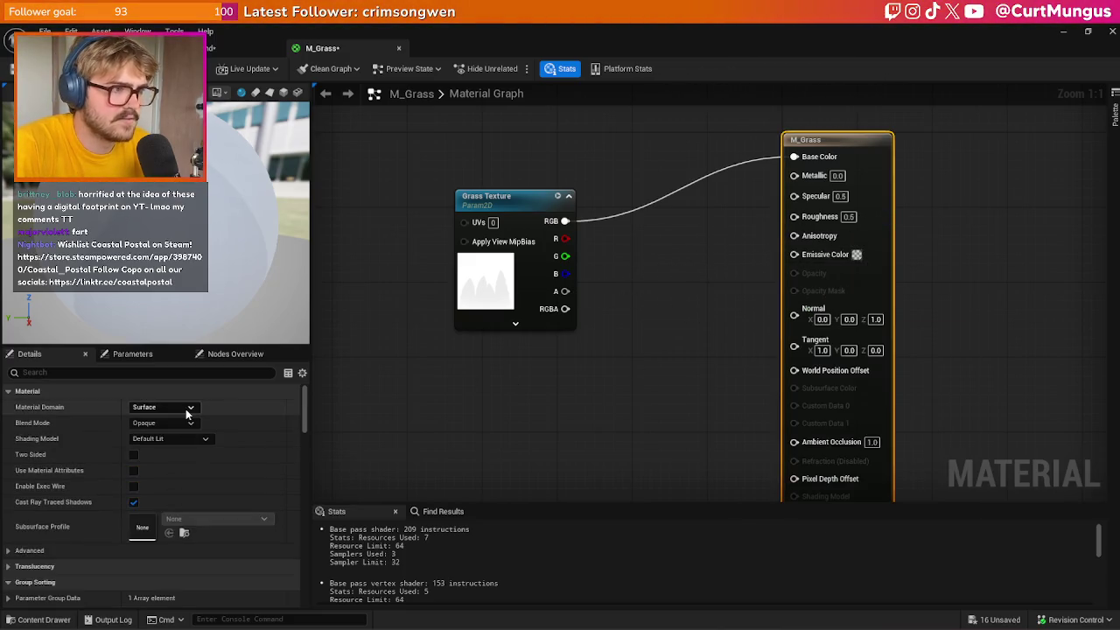
Set the Blend Mode to Masked and wire the texture's alpha into Opacity Mask
{"action": "left_click", "coordinate": [163, 422]}
{"action": "left_click", "coordinate": [174, 442]}
{"action": "mouse_move", "coordinate": [566, 292]}
{"action": "left_mouse_down"}
{"action": "mouse_move", "coordinate": [753, 296]}
{"action": "mouse_move", "coordinate": [766, 218]}
{"action": "mouse_move", "coordinate": [745, 289]}
{"action": "mouse_move", "coordinate": [795, 291]}
{"action": "left_mouse_up"}
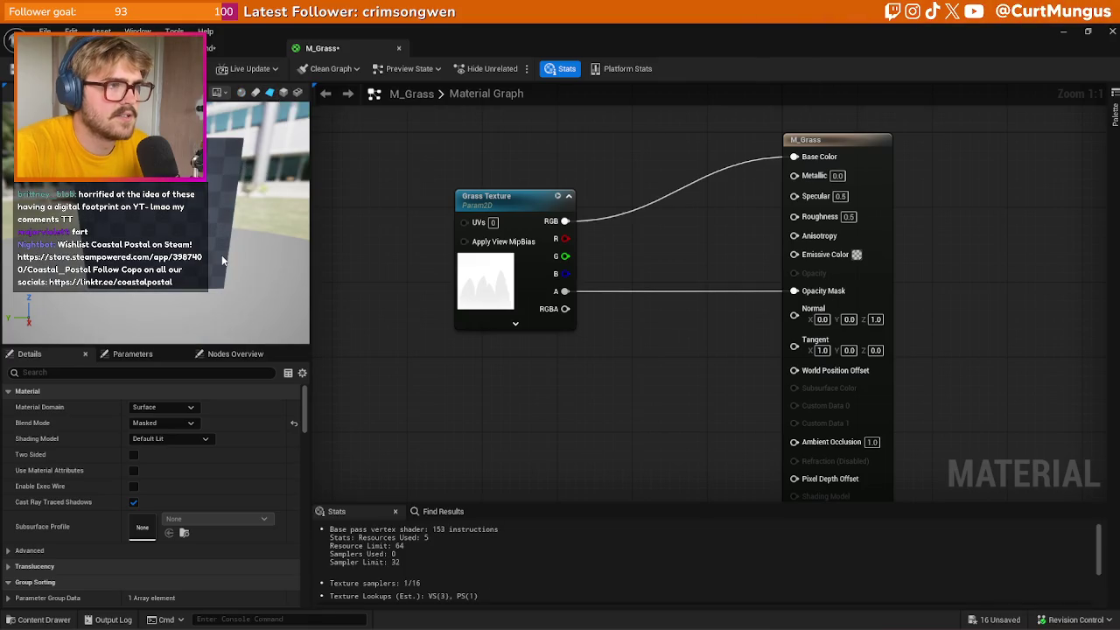
{"action": "left_click_drag", "start_coordinate": [223, 260], "coordinate": [193, 259]}
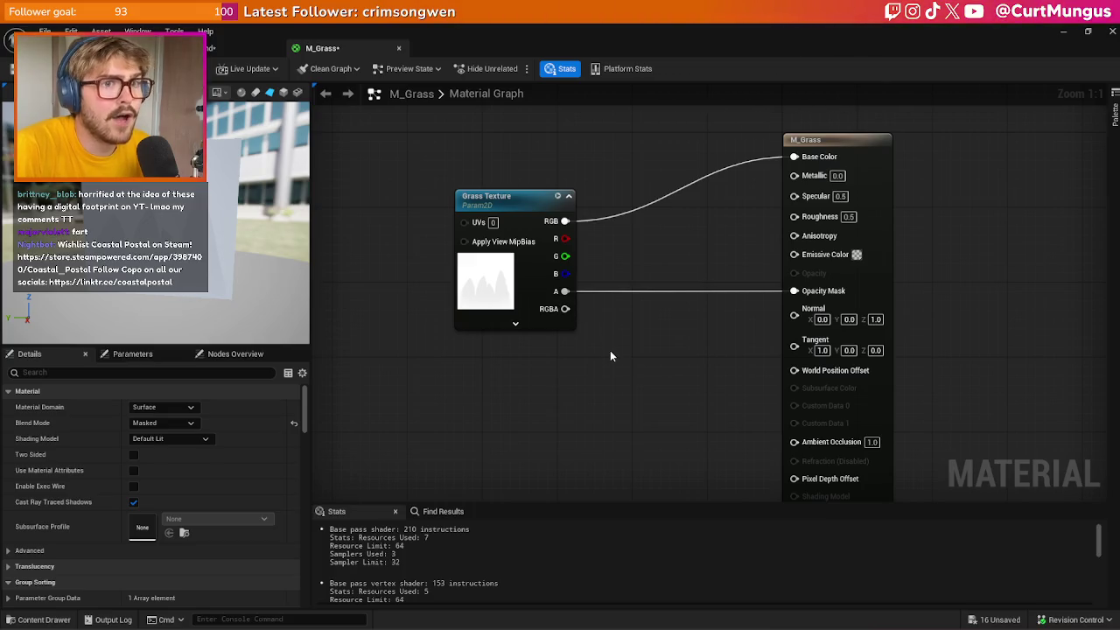
{"action": "left_click_drag", "start_coordinate": [495, 287], "coordinate": [466, 259]}
Trial multiplying the alpha by 10 into Opacity Mask, then delete the Multiply node
{"action": "left_click", "coordinate": [606, 306]}
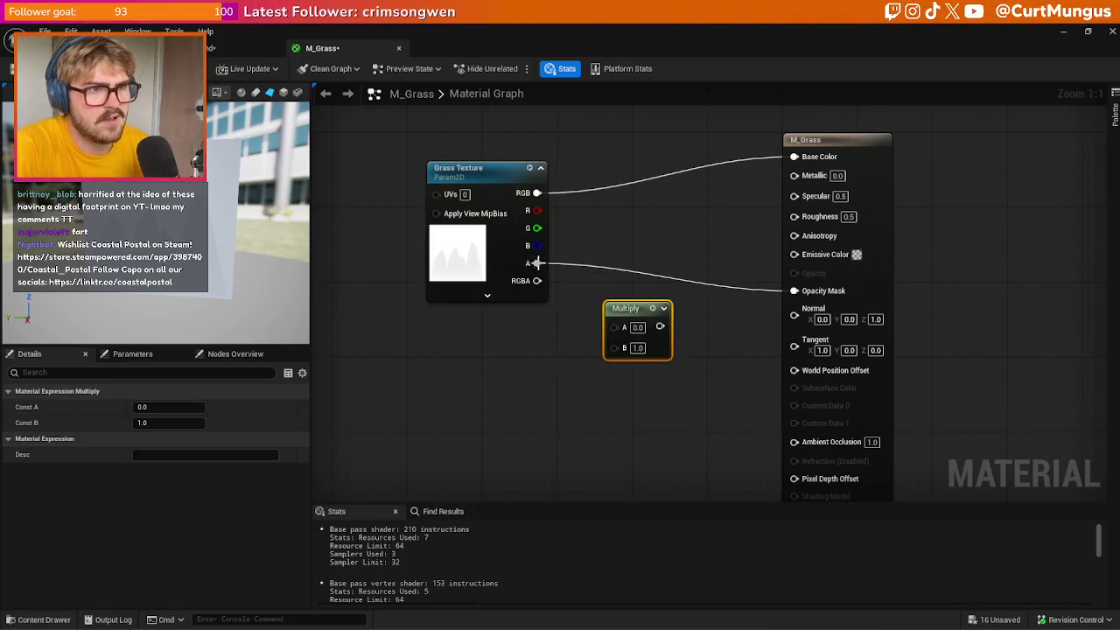
{"action": "left_click_drag", "start_coordinate": [660, 326], "coordinate": [797, 292]}
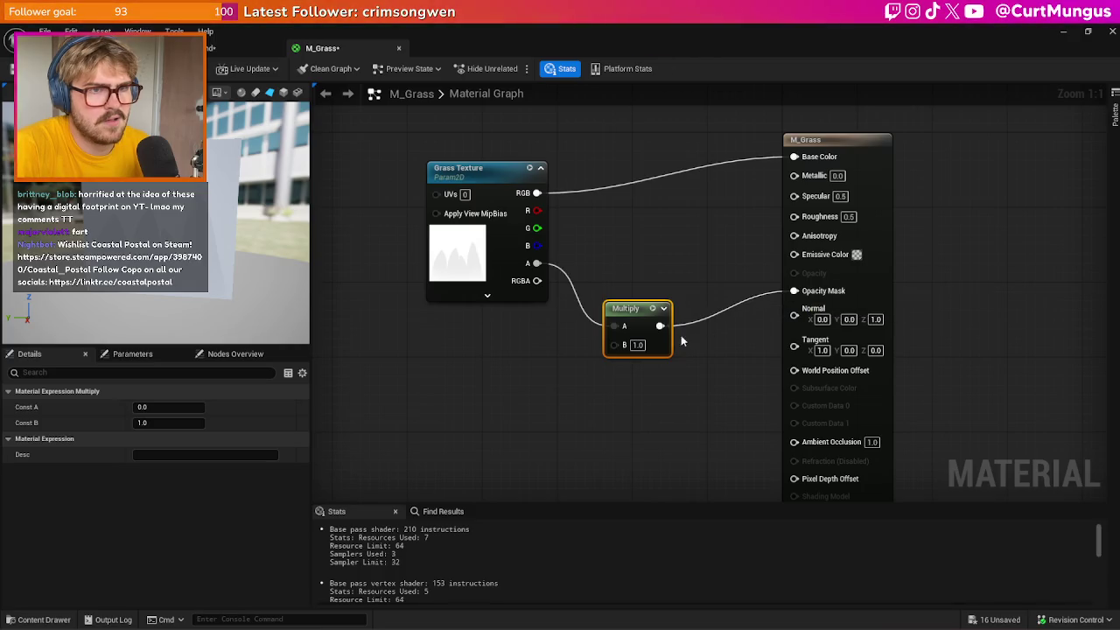
{"action": "type", "text": "10"}
{"action": "key", "text": "Return"}
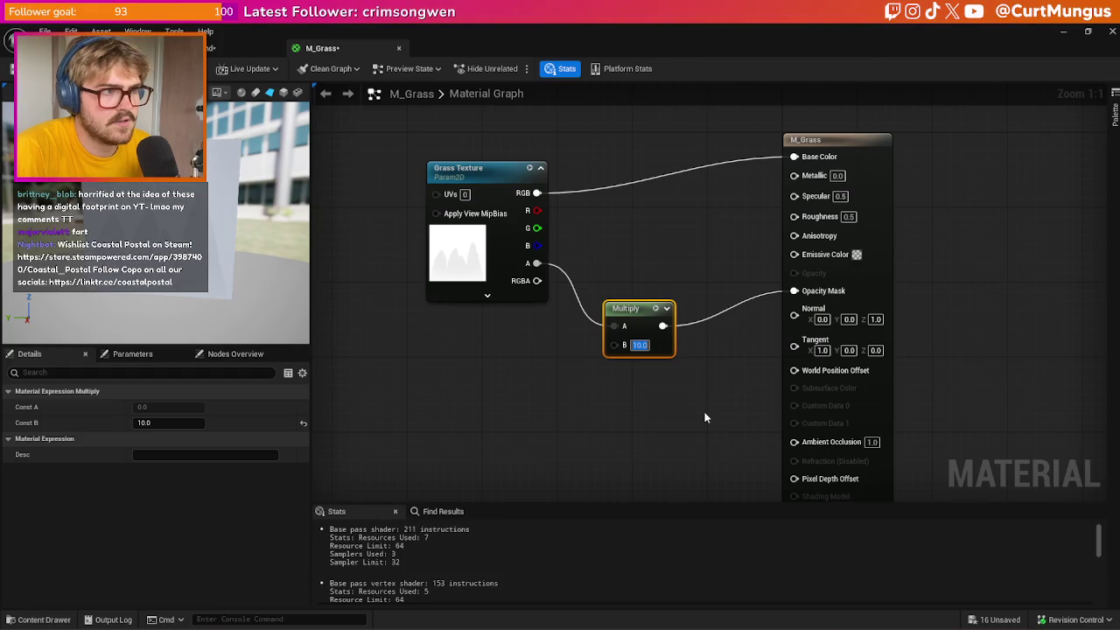
{"action": "left_click", "coordinate": [691, 424]}
{"action": "left_click", "coordinate": [635, 340]}
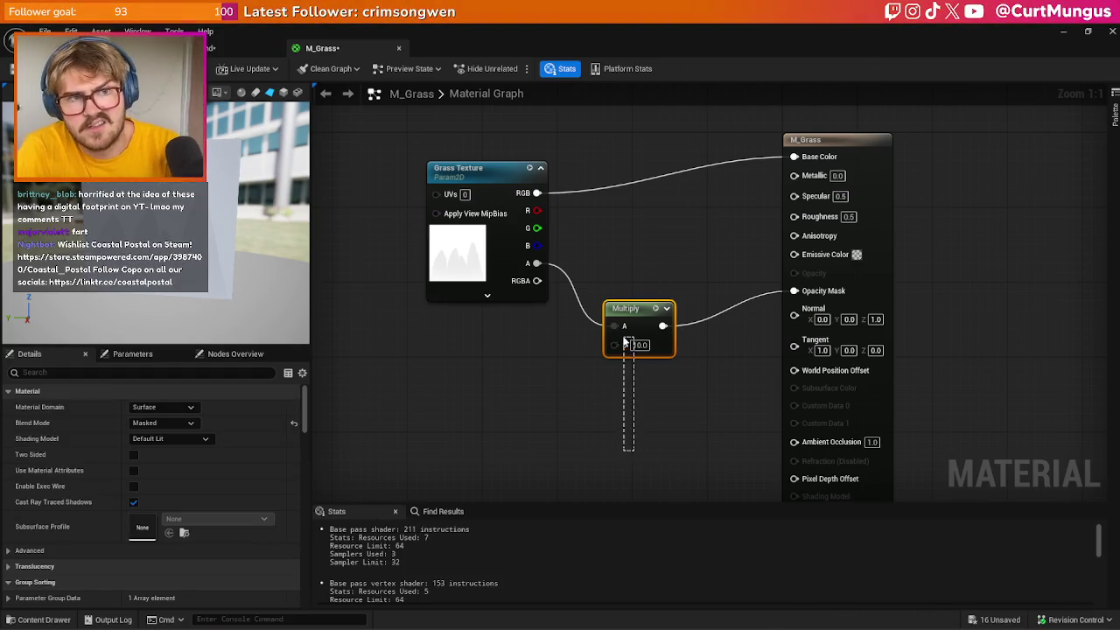
{"action": "key", "text": "Delete"}
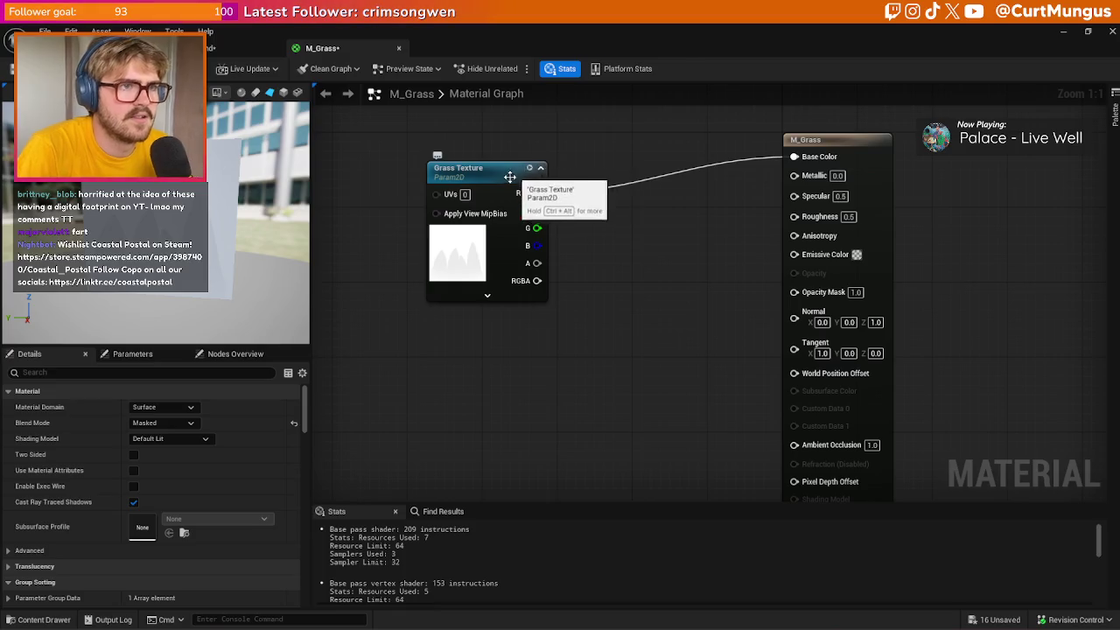
{"action": "left_click_drag", "start_coordinate": [516, 169], "coordinate": [477, 169]}
{"action": "mouse_move", "coordinate": [499, 262]}
{"action": "left_mouse_down"}
{"action": "mouse_move", "coordinate": [578, 265]}
{"action": "mouse_move", "coordinate": [576, 255]}
{"action": "left_mouse_up"}
{"action": "type", "text": "km"}
{"action": "key", "text": "BackSpace"}
{"action": "key", "text": "BackSpace"}
{"action": "type", "text": "mask"}
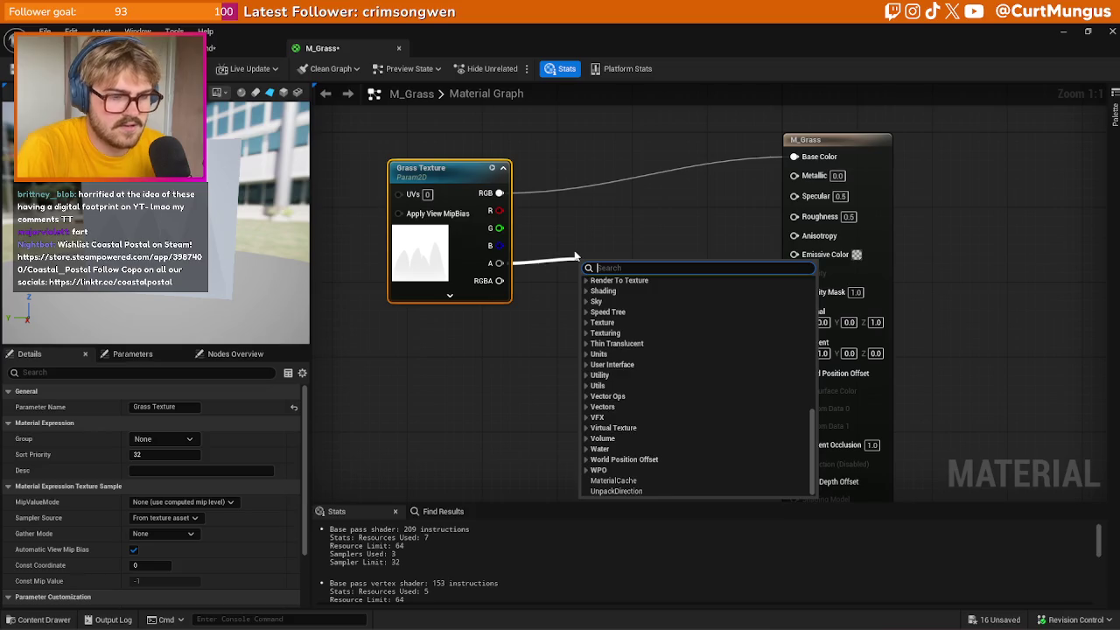
{"action": "key", "text": "Return"}
{"action": "left_click", "coordinate": [644, 262]}
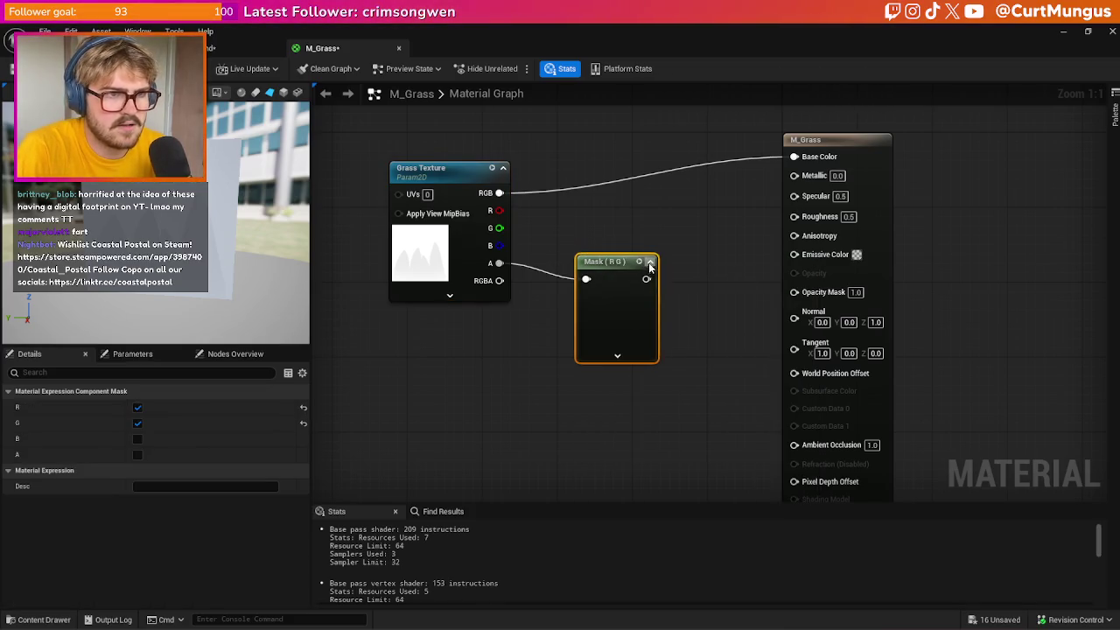
{"action": "left_click", "coordinate": [137, 407]}
{"action": "left_click", "coordinate": [138, 422]}
{"action": "left_click", "coordinate": [137, 454]}
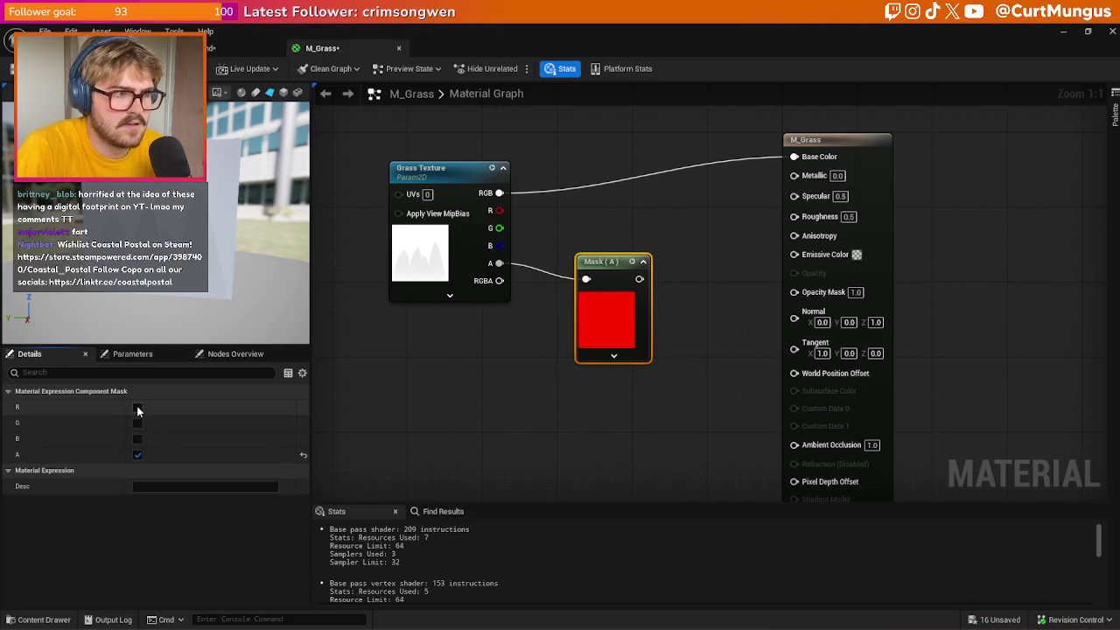
{"action": "left_click", "coordinate": [138, 407]}
{"action": "left_click", "coordinate": [137, 423]}
{"action": "left_click", "coordinate": [138, 438]}
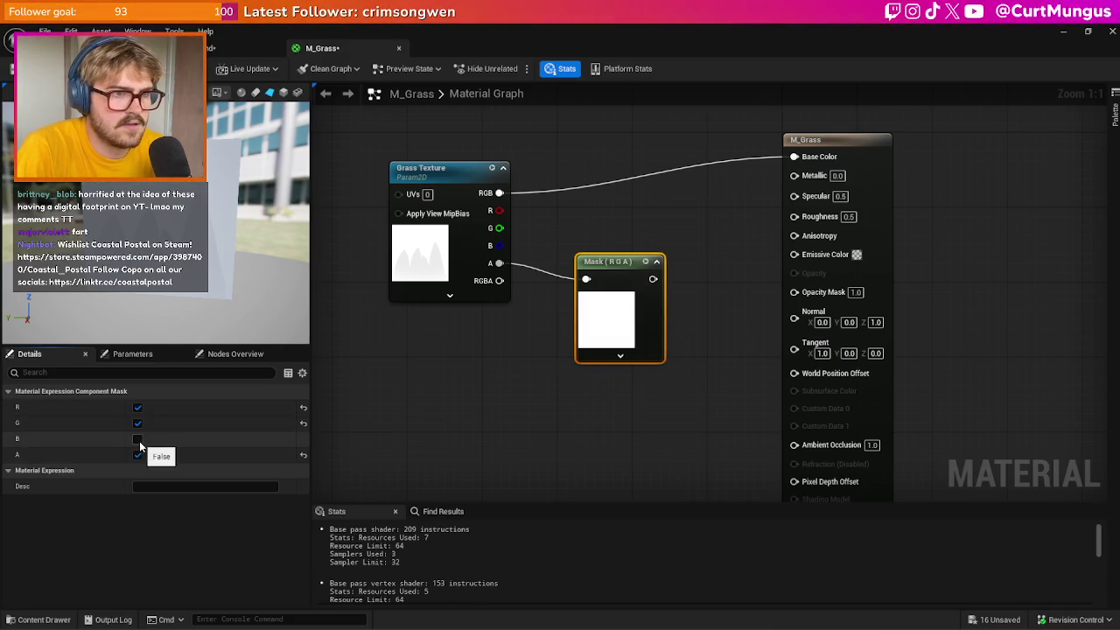
{"action": "left_click_drag", "start_coordinate": [498, 191], "coordinate": [586, 280]}
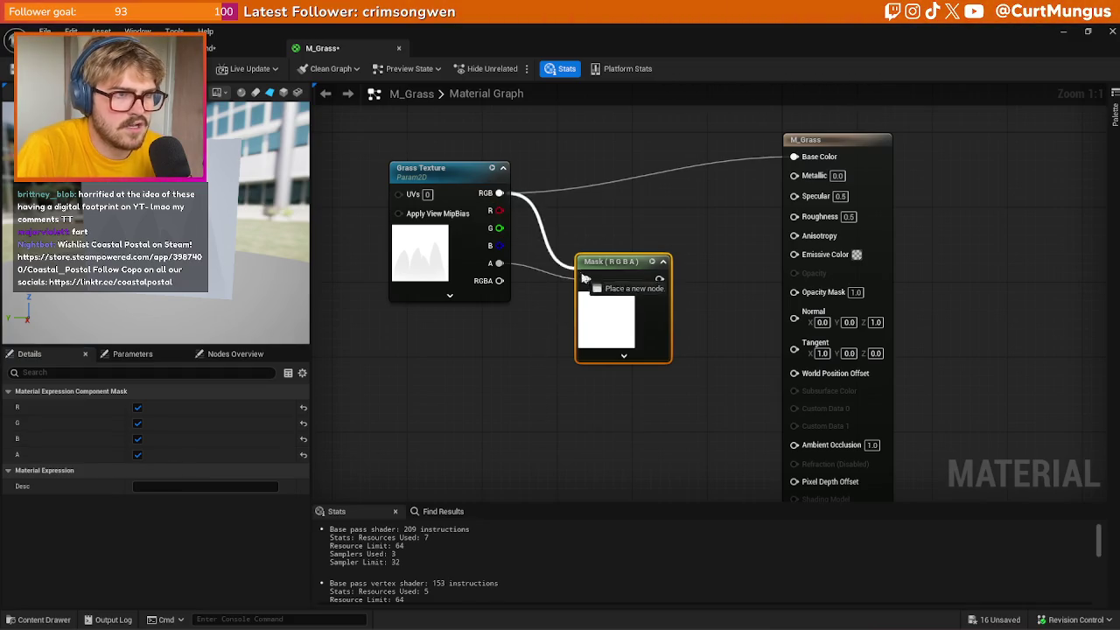
{"action": "left_click", "coordinate": [137, 423]}
{"action": "left_click", "coordinate": [137, 407]}
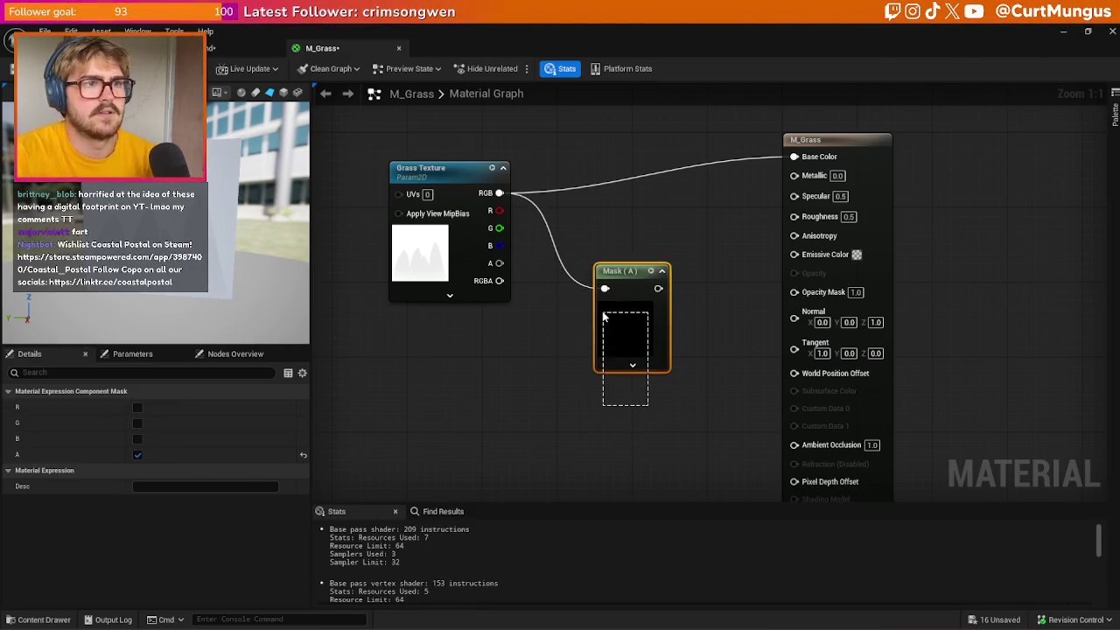
{"action": "mouse_move", "coordinate": [499, 280]}
{"action": "left_mouse_down"}
{"action": "mouse_move", "coordinate": [617, 306]}
{"action": "mouse_move", "coordinate": [604, 287]}
{"action": "left_mouse_up"}
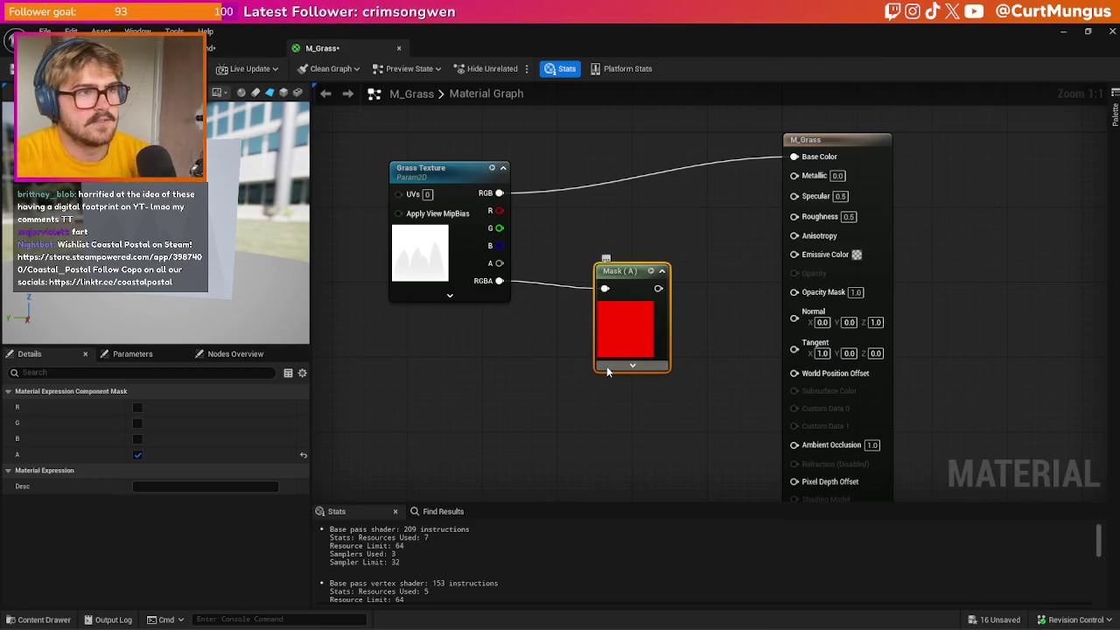
{"action": "key", "text": "Delete"}
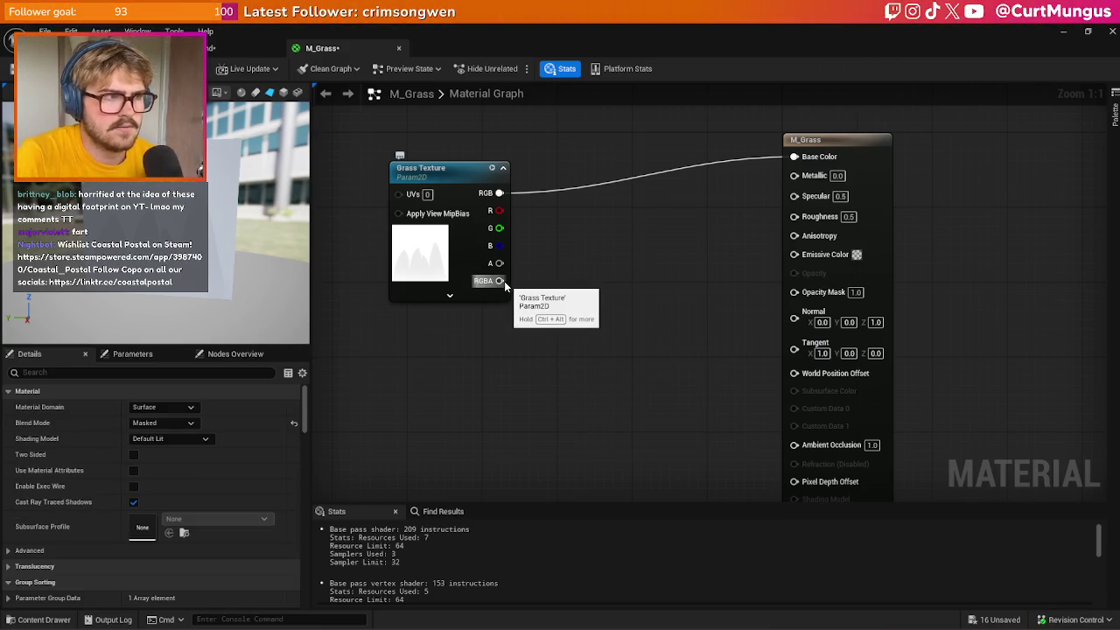
Try wiring the texture's RGBA and alpha into Emissive Color and Opacity Mask, then disconnect them
{"action": "mouse_move", "coordinate": [500, 281]}
{"action": "left_mouse_down"}
{"action": "mouse_move", "coordinate": [723, 295]}
{"action": "mouse_move", "coordinate": [819, 260]}
{"action": "left_mouse_up"}
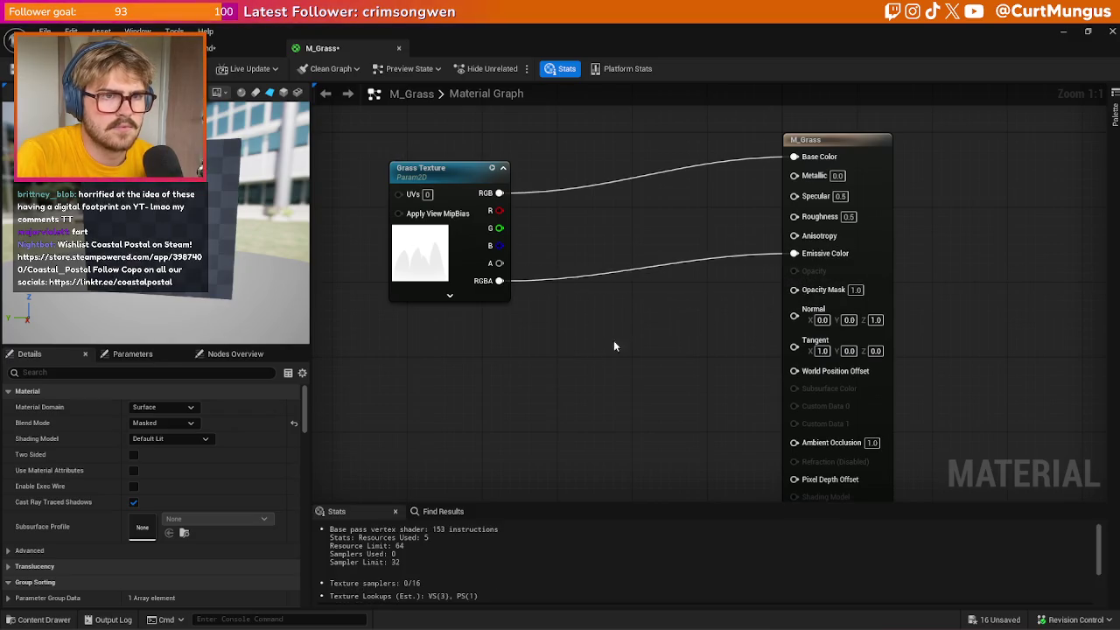
{"action": "left_click", "coordinate": [824, 254], "text": "alt"}
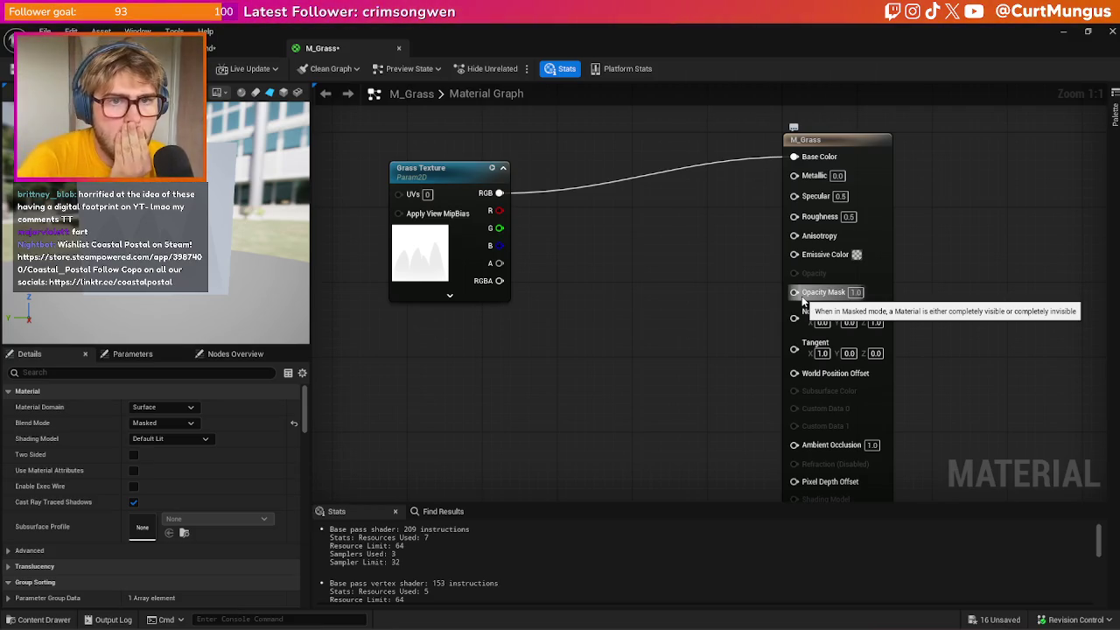
{"action": "mouse_move", "coordinate": [492, 286]}
{"action": "left_mouse_down"}
{"action": "mouse_move", "coordinate": [812, 296]}
{"action": "mouse_move", "coordinate": [789, 306]}
{"action": "left_mouse_up"}
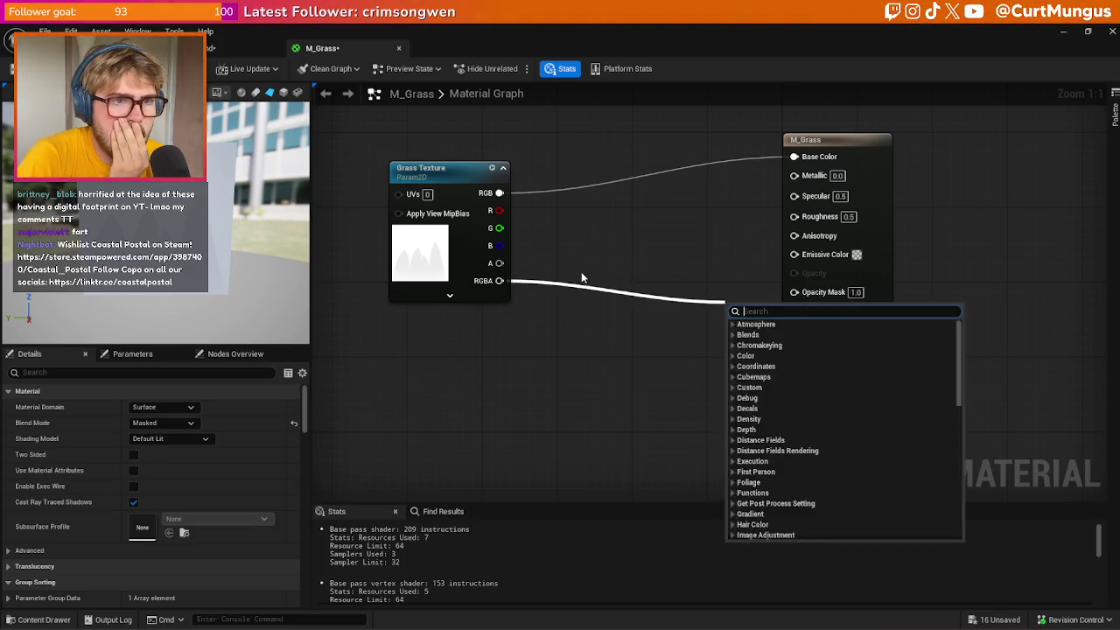
{"action": "key", "text": "Escape"}
{"action": "mouse_move", "coordinate": [500, 262]}
{"action": "left_mouse_down"}
{"action": "mouse_move", "coordinate": [692, 294]}
{"action": "mouse_move", "coordinate": [810, 298]}
{"action": "left_mouse_up"}
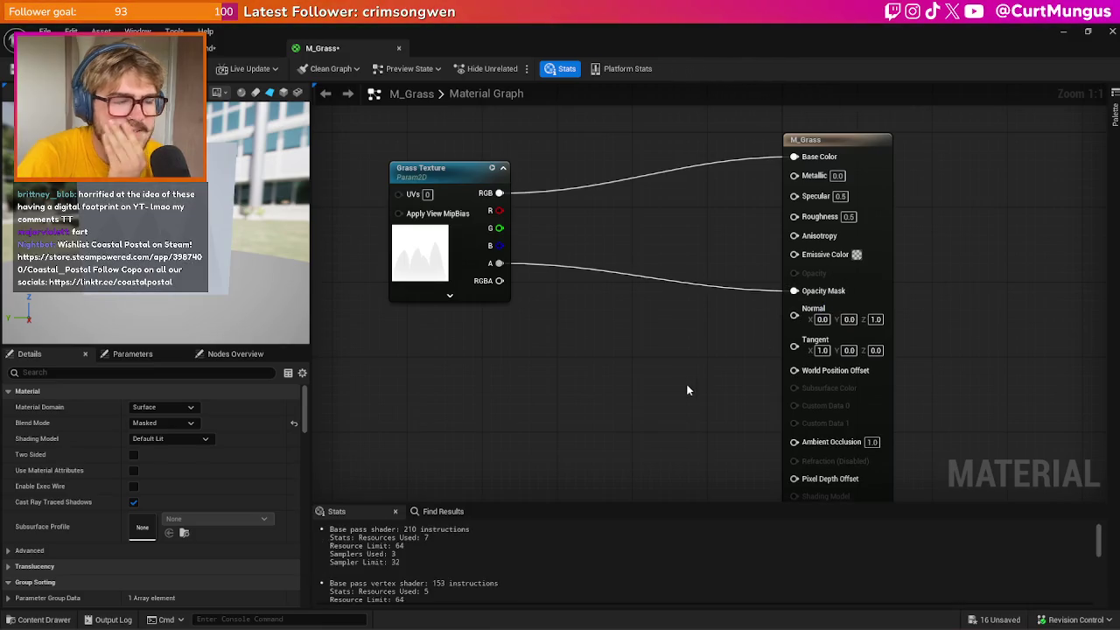
{"action": "left_click", "coordinate": [795, 292], "text": "alt"}
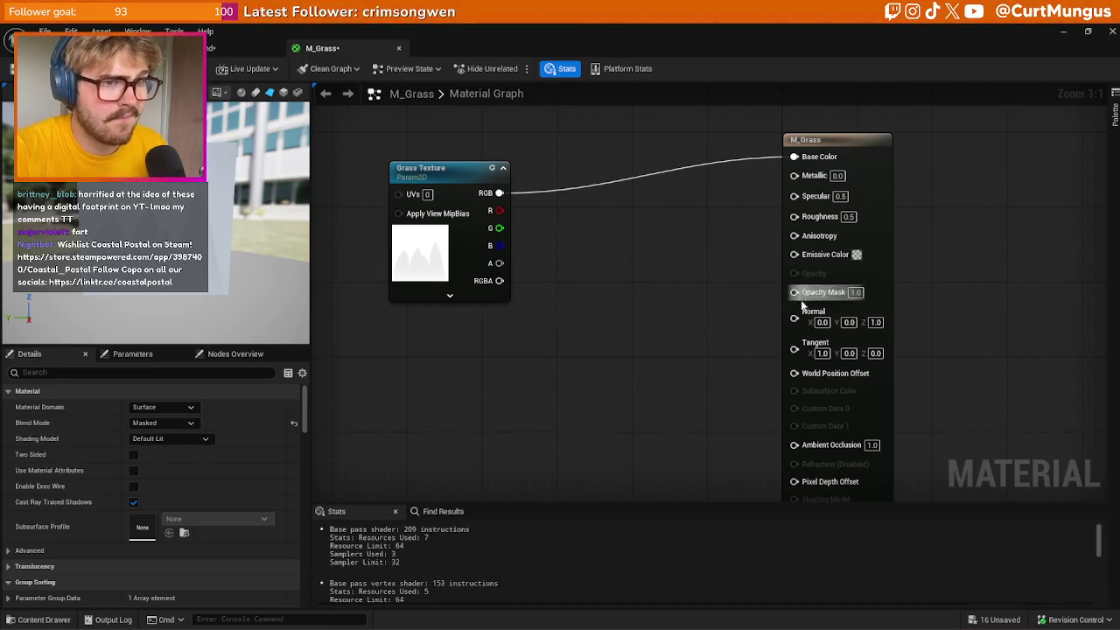
Test Opacity Mask values of 0, 0.5 and 1.0, leaving it at 1.0
{"action": "type", "text": "0"}
{"action": "key", "text": "Return"}
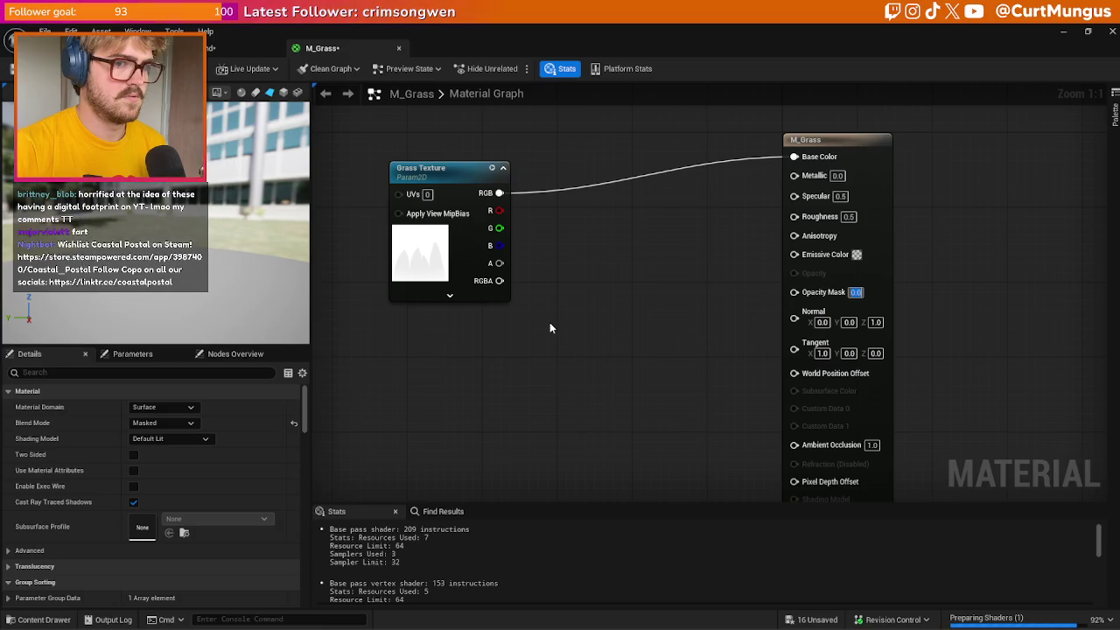
{"action": "key", "text": "BackSpace"}
{"action": "type", "text": "0.5"}
{"action": "key", "text": "Return"}
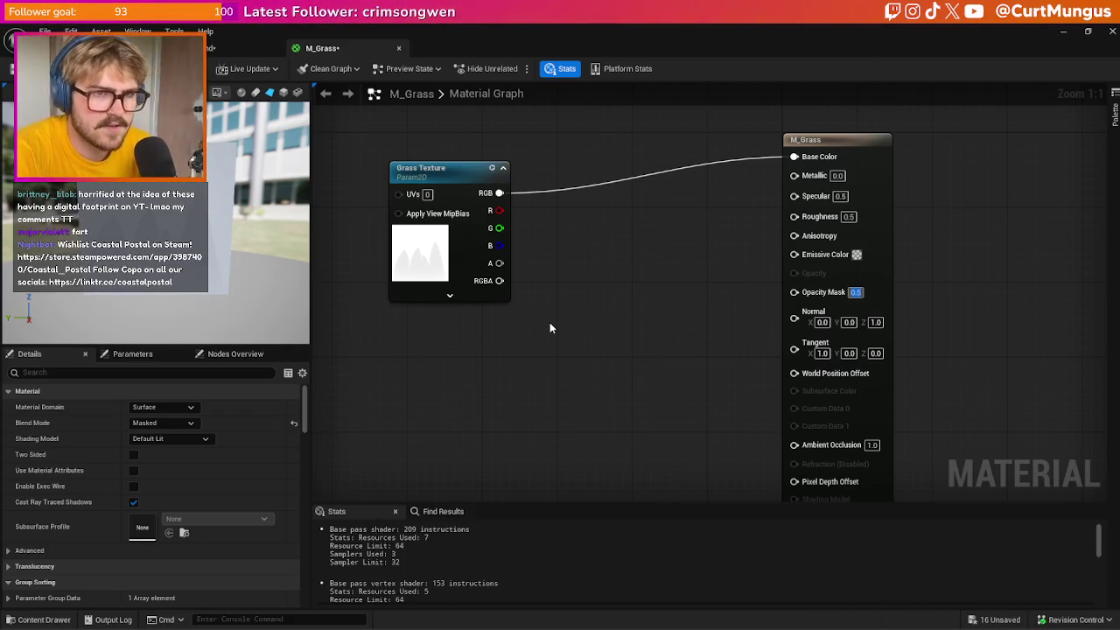
{"action": "type", "text": "1"}
{"action": "key", "text": "Return"}
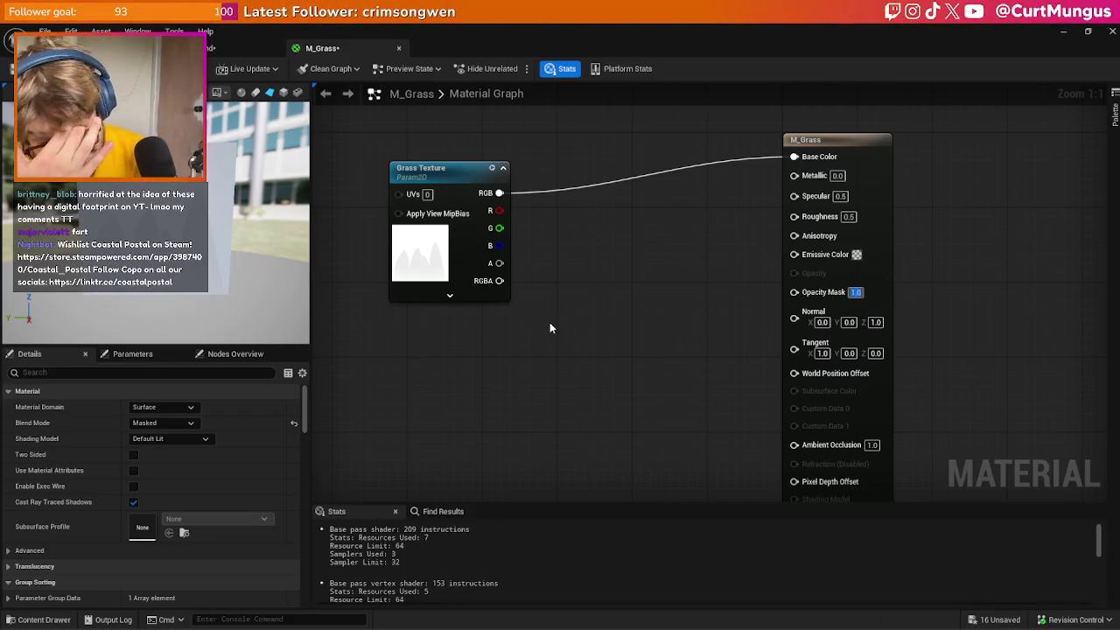
Open the GrassCard texture from the Grass Texture node's details
{"action": "left_click", "coordinate": [449, 280]}
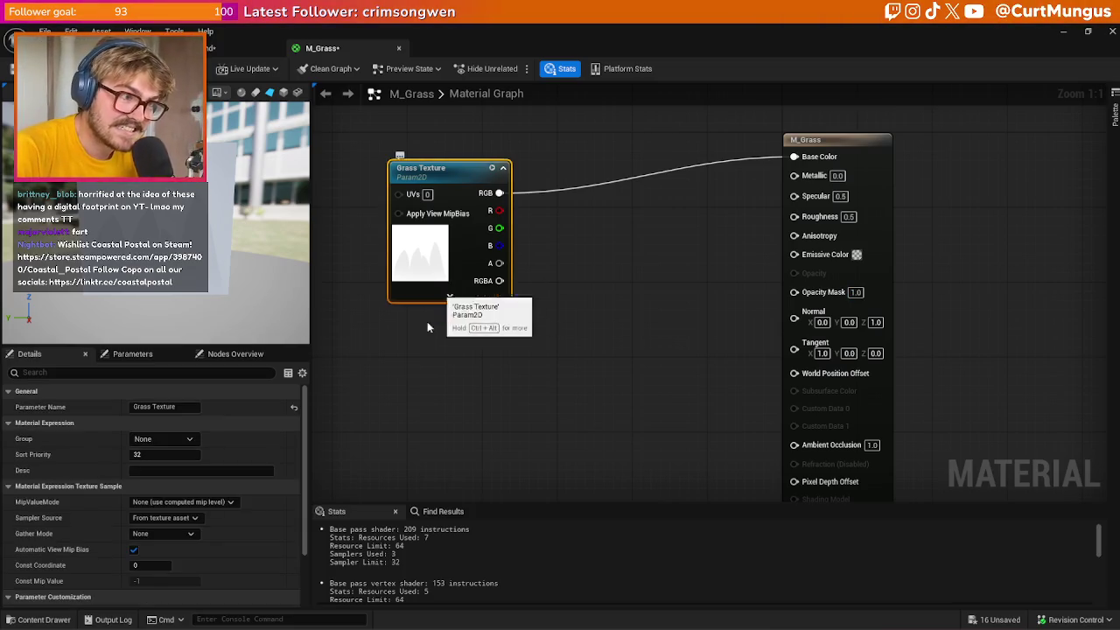
{"action": "scroll", "coordinate": [187, 502], "scroll_direction": "down", "scroll_amount": 5}
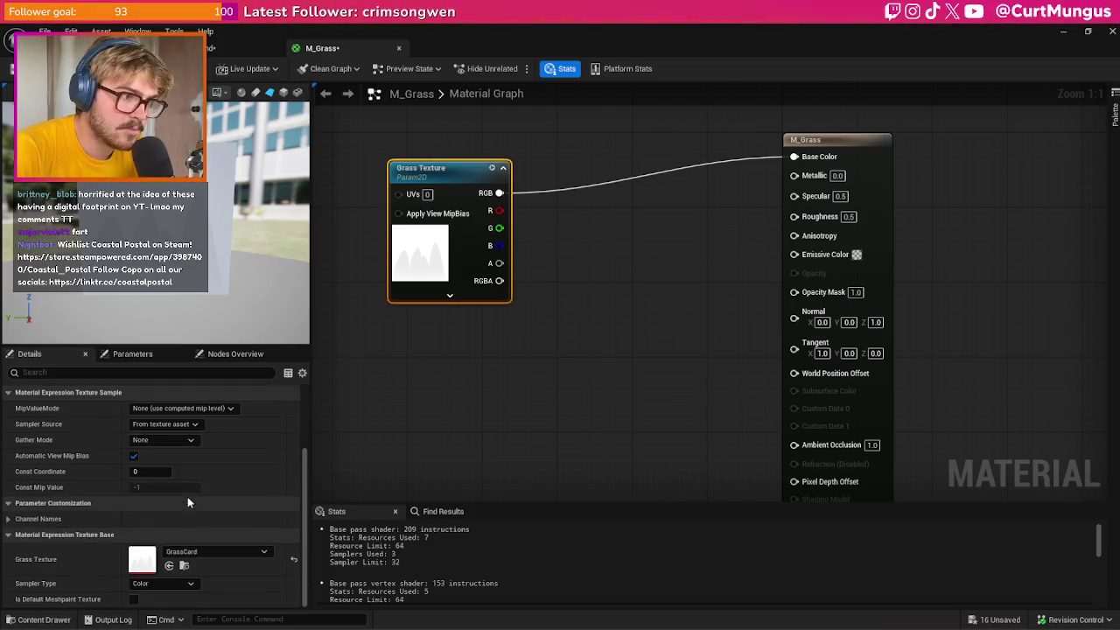
{"action": "double_click", "coordinate": [153, 554]}
Show only GrassCard's alpha channel in the preview, revealing it is entirely white
{"action": "left_click", "coordinate": [219, 71]}
{"action": "left_click", "coordinate": [238, 70]}
{"action": "left_click", "coordinate": [254, 70]}
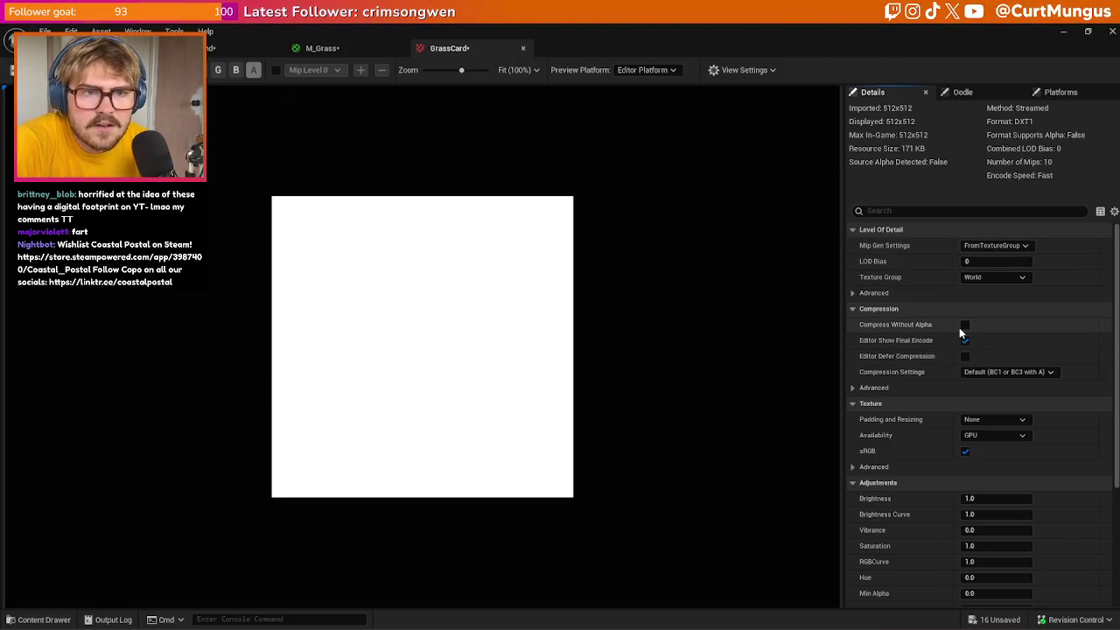
{"action": "key", "text": "alt+Tab"}
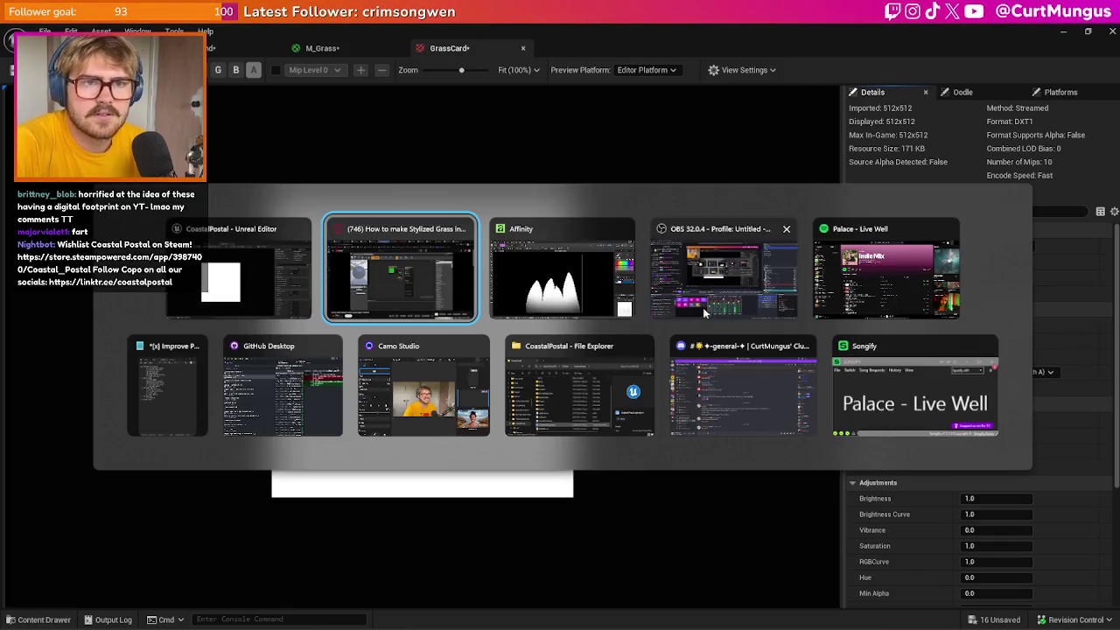
Undo the last white glow stroke in Affinity and open the 512×512 PNG export settings
{"action": "left_click", "coordinate": [553, 259]}
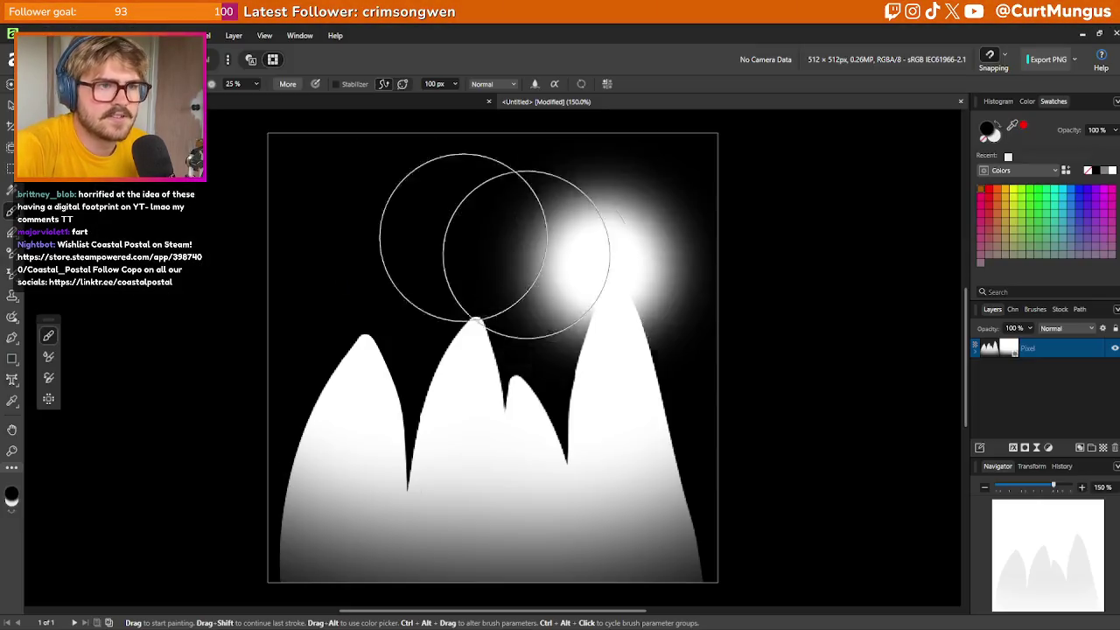
{"action": "key", "text": "ctrl+z"}
{"action": "left_click", "coordinate": [35, 35]}
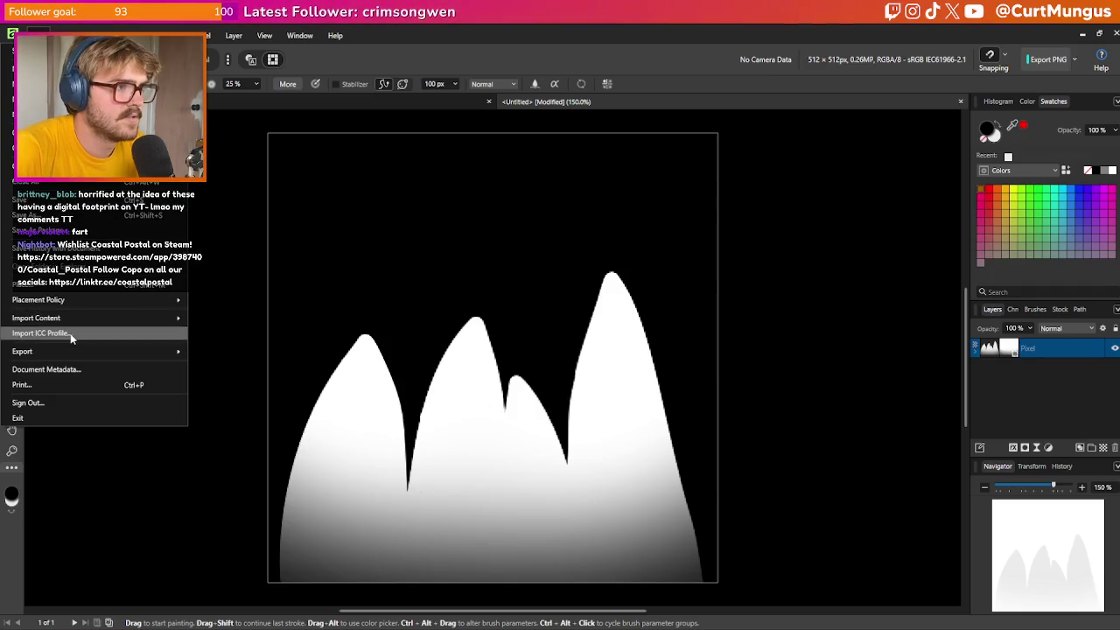
{"action": "mouse_move", "coordinate": [71, 355]}
{"action": "left_click", "coordinate": [211, 352]}
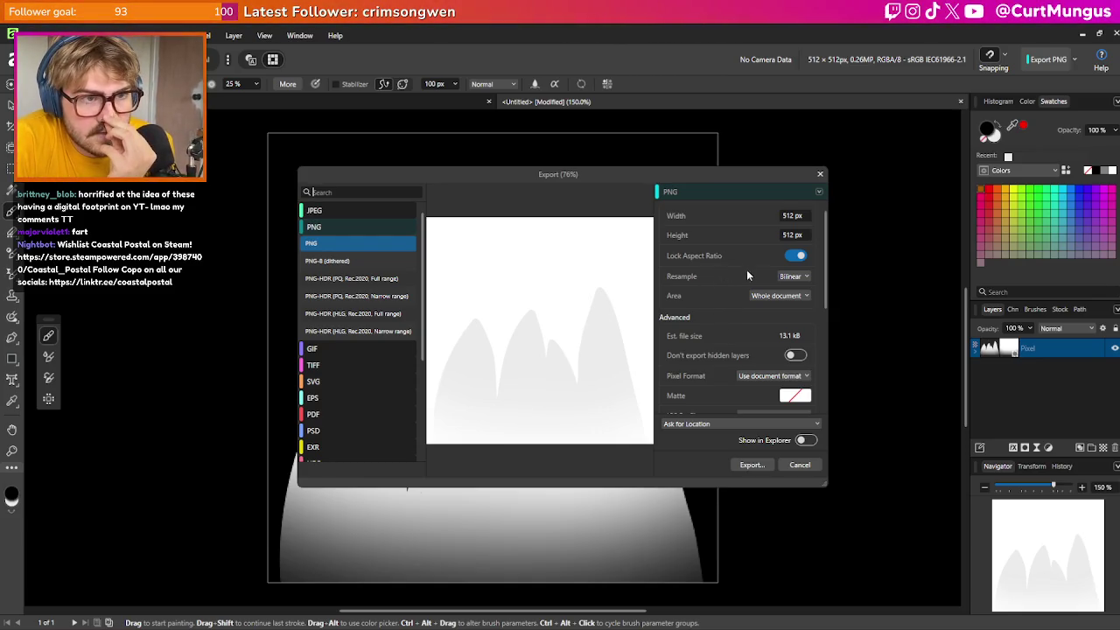
Review the PNG export options, checking the matte colour and keeping Bilinear resampling
{"action": "scroll", "coordinate": [738, 276], "scroll_direction": "down", "scroll_amount": 4}
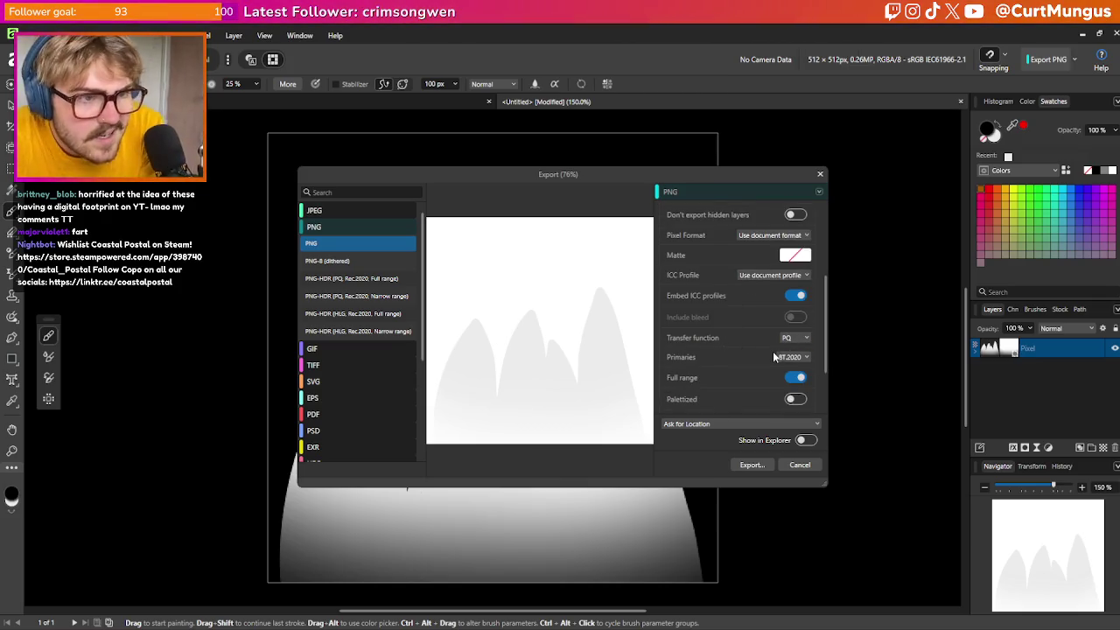
{"action": "scroll", "coordinate": [760, 349], "scroll_direction": "down", "scroll_amount": 2}
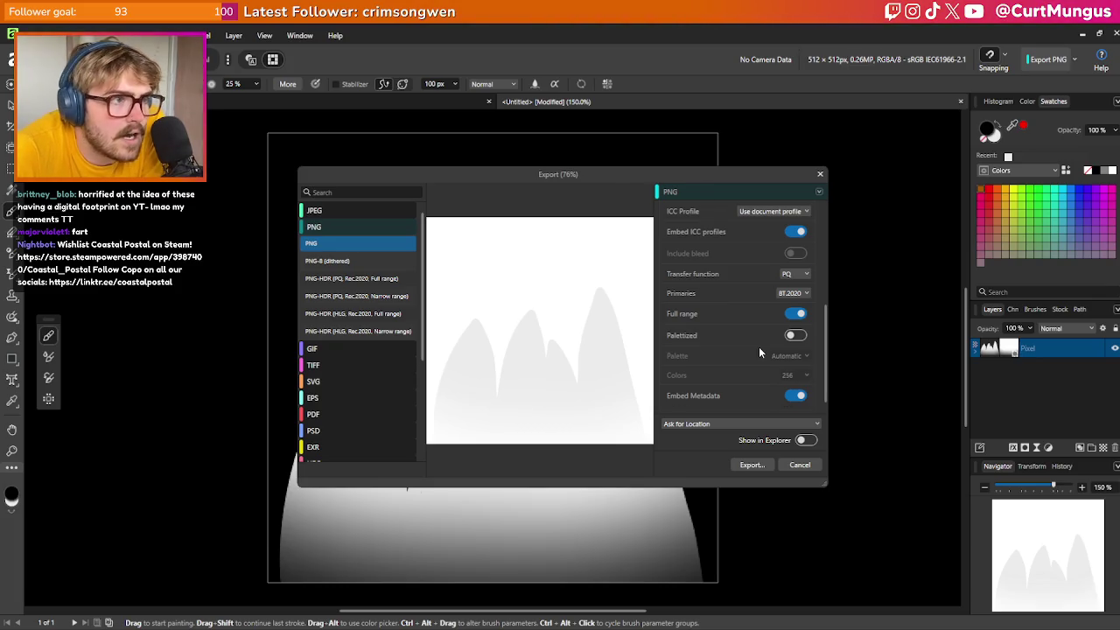
{"action": "scroll", "coordinate": [759, 347], "scroll_direction": "up", "scroll_amount": 3}
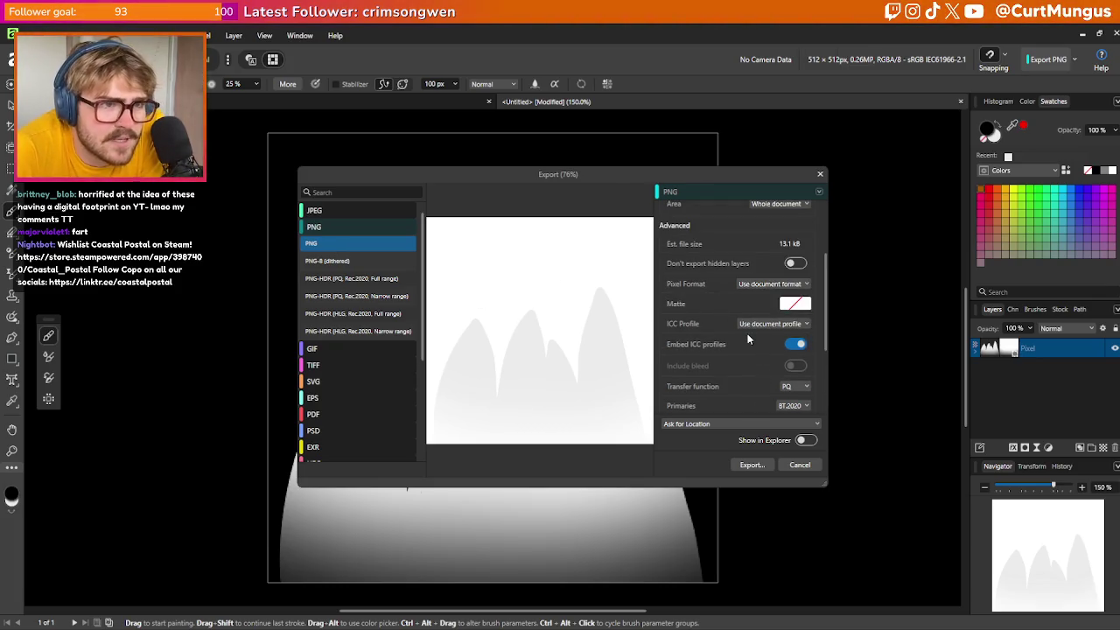
{"action": "scroll", "coordinate": [748, 339], "scroll_direction": "up", "scroll_amount": 3}
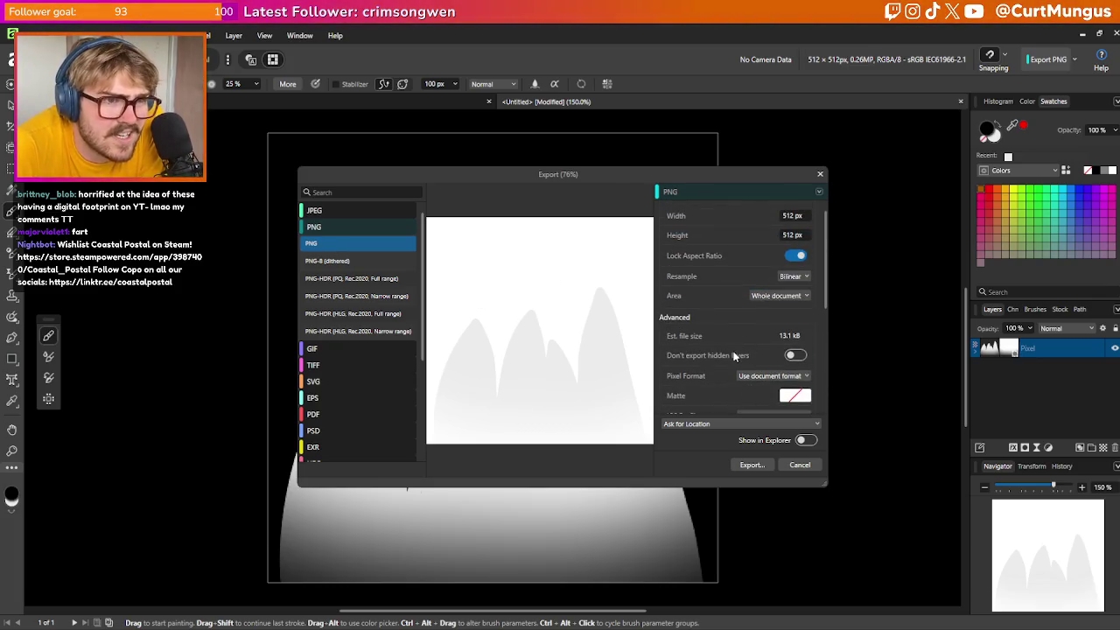
{"action": "scroll", "coordinate": [775, 355], "scroll_direction": "down", "scroll_amount": 4}
{"action": "left_click", "coordinate": [803, 369]}
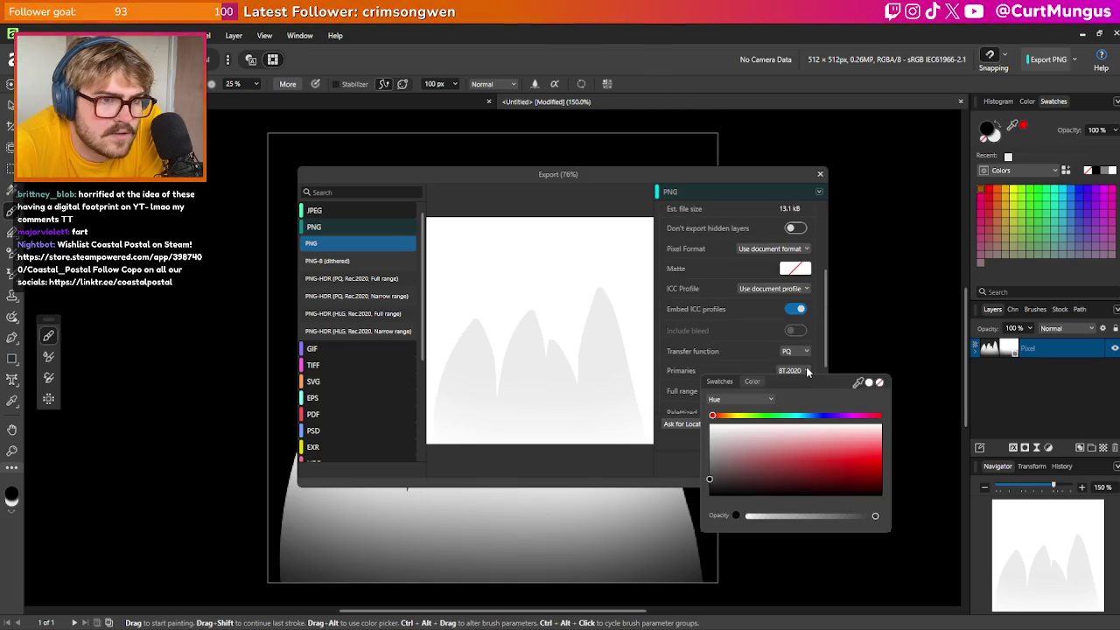
{"action": "left_click", "coordinate": [760, 359]}
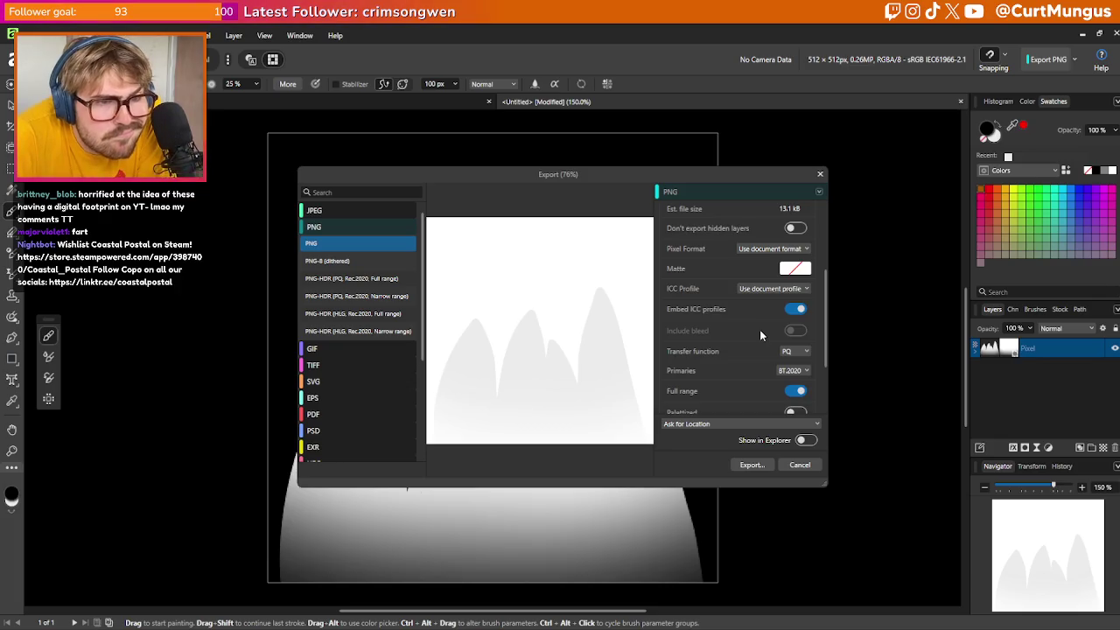
{"action": "scroll", "coordinate": [760, 329], "scroll_direction": "up", "scroll_amount": 4}
{"action": "left_click", "coordinate": [794, 277]}
{"action": "left_click", "coordinate": [760, 277]}
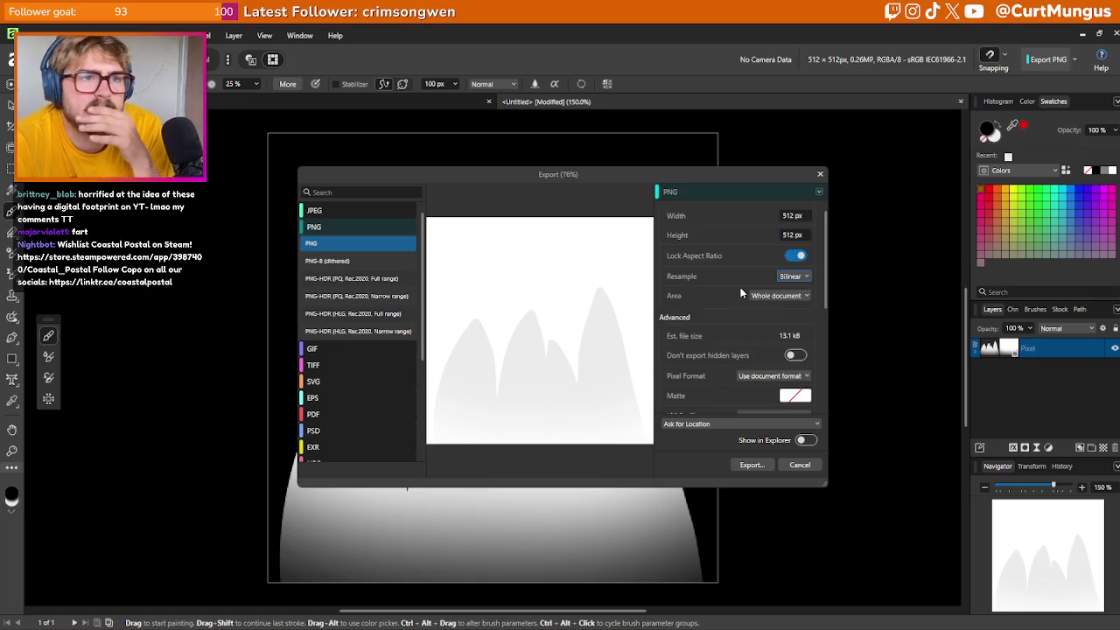
Preview PNG-8 and the PNG-HDR PQ and HLG formats, then close the Export dialog
{"action": "scroll", "coordinate": [742, 290], "scroll_direction": "down", "scroll_amount": 2}
{"action": "scroll", "coordinate": [742, 293], "scroll_direction": "down", "scroll_amount": 1}
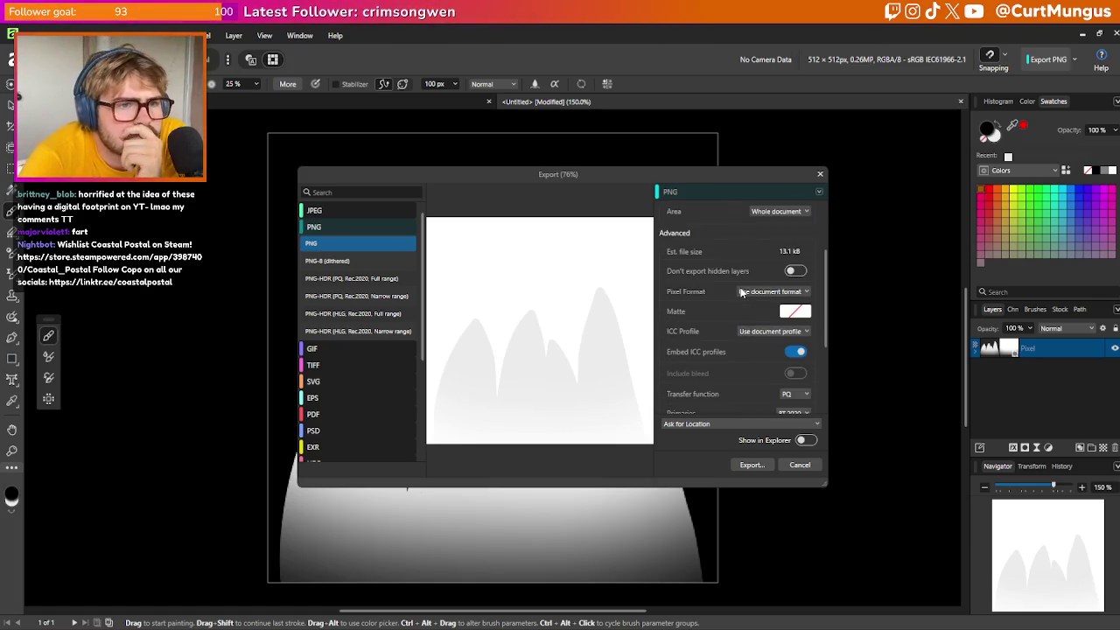
{"action": "left_click", "coordinate": [377, 262]}
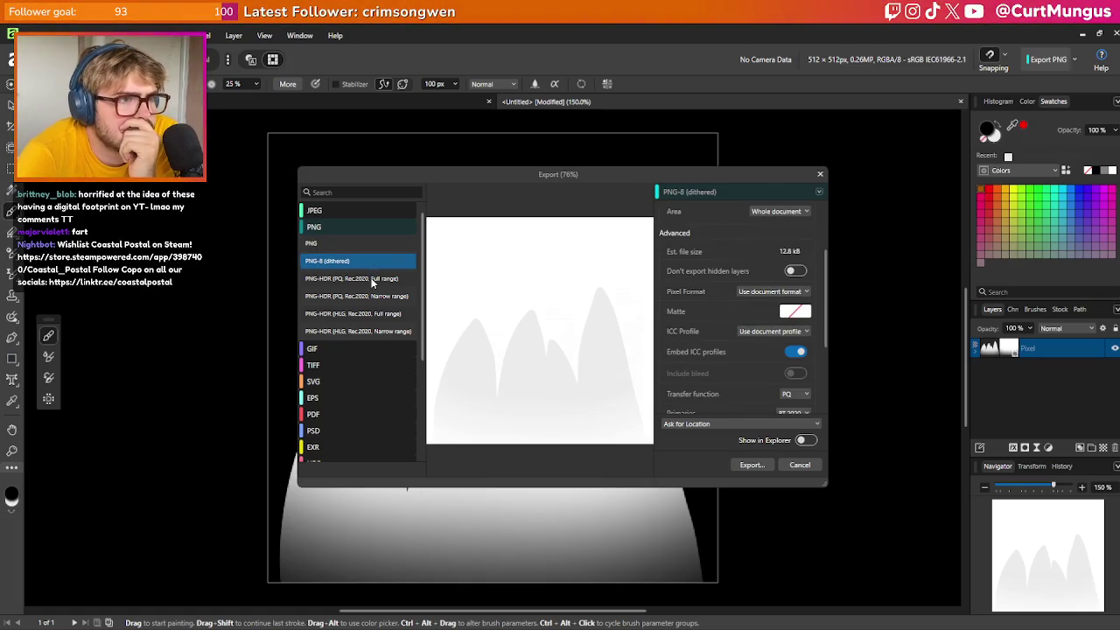
{"action": "left_click", "coordinate": [374, 279]}
{"action": "left_click", "coordinate": [374, 297]}
{"action": "left_click", "coordinate": [372, 332]}
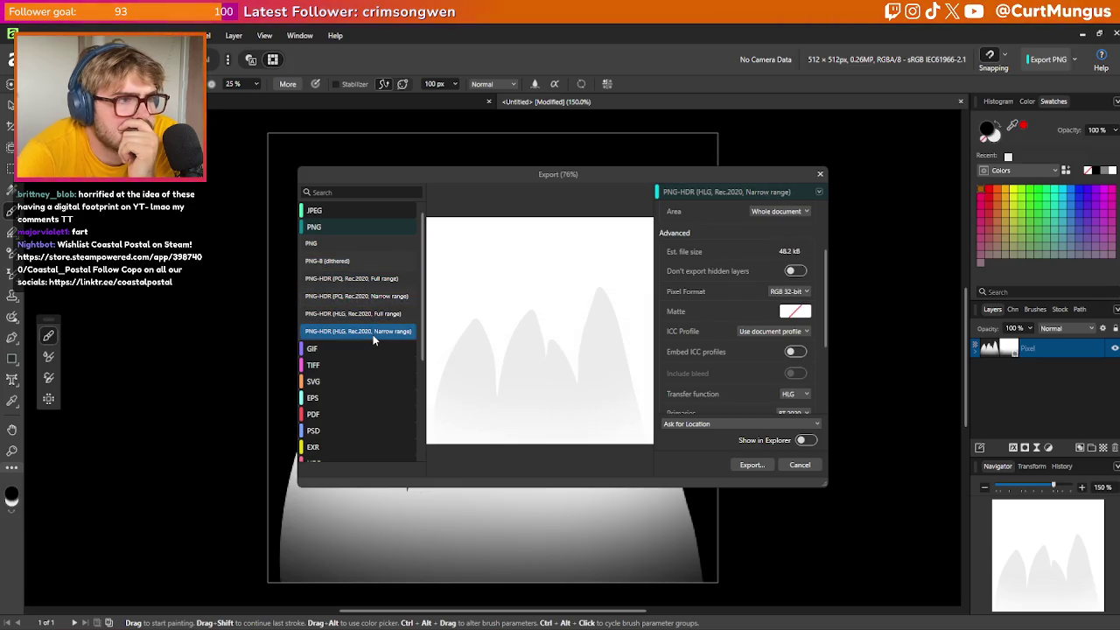
{"action": "scroll", "coordinate": [752, 270], "scroll_direction": "up", "scroll_amount": 2}
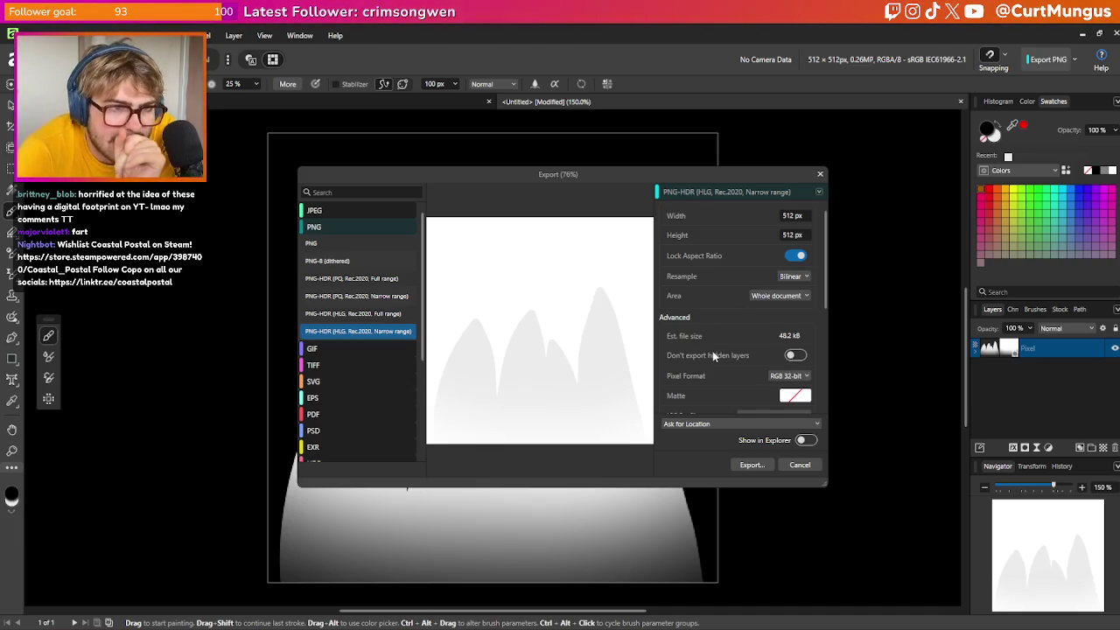
{"action": "left_click", "coordinate": [815, 471]}
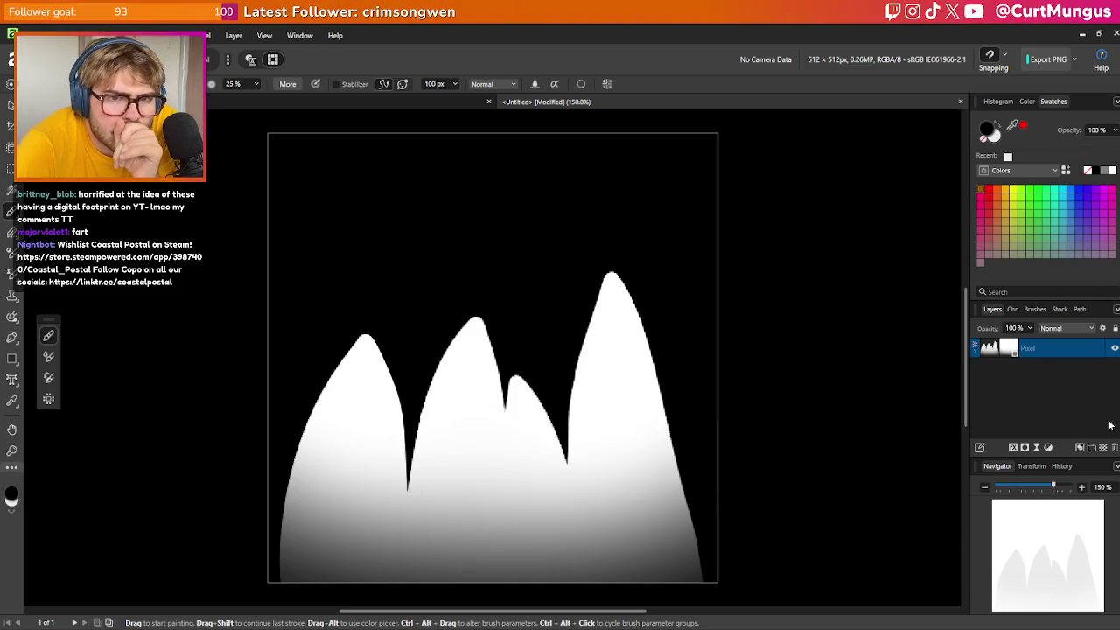
Add an empty pixel layer below the mountains and reopen the export settings
{"action": "left_click", "coordinate": [1106, 450]}
{"action": "mouse_move", "coordinate": [1018, 352]}
{"action": "left_mouse_down"}
{"action": "mouse_move", "coordinate": [1052, 384]}
{"action": "mouse_move", "coordinate": [1054, 371]}
{"action": "left_mouse_up"}
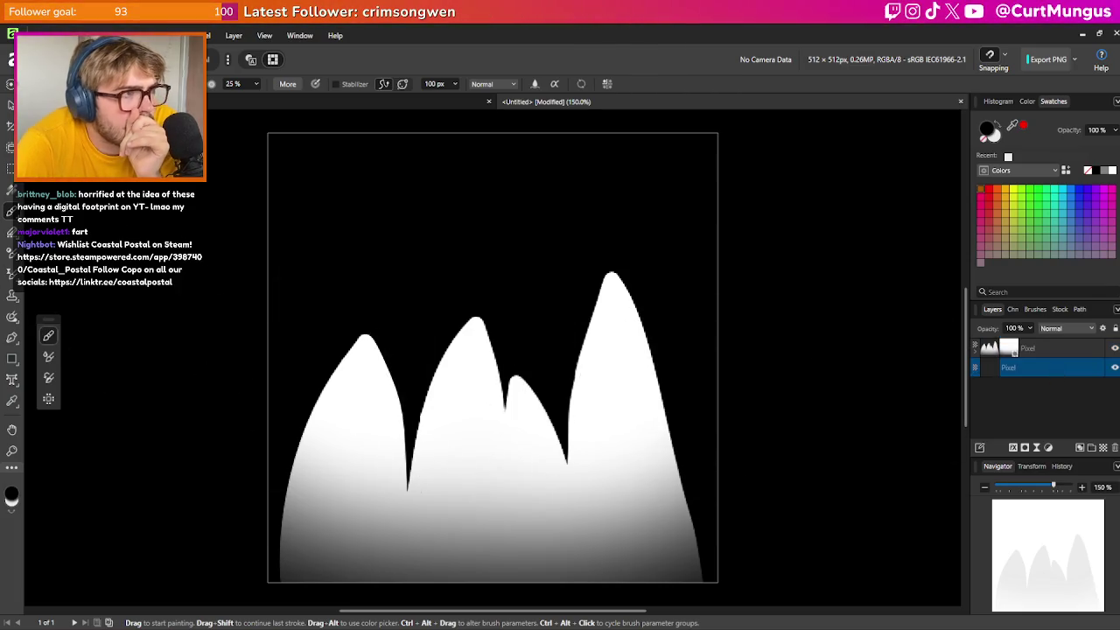
{"action": "left_click", "coordinate": [33, 35]}
{"action": "mouse_move", "coordinate": [84, 352]}
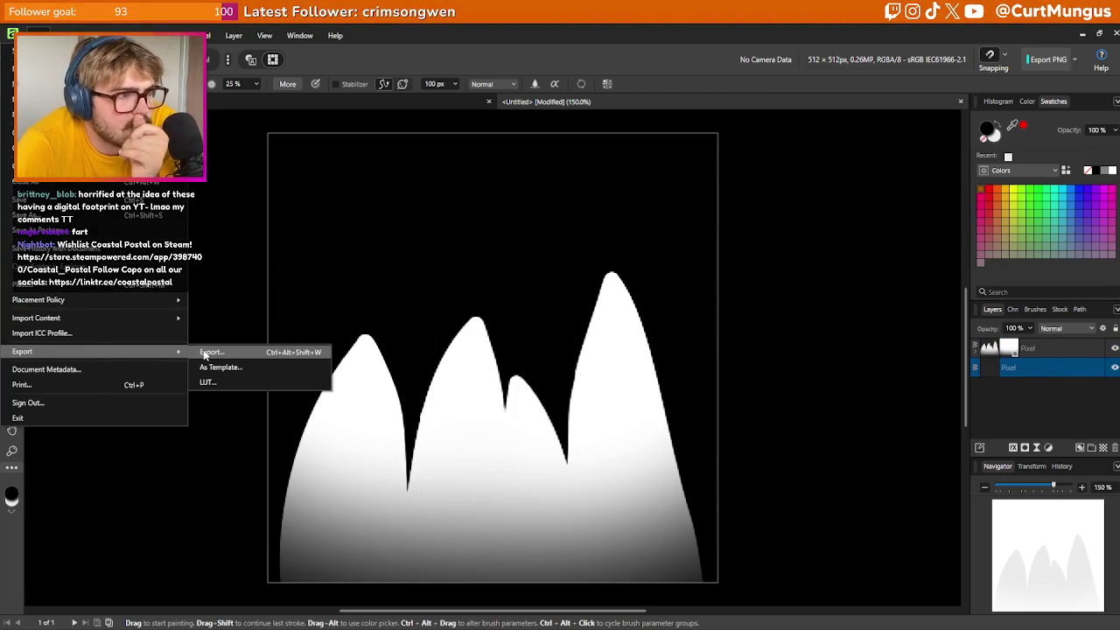
{"action": "left_click", "coordinate": [208, 353]}
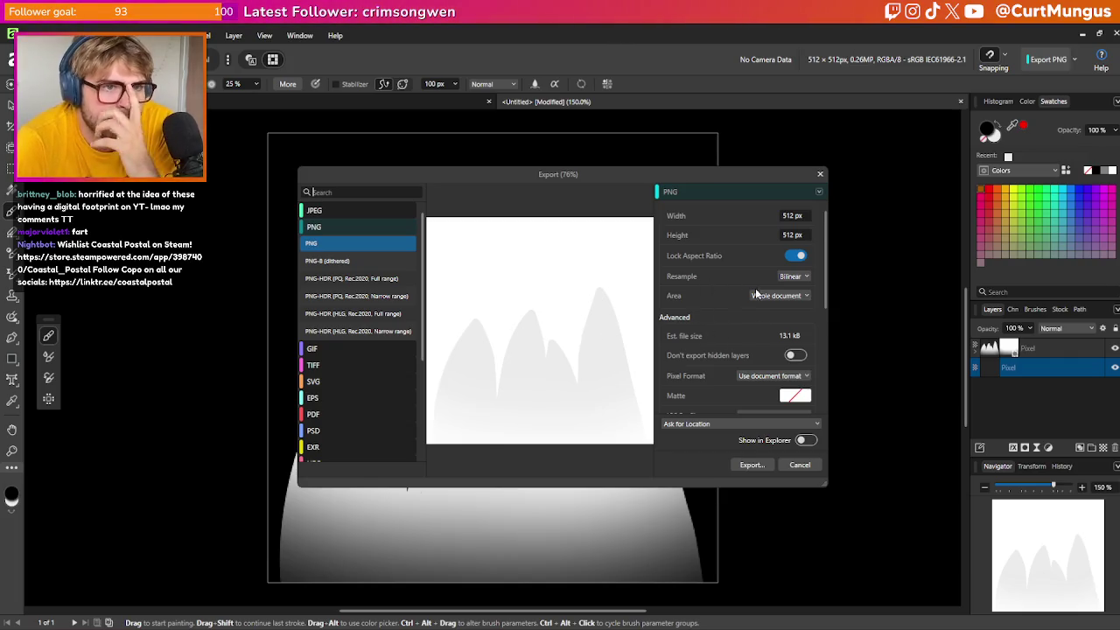
Keep the document ICC profile, try a web-colours palette, then revert to plain PNG
{"action": "scroll", "coordinate": [750, 300], "scroll_direction": "down", "scroll_amount": 1}
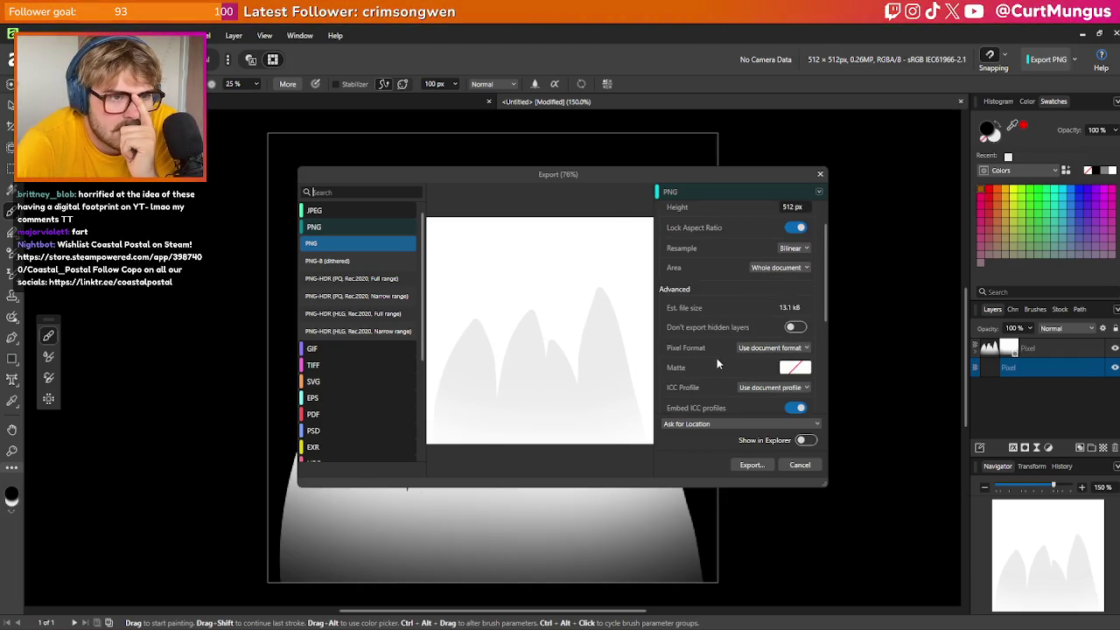
{"action": "scroll", "coordinate": [726, 350], "scroll_direction": "down", "scroll_amount": 1}
{"action": "left_click", "coordinate": [758, 357]}
{"action": "left_click", "coordinate": [755, 354]}
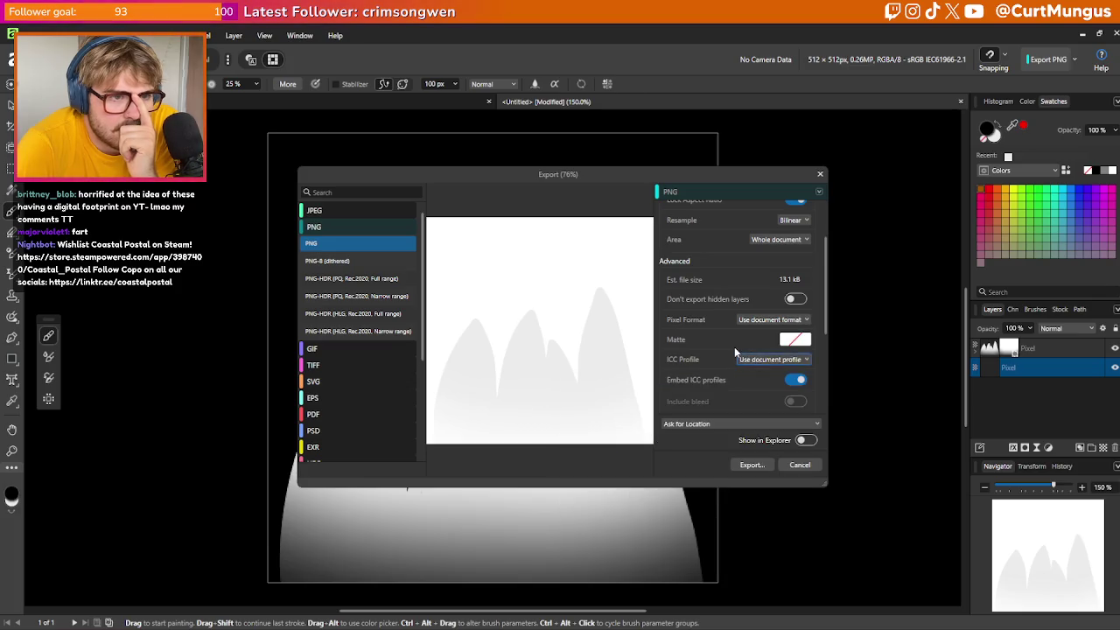
{"action": "scroll", "coordinate": [734, 347], "scroll_direction": "down", "scroll_amount": 2}
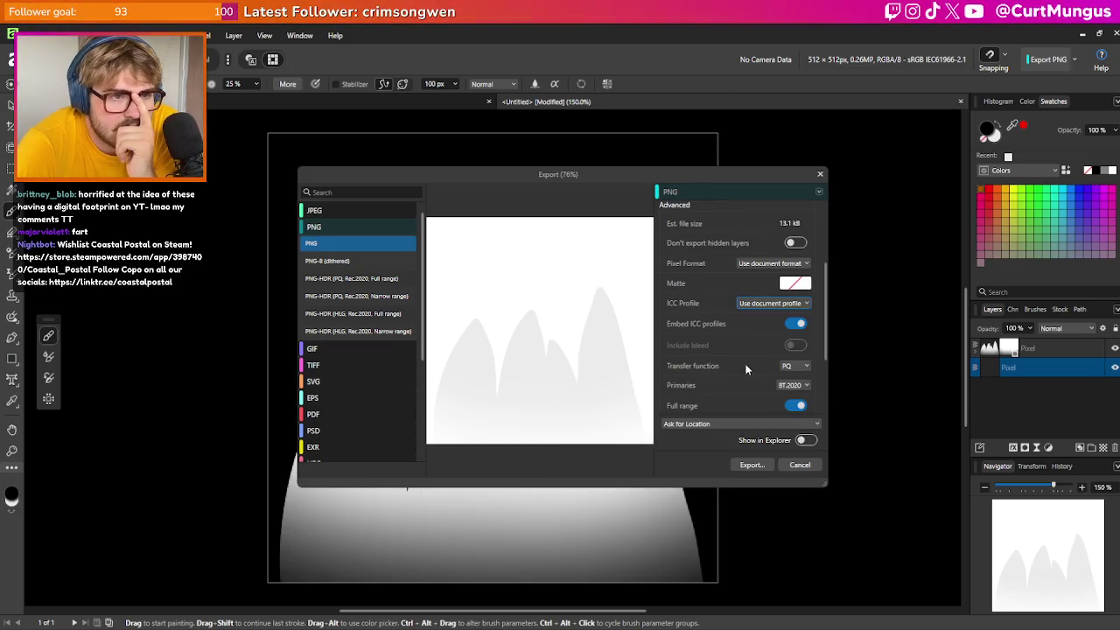
{"action": "scroll", "coordinate": [745, 369], "scroll_direction": "down", "scroll_amount": 1}
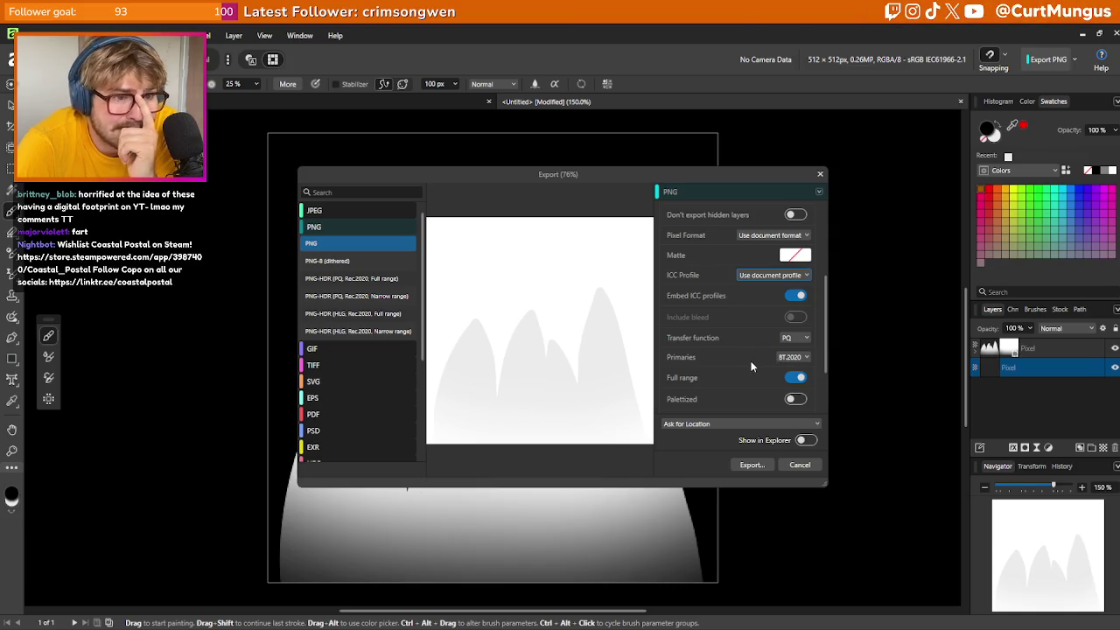
{"action": "scroll", "coordinate": [751, 367], "scroll_direction": "down", "scroll_amount": 1}
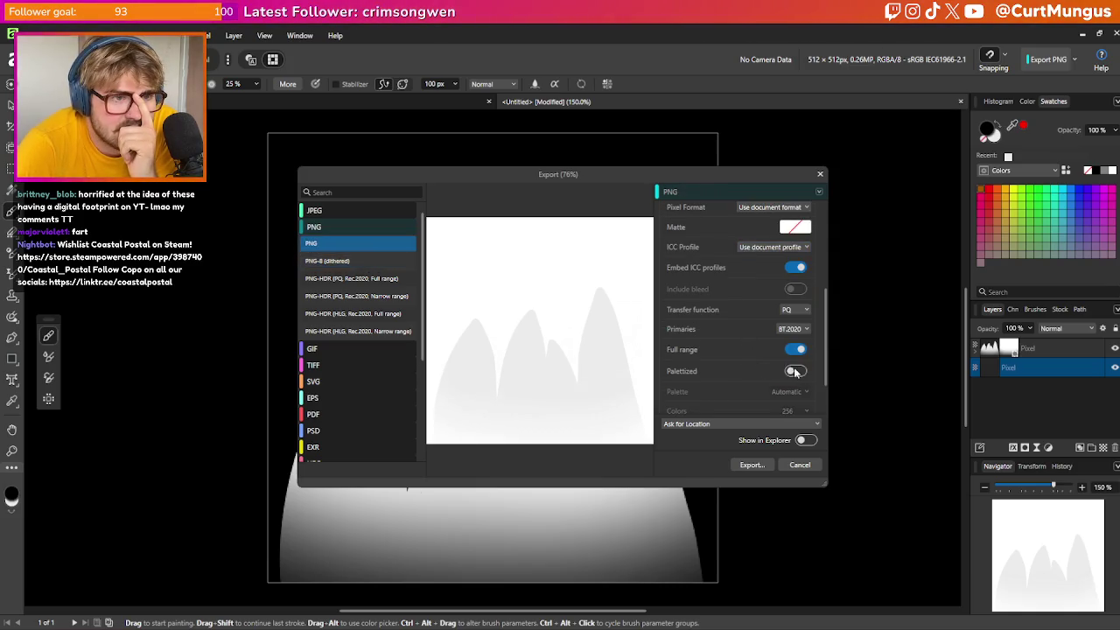
{"action": "left_click", "coordinate": [794, 371]}
{"action": "scroll", "coordinate": [770, 367], "scroll_direction": "down", "scroll_amount": 1}
{"action": "left_click", "coordinate": [787, 355]}
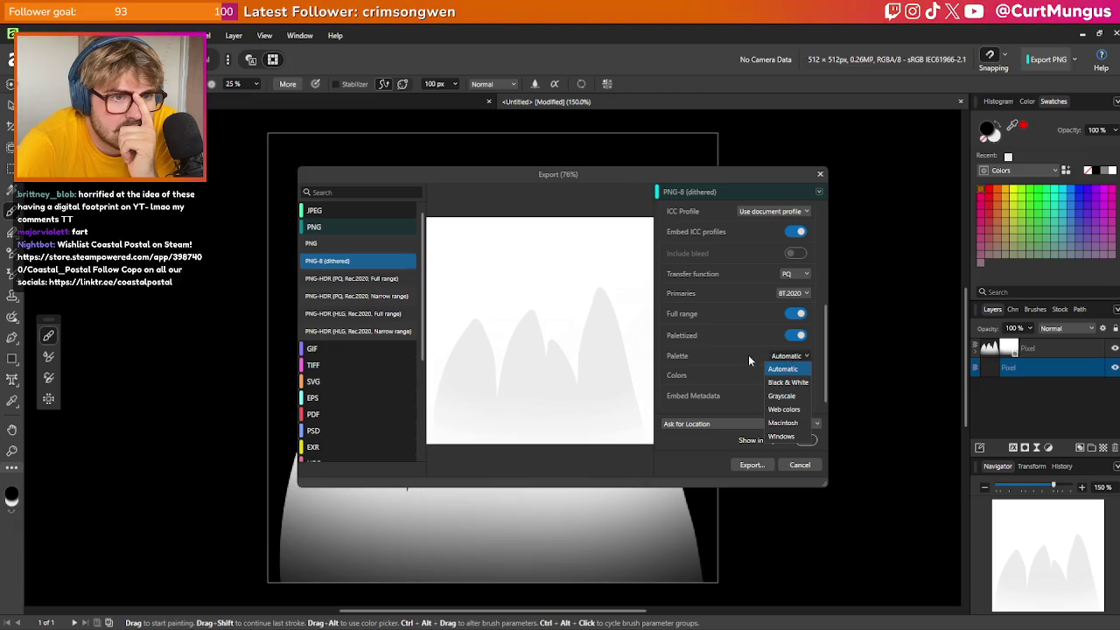
{"action": "left_click", "coordinate": [782, 410]}
{"action": "left_click", "coordinate": [795, 336]}
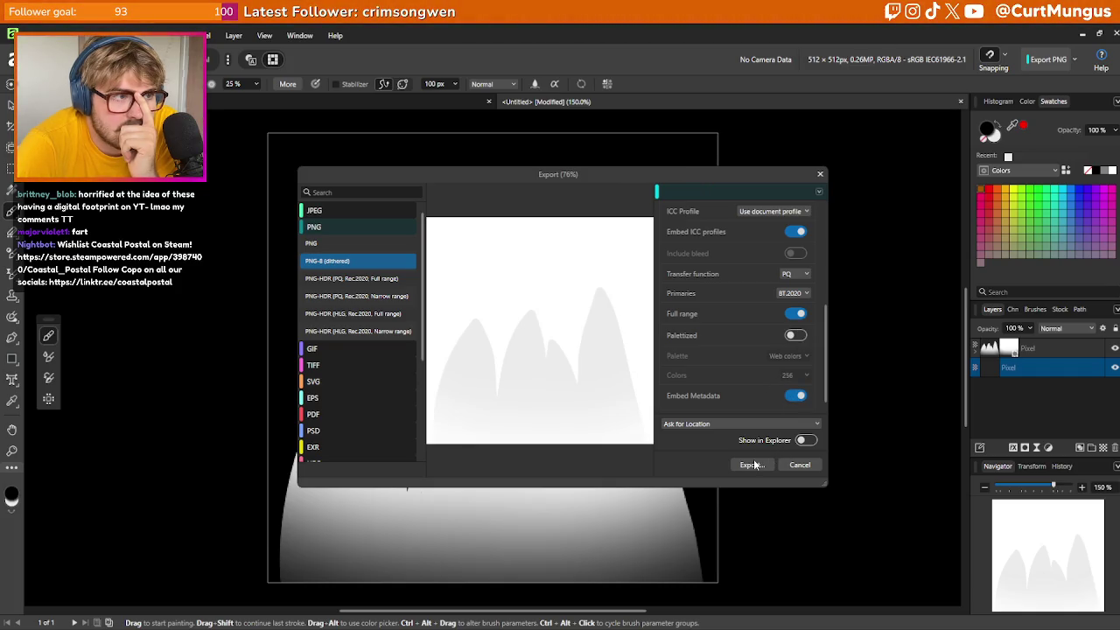
{"action": "left_click", "coordinate": [363, 243]}
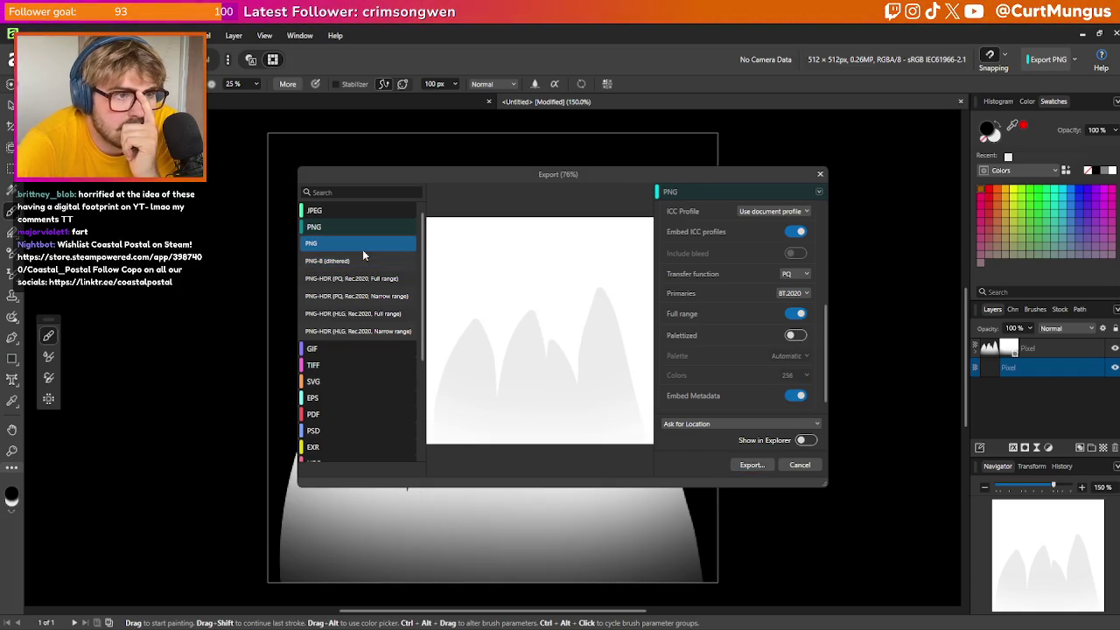
Export as GrassCard.png on the Desktop, replacing the existing file, and return to Unreal
{"action": "left_click", "coordinate": [761, 469]}
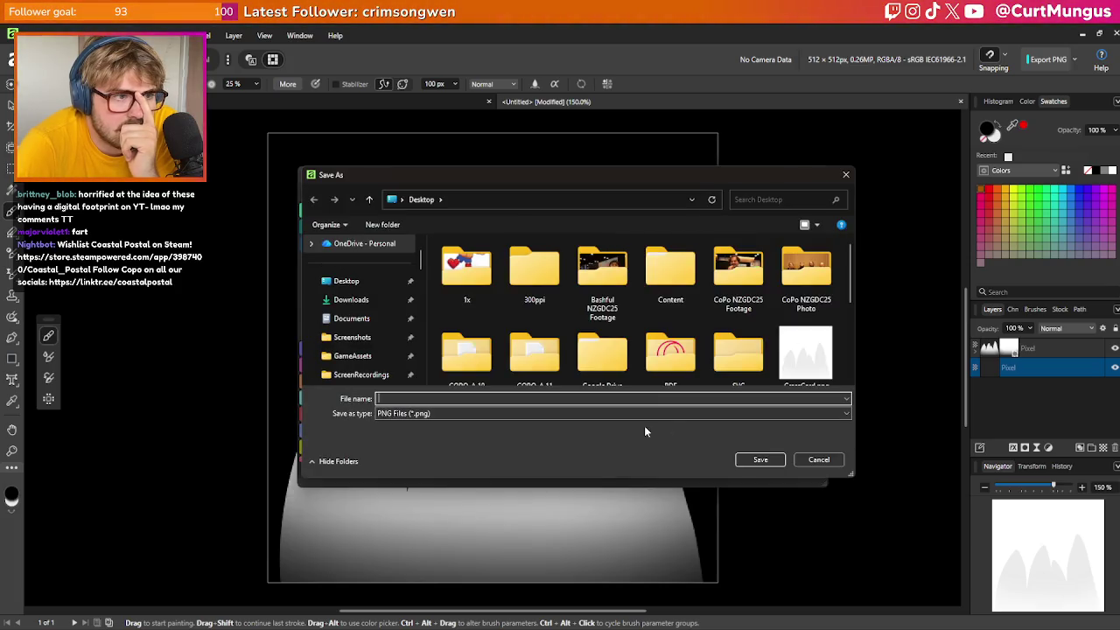
{"action": "left_click", "coordinate": [763, 459]}
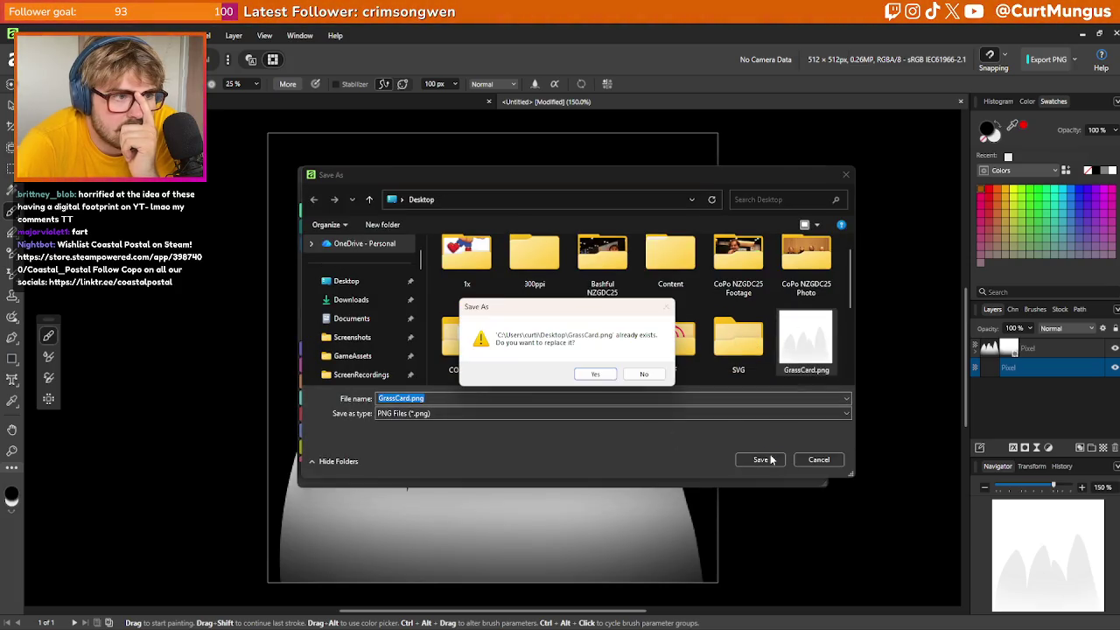
{"action": "left_click", "coordinate": [596, 375]}
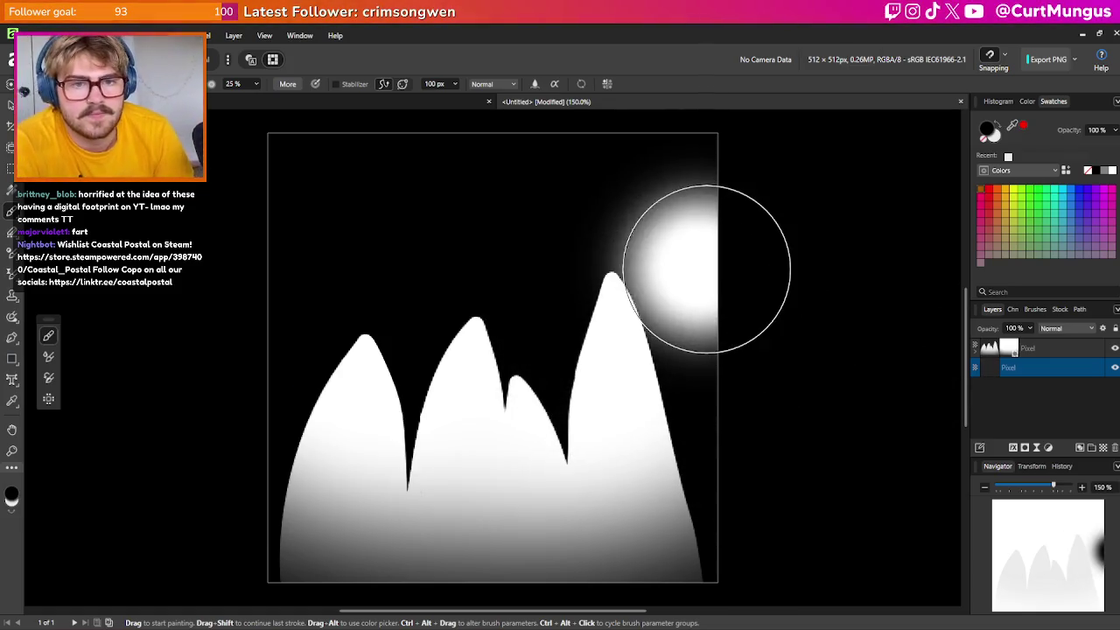
{"action": "key", "text": "alt+Tab"}
{"action": "key", "text": "alt+Tab"}
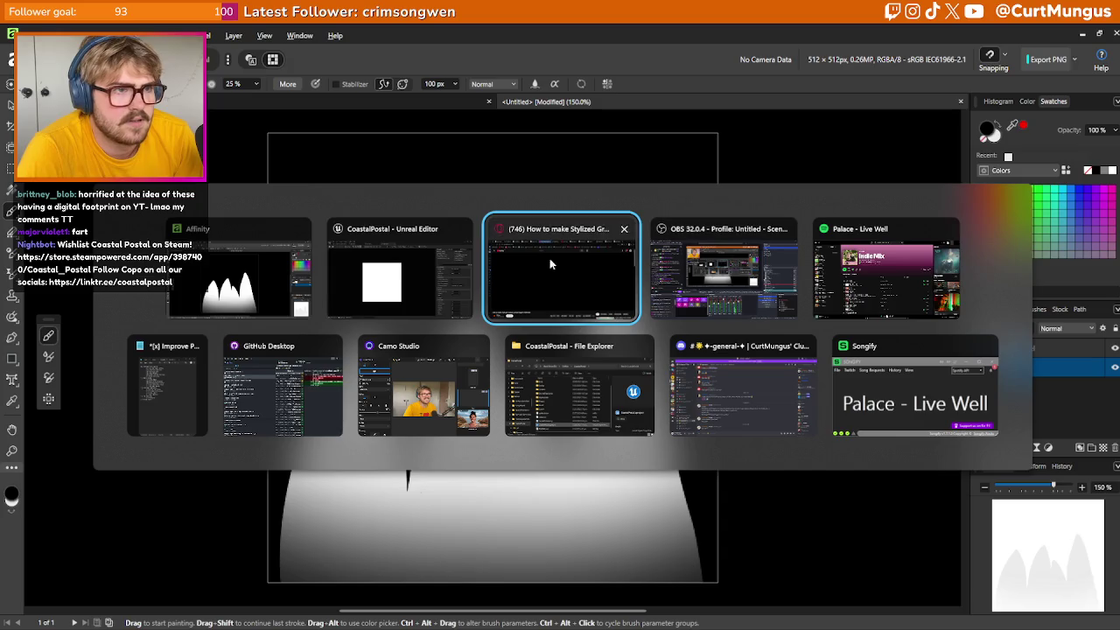
{"action": "left_click", "coordinate": [400, 278]}
Reimport GrassCard in _Main > Textures using the newly exported file
{"action": "key", "text": "ctrl+space"}
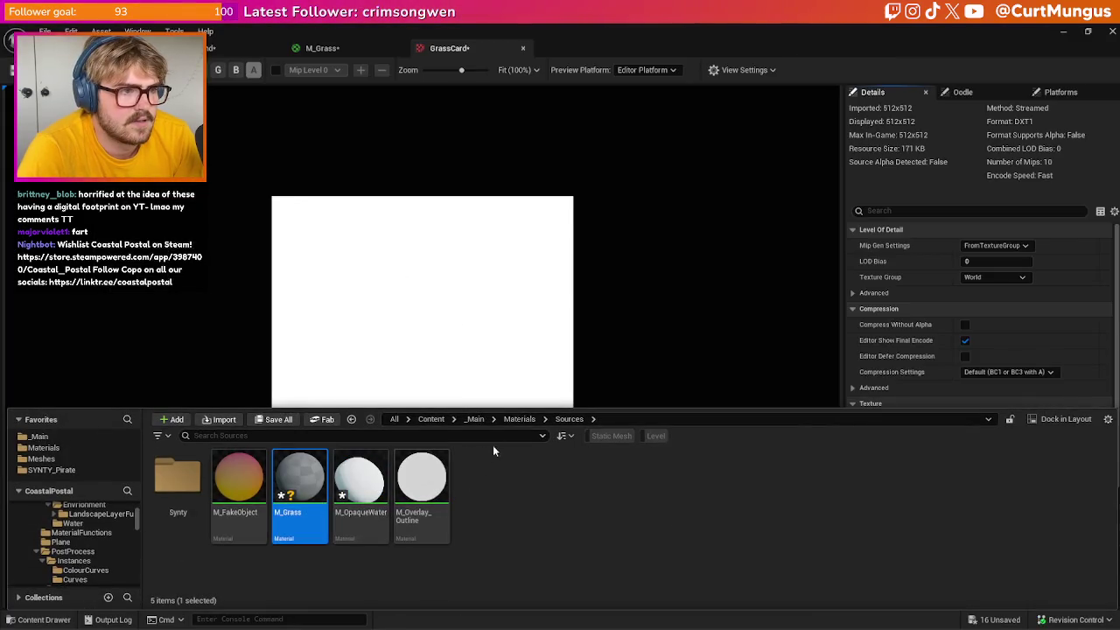
{"action": "left_click", "coordinate": [519, 418]}
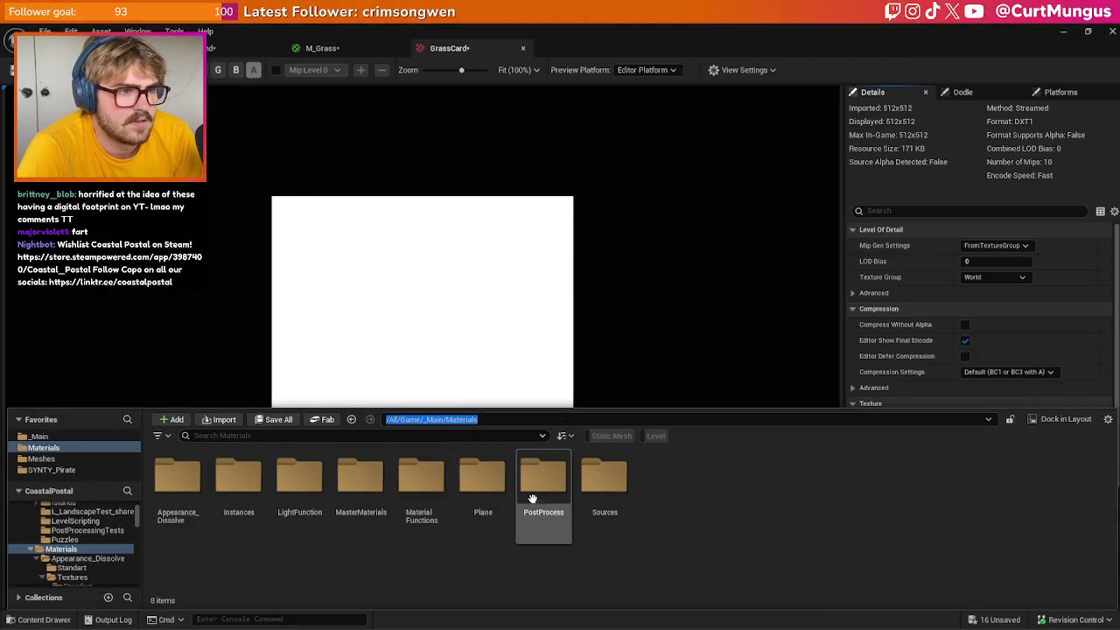
{"action": "left_click", "coordinate": [475, 419]}
{"action": "double_click", "coordinate": [727, 499]}
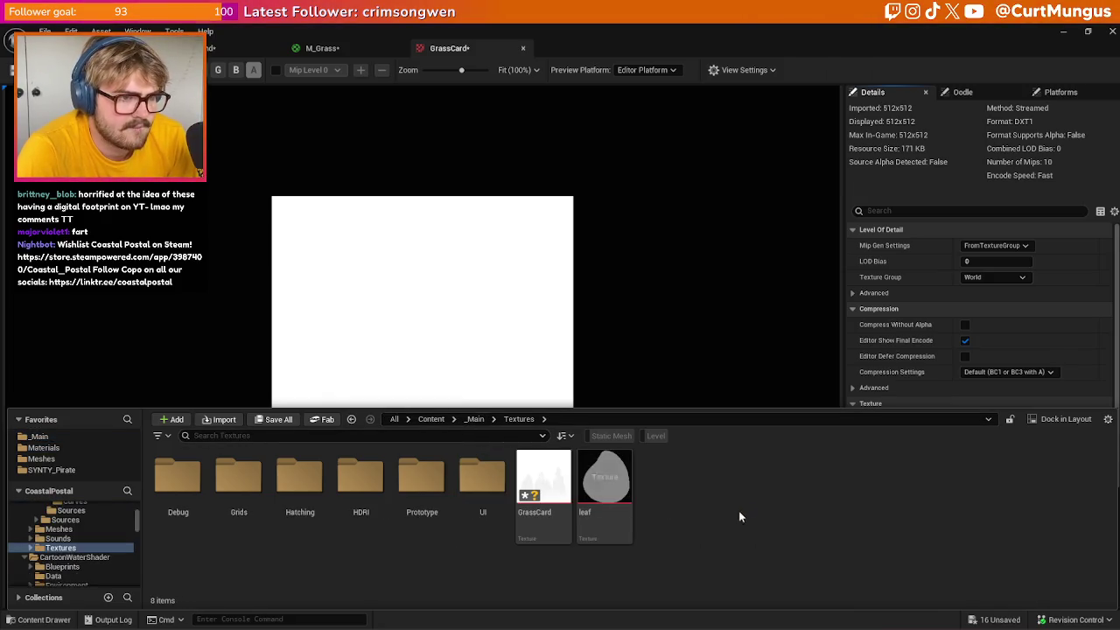
{"action": "right_click", "coordinate": [567, 503]}
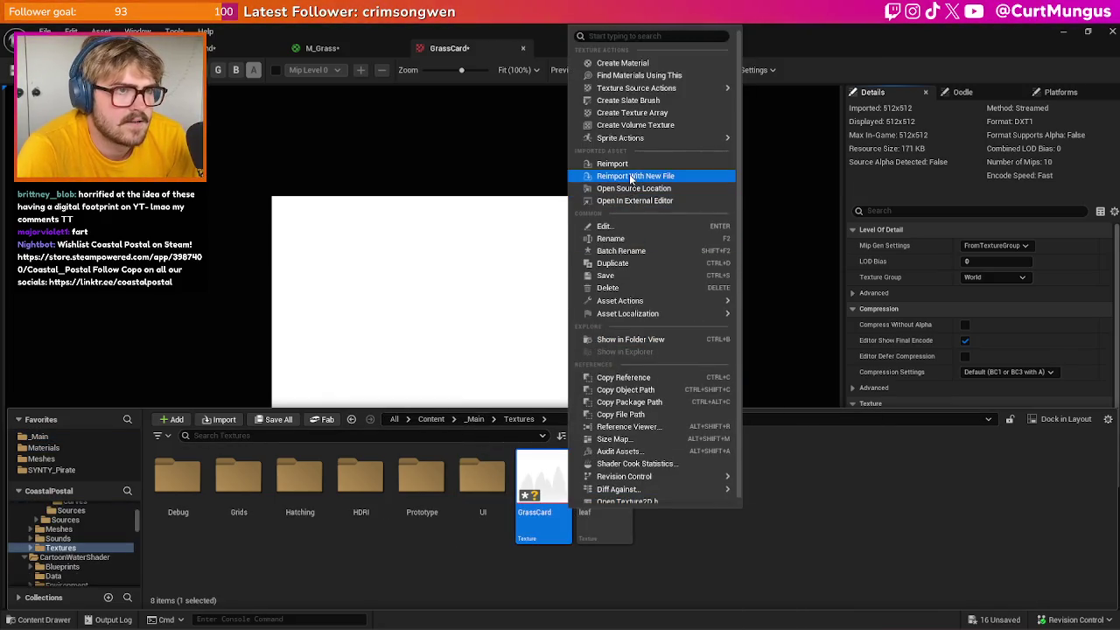
{"action": "left_click", "coordinate": [628, 168]}
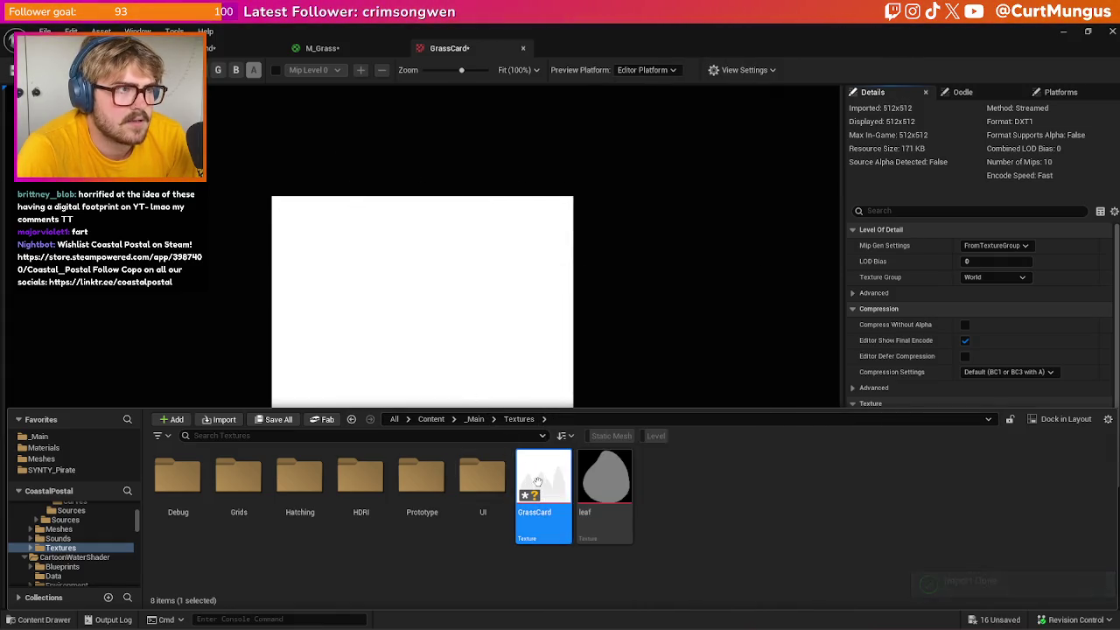
View the green channel alone in the GrassCard texture preview
{"action": "left_click", "coordinate": [237, 70]}
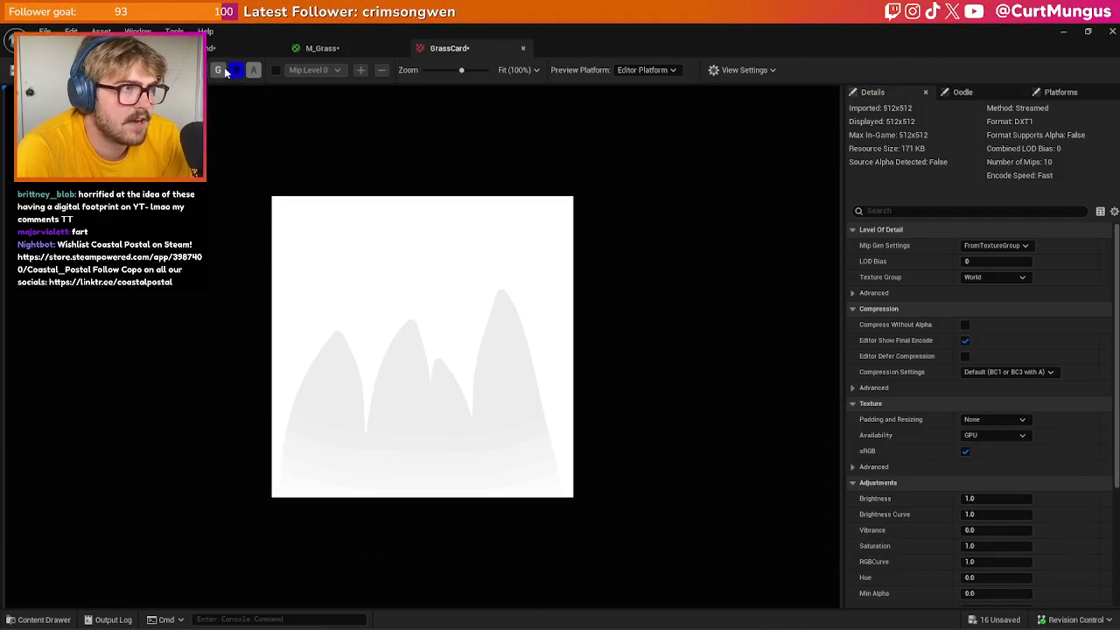
{"action": "left_click", "coordinate": [217, 70]}
{"action": "left_click", "coordinate": [237, 70]}
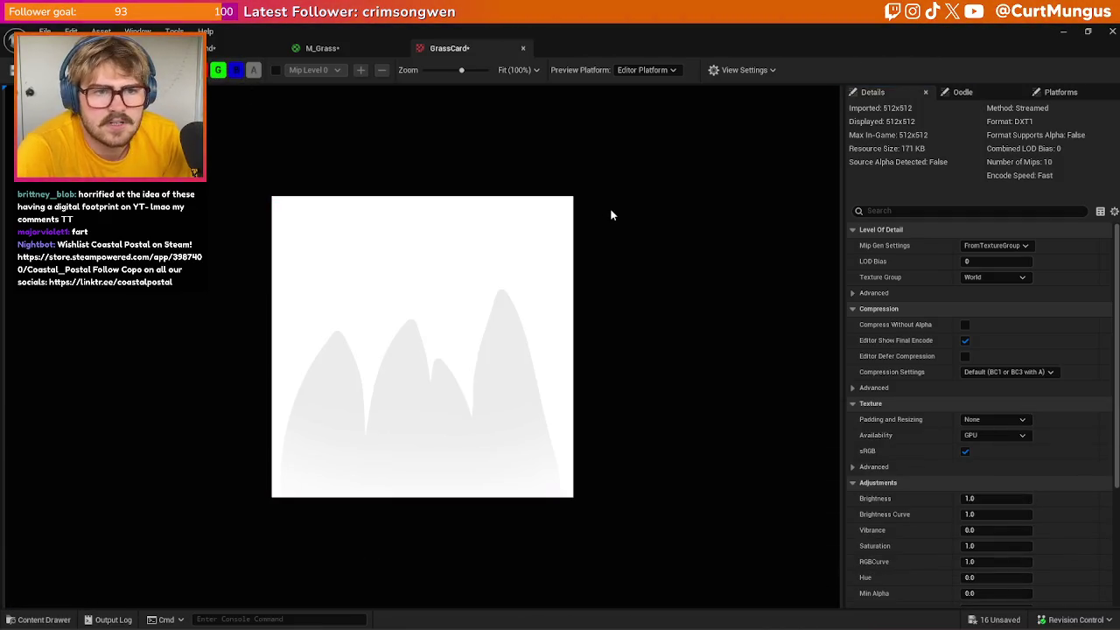
{"action": "key", "text": "alt+Tab"}
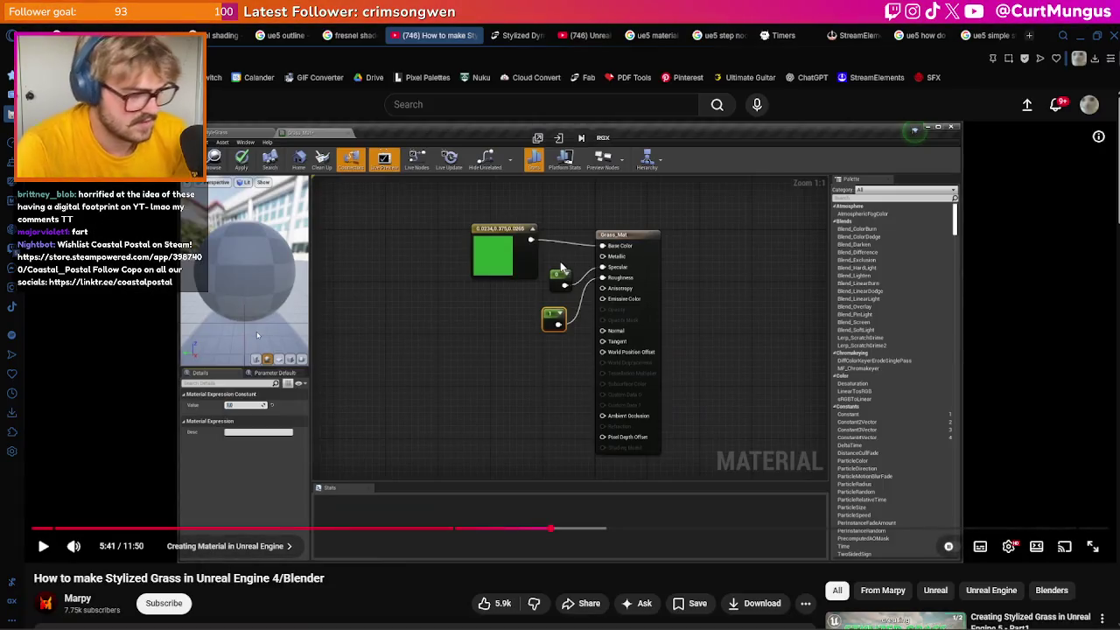
{"action": "key", "text": "ctrl+t"}
{"action": "type", "text": "affinity "}
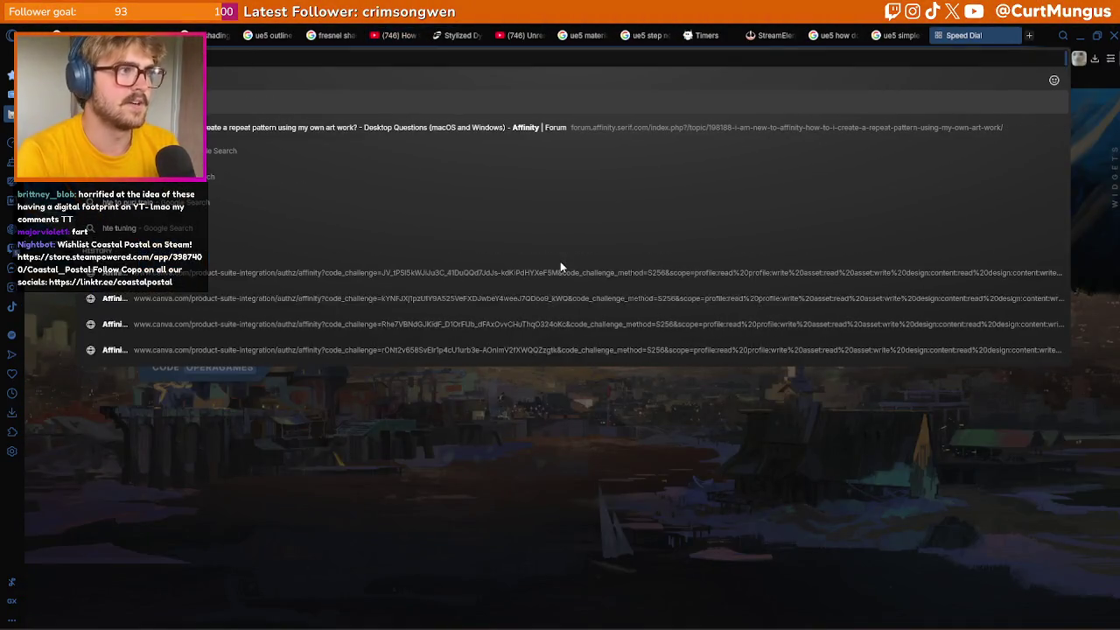
{"action": "type", "text": "h"}
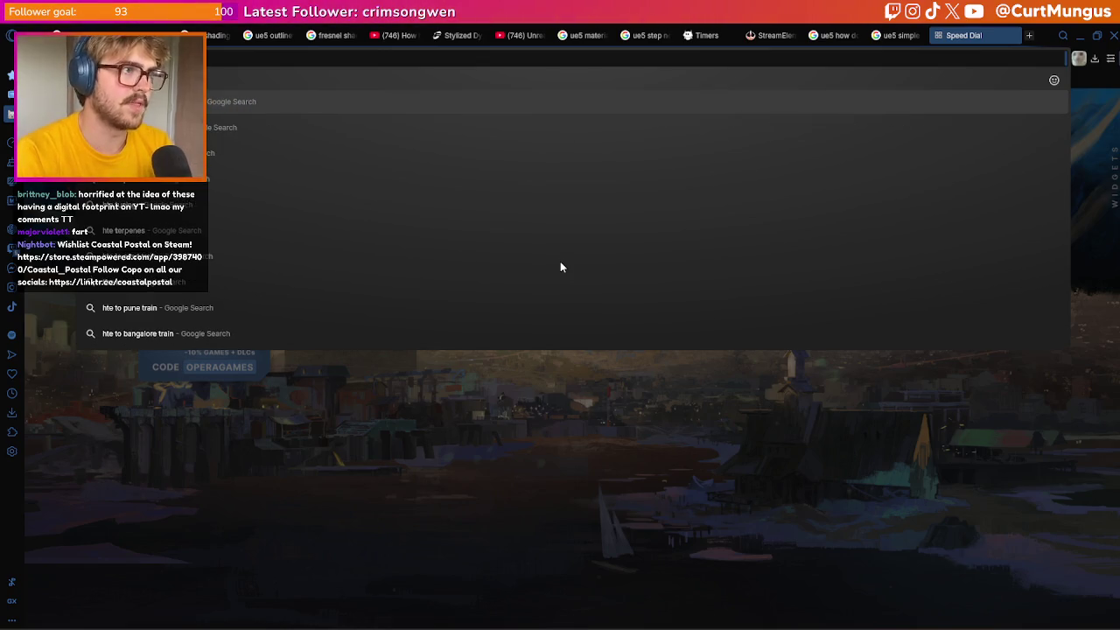
{"action": "type", "text": "ow to export with alpha channel"}
{"action": "key", "text": "Return"}
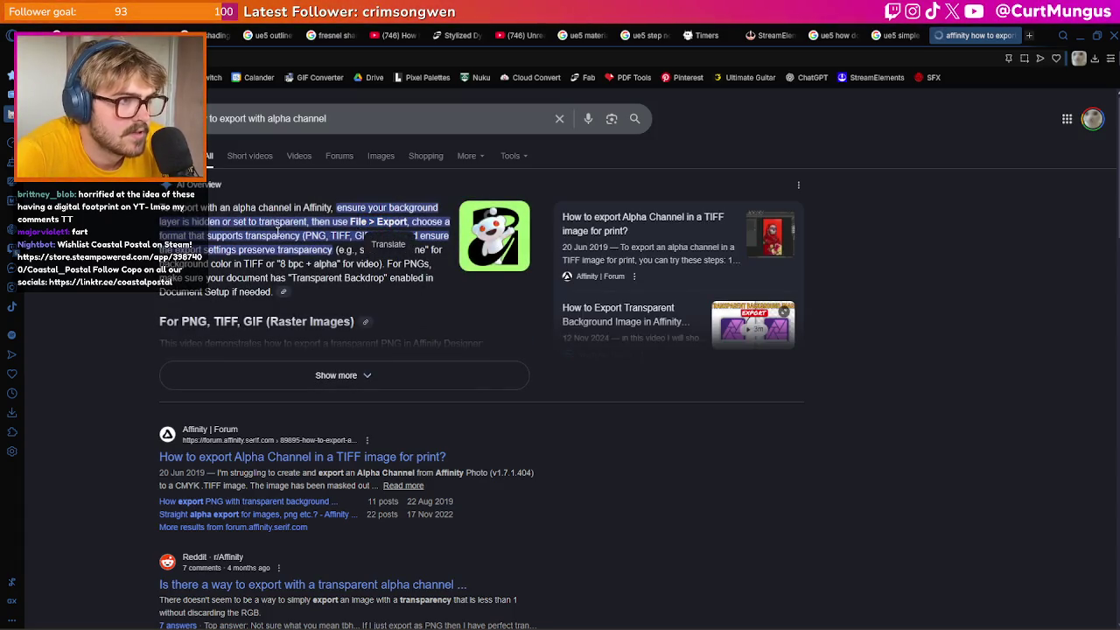
{"action": "left_click", "coordinate": [348, 376]}
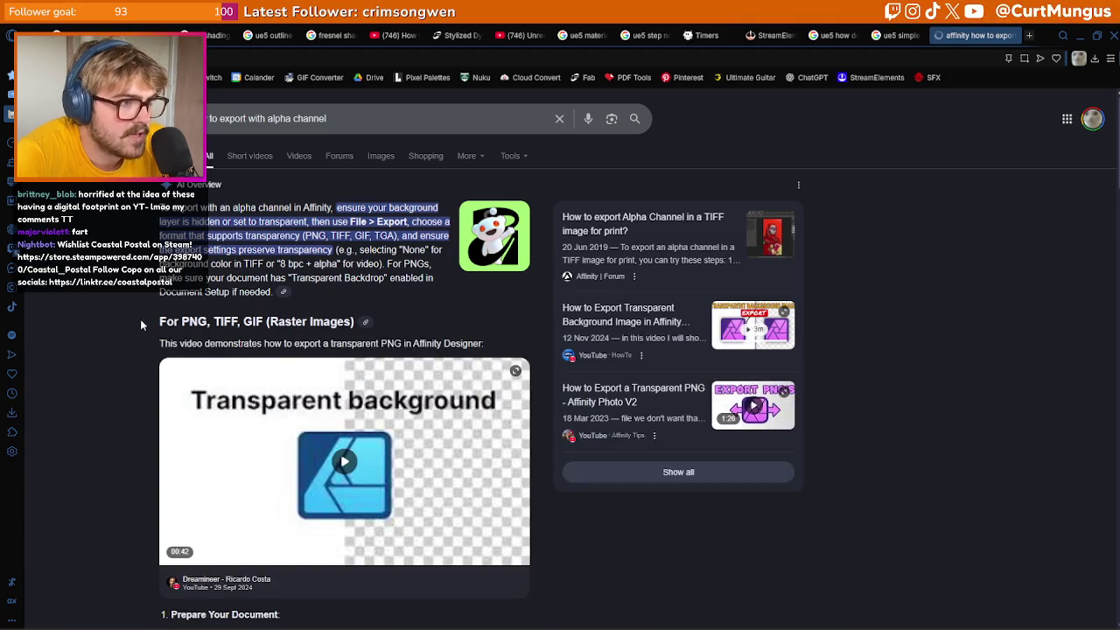
{"action": "scroll", "coordinate": [139, 327], "scroll_direction": "down", "scroll_amount": 3}
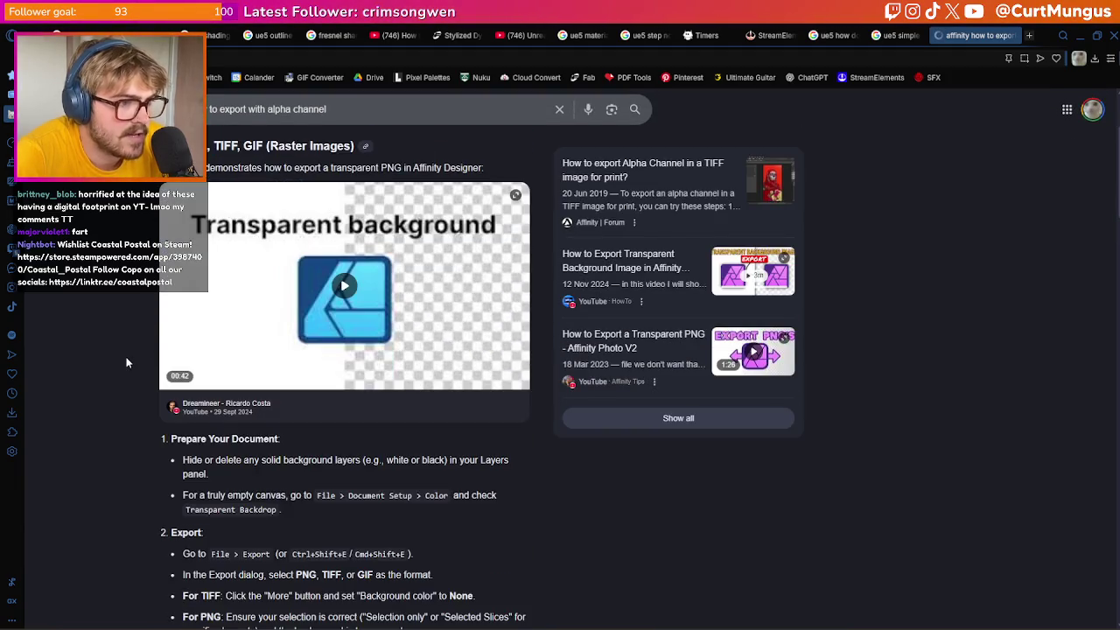
{"action": "scroll", "coordinate": [127, 362], "scroll_direction": "down", "scroll_amount": 1}
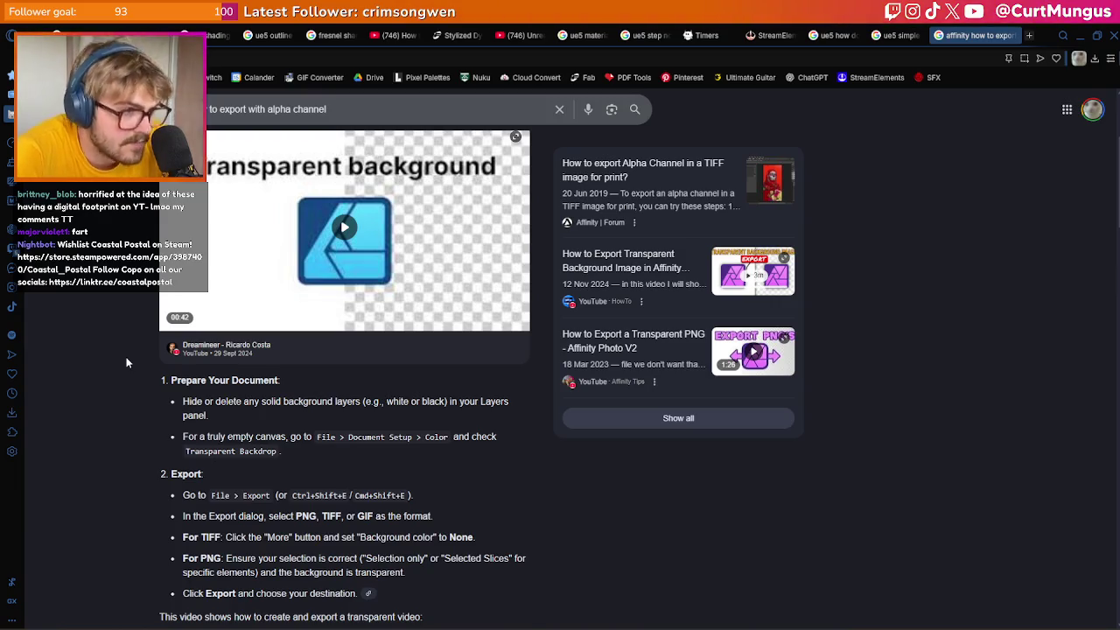
{"action": "scroll", "coordinate": [127, 363], "scroll_direction": "down", "scroll_amount": 1}
{"action": "scroll", "coordinate": [127, 362], "scroll_direction": "down", "scroll_amount": 1}
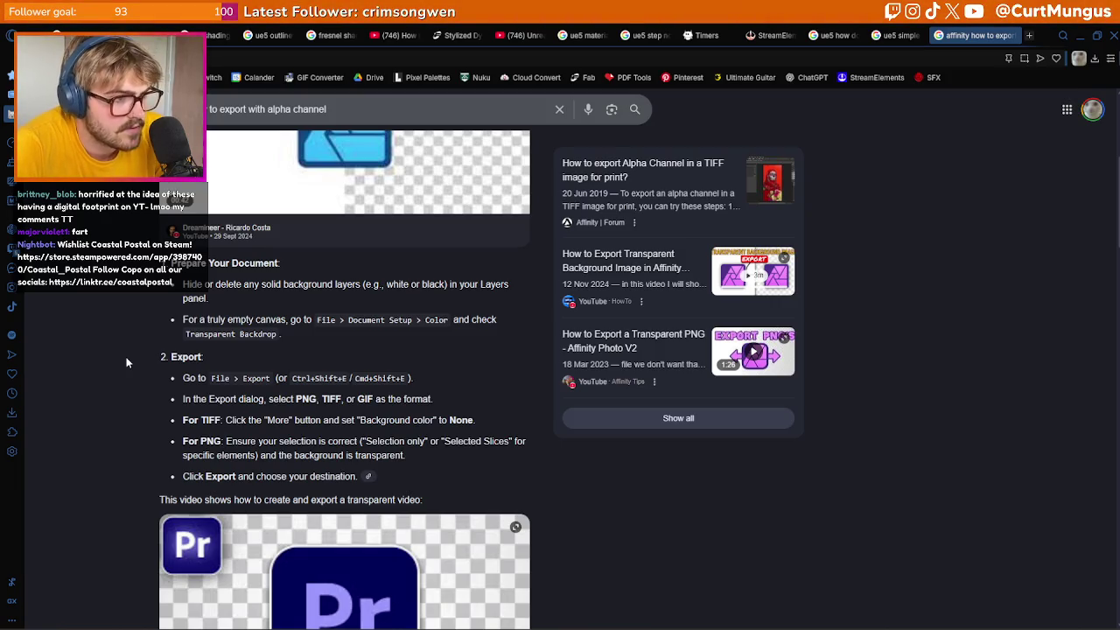
{"action": "double_click", "coordinate": [204, 440]}
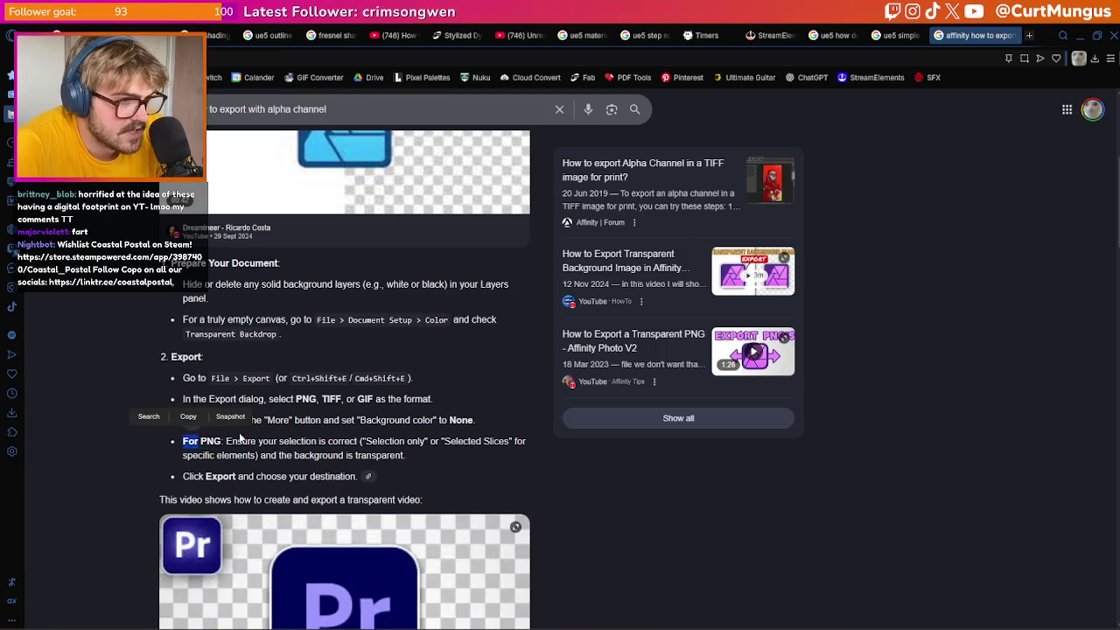
{"action": "left_click", "coordinate": [263, 443]}
{"action": "triple_click", "coordinate": [339, 448]}
{"action": "left_click", "coordinate": [339, 448]}
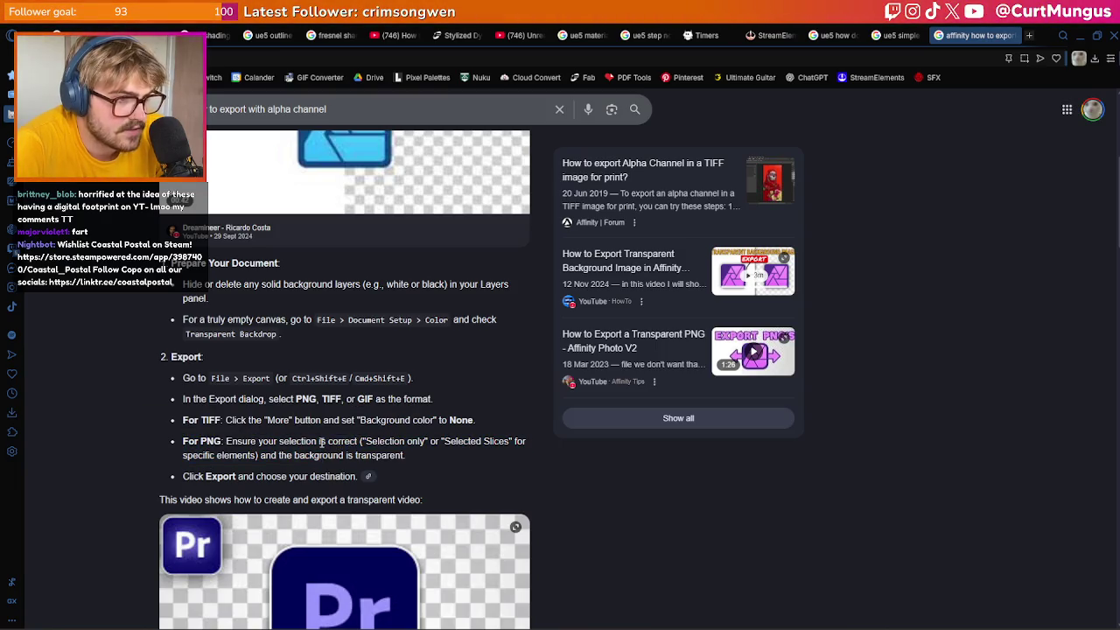
{"action": "left_click_drag", "start_coordinate": [183, 441], "coordinate": [325, 443]}
{"action": "left_click", "coordinate": [394, 440]}
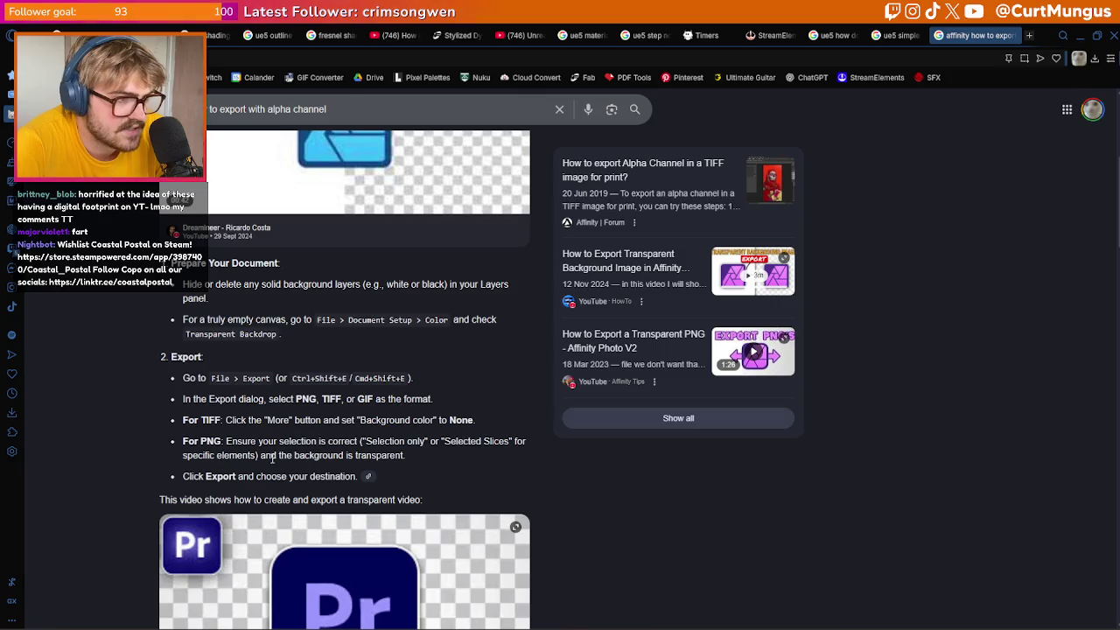
{"action": "left_click_drag", "start_coordinate": [221, 455], "coordinate": [183, 441]}
{"action": "left_click", "coordinate": [348, 452]}
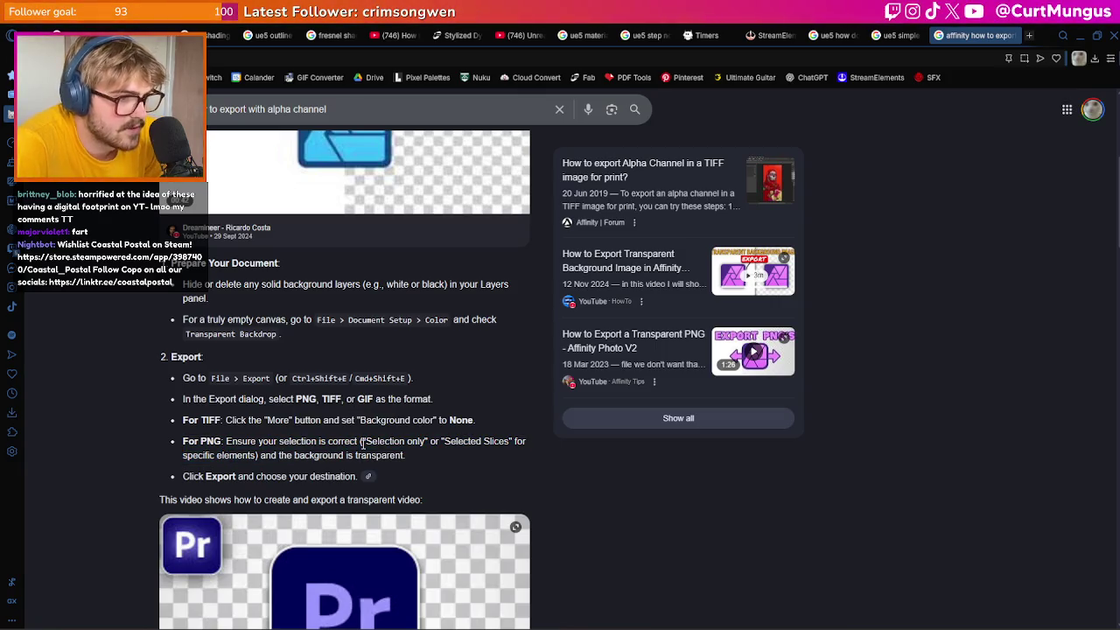
{"action": "scroll", "coordinate": [367, 451], "scroll_direction": "up", "scroll_amount": 4}
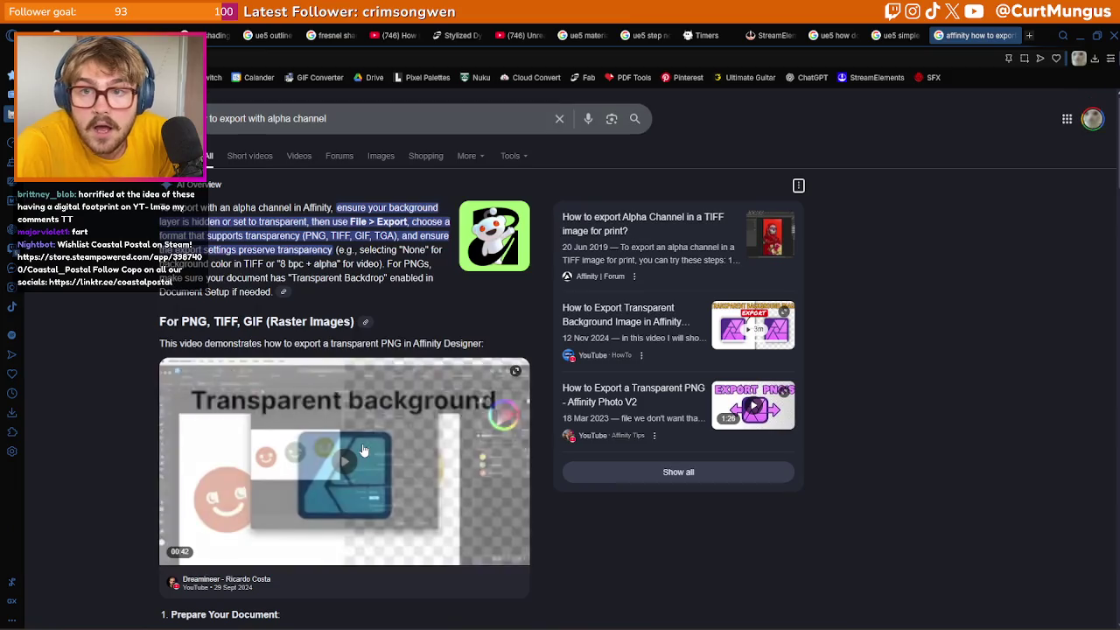
{"action": "key", "text": "alt+Tab"}
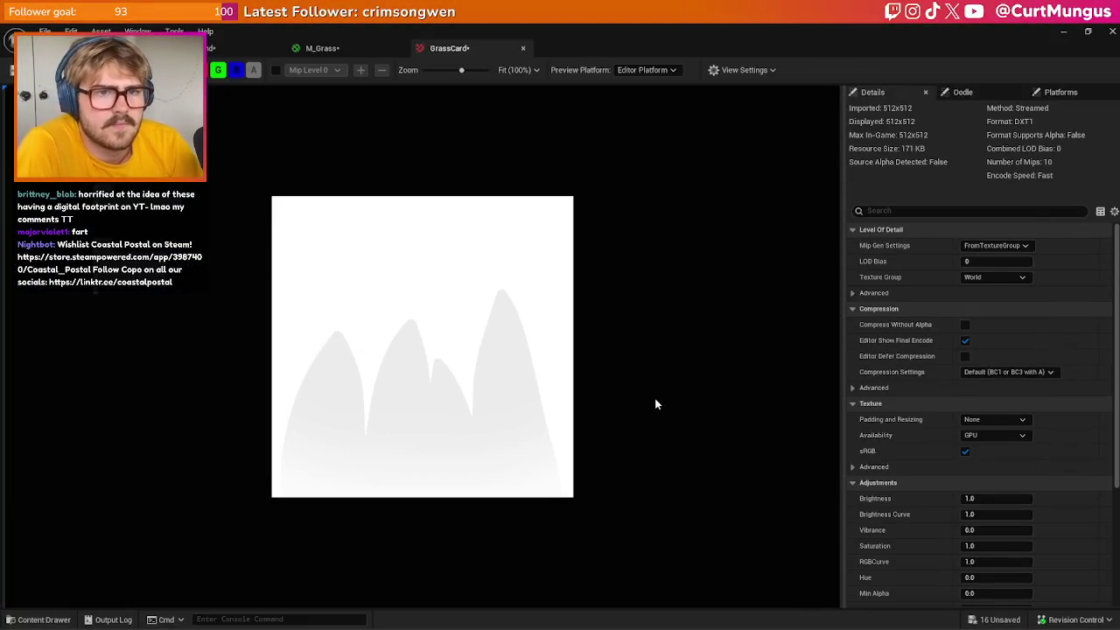
{"action": "key", "text": "alt+Tab"}
{"action": "key", "text": "Escape"}
{"action": "key", "text": "alt+Tab"}
{"action": "left_click", "coordinate": [560, 272]}
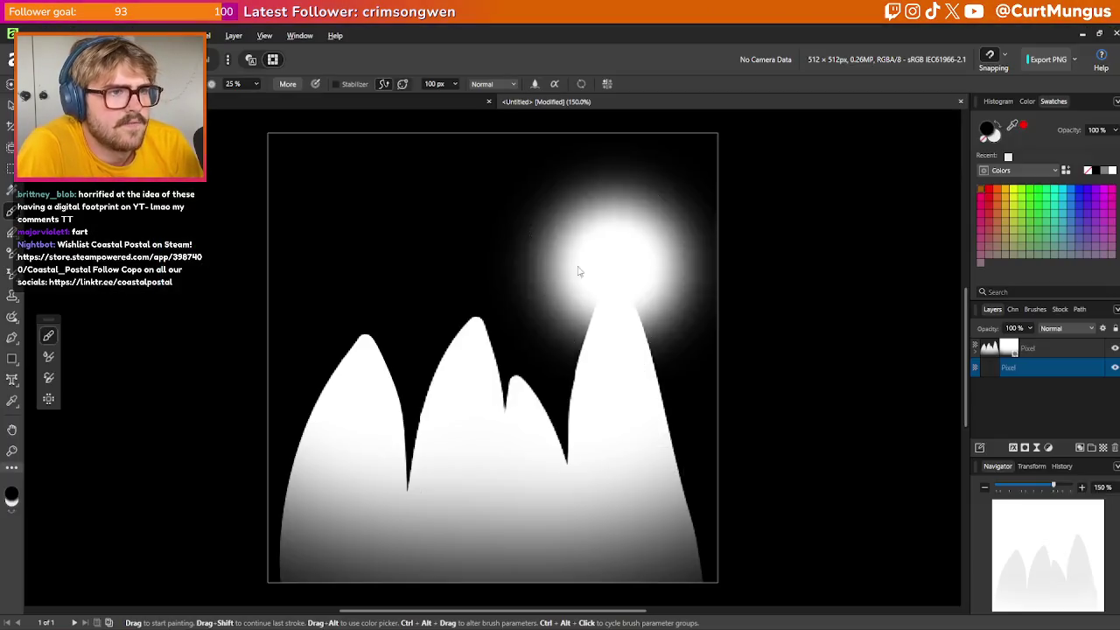
{"action": "left_click", "coordinate": [1061, 346], "text": "shift"}
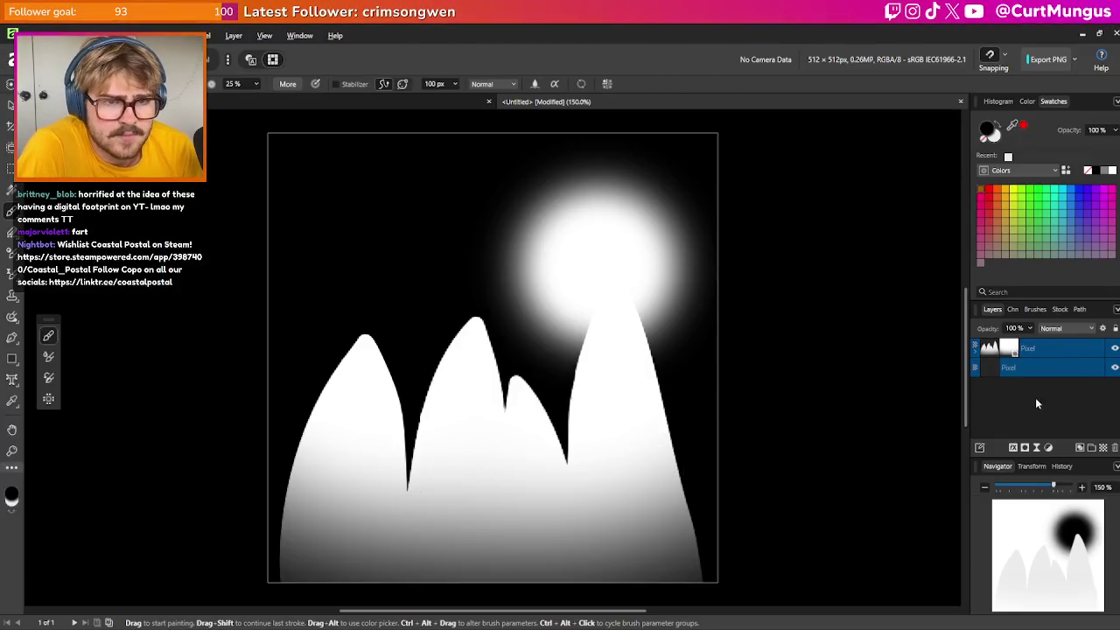
{"action": "key", "text": "ctrl+z"}
{"action": "left_click", "coordinate": [525, 175]}
{"action": "key", "text": "ctrl+z"}
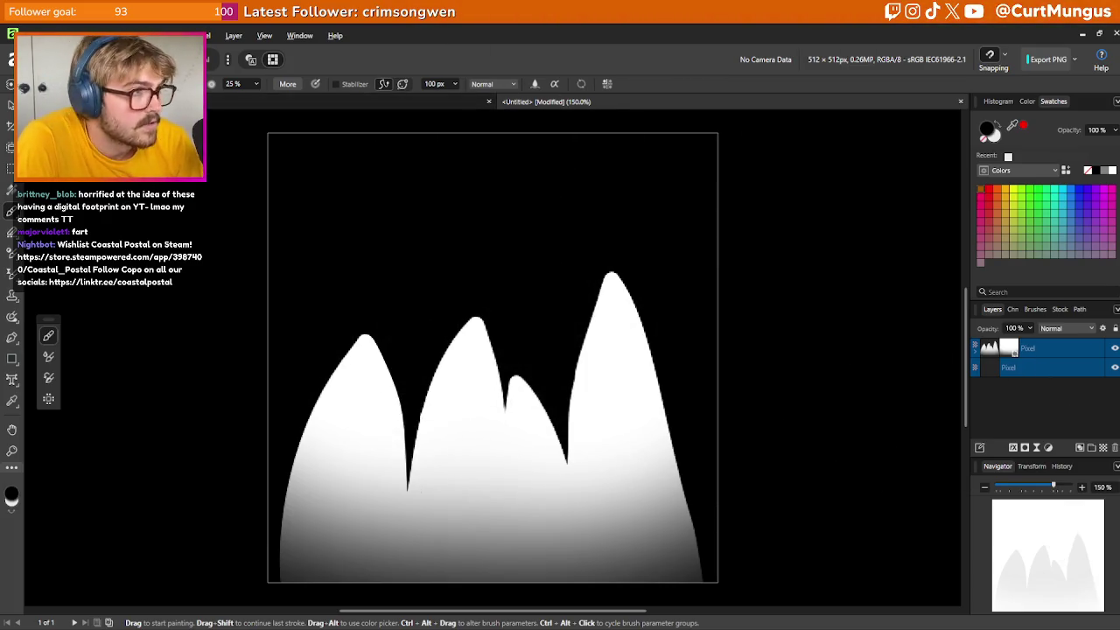
{"action": "left_click", "coordinate": [26, 35]}
{"action": "mouse_move", "coordinate": [157, 351]}
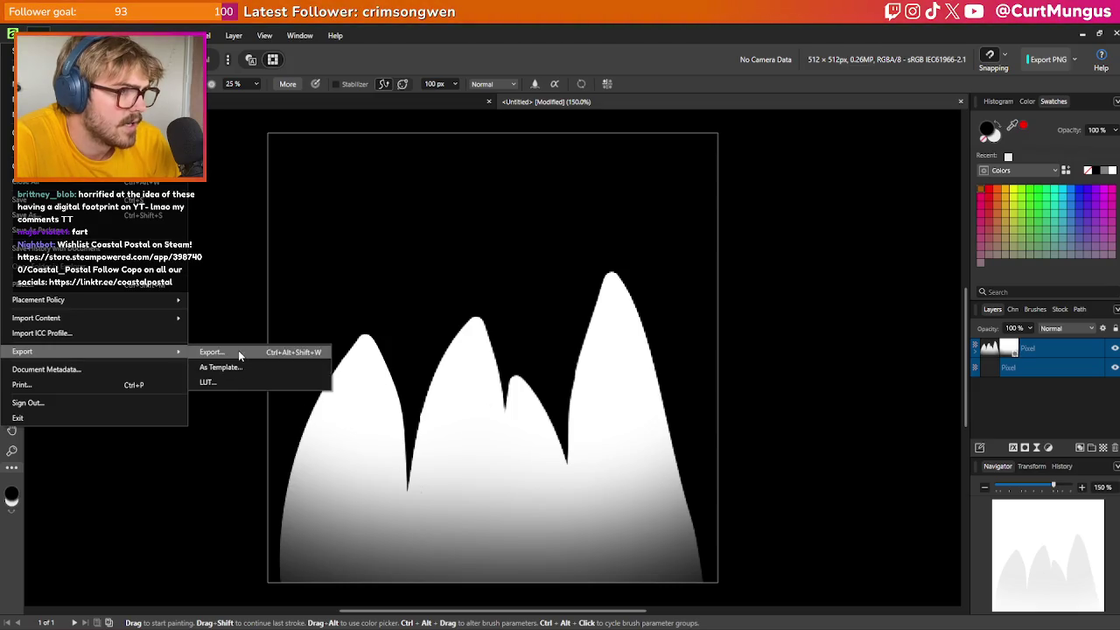
{"action": "left_click", "coordinate": [238, 351]}
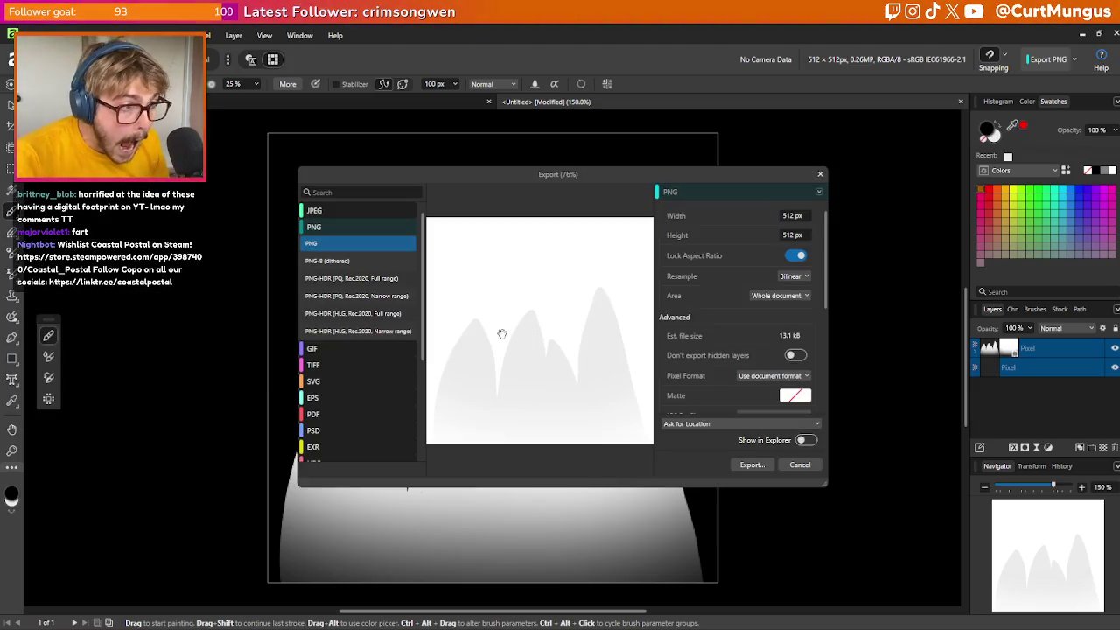
{"action": "left_click", "coordinate": [369, 365]}
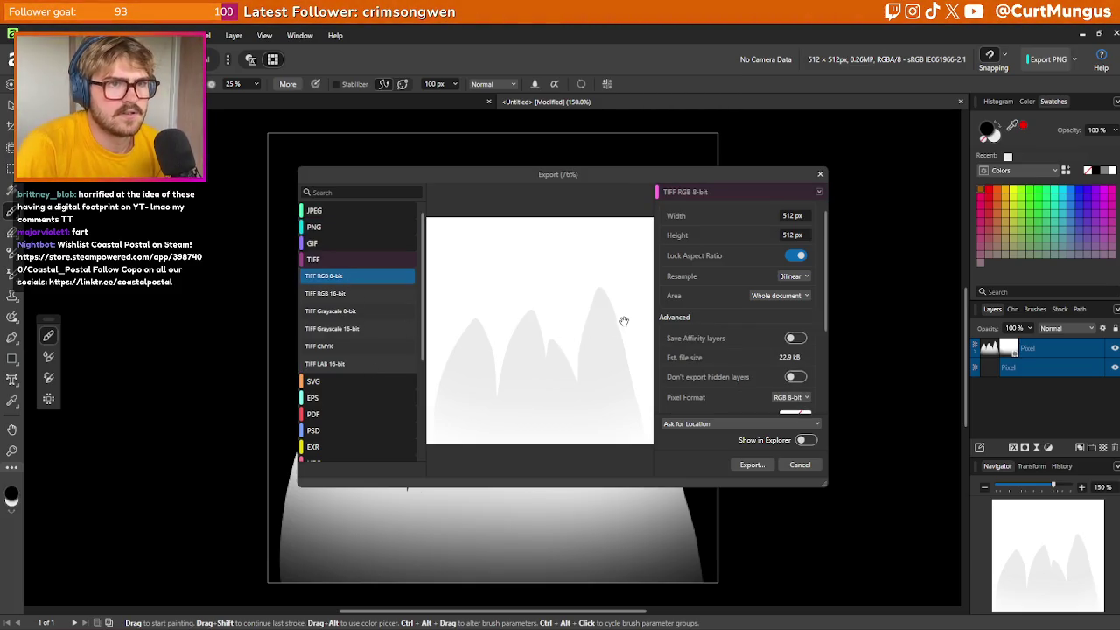
{"action": "left_click", "coordinate": [350, 214]}
{"action": "left_click", "coordinate": [347, 226]}
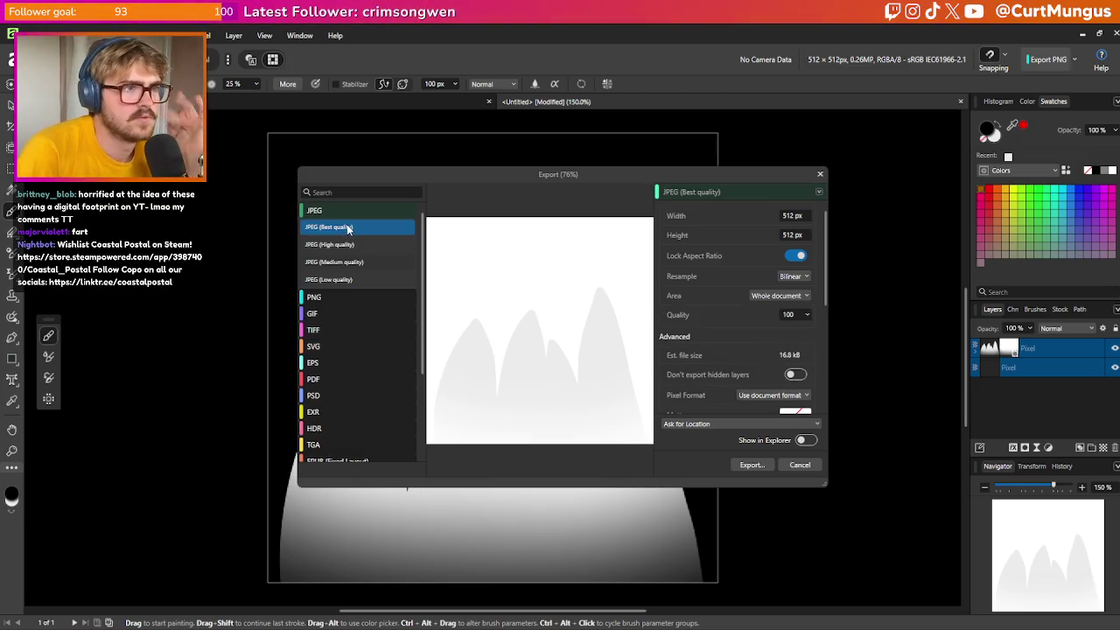
{"action": "left_click", "coordinate": [352, 211]}
{"action": "left_click", "coordinate": [348, 222]}
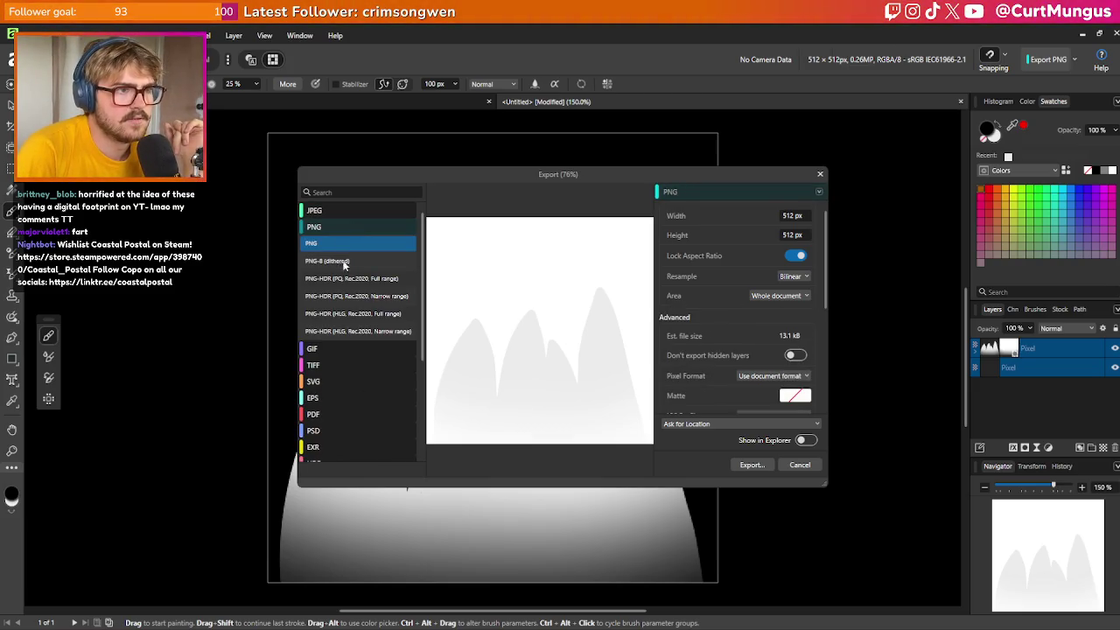
{"action": "scroll", "coordinate": [364, 346], "scroll_direction": "down", "scroll_amount": 3}
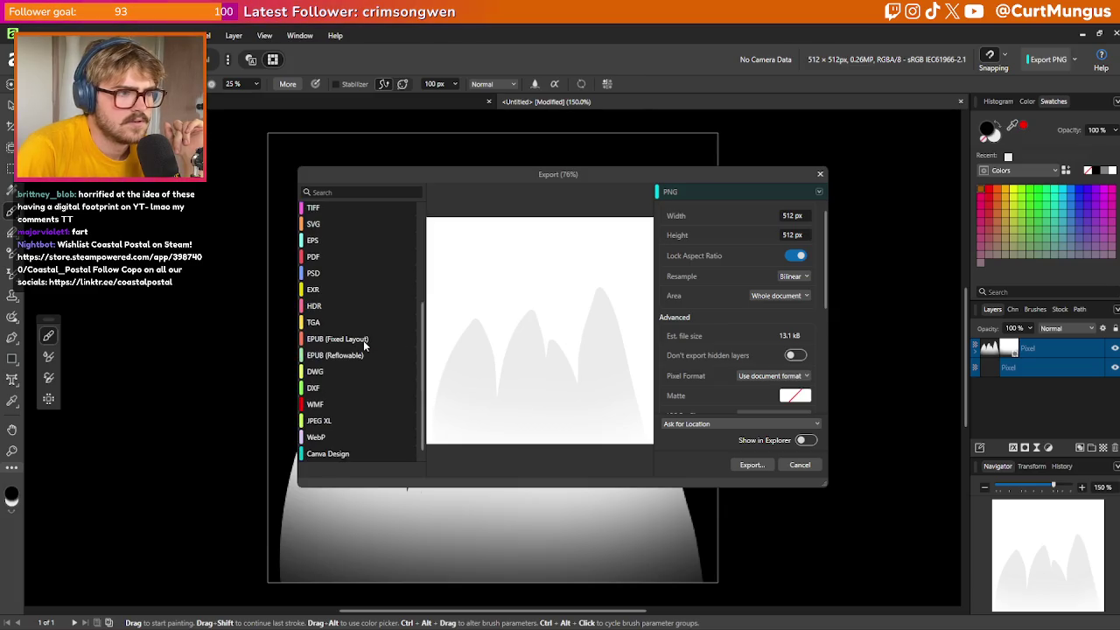
{"action": "scroll", "coordinate": [742, 327], "scroll_direction": "down", "scroll_amount": 2}
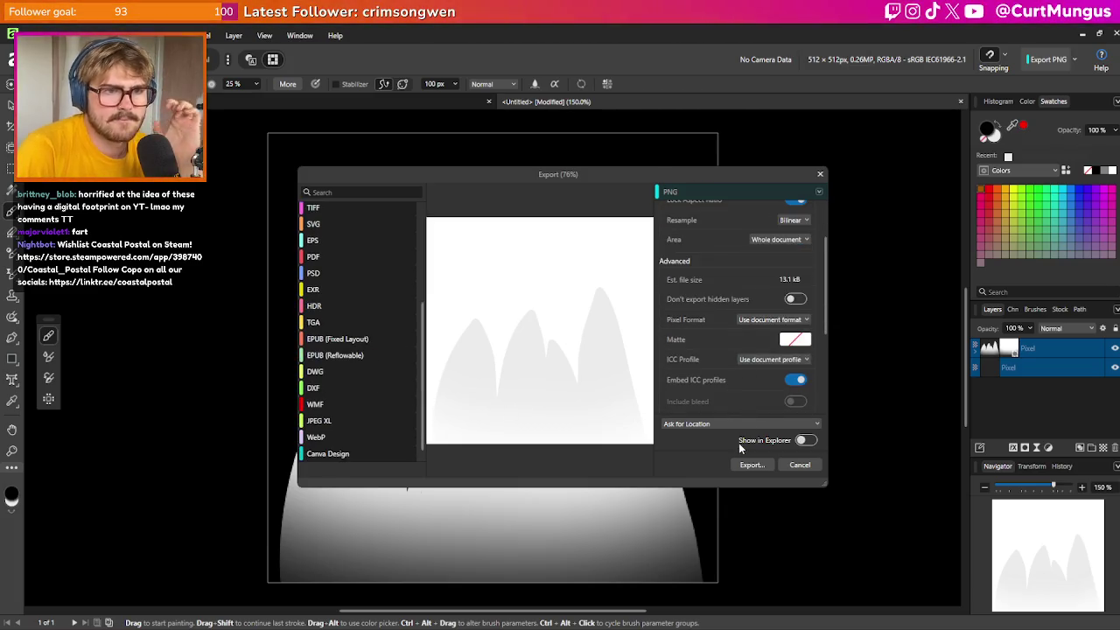
{"action": "left_click", "coordinate": [736, 435]}
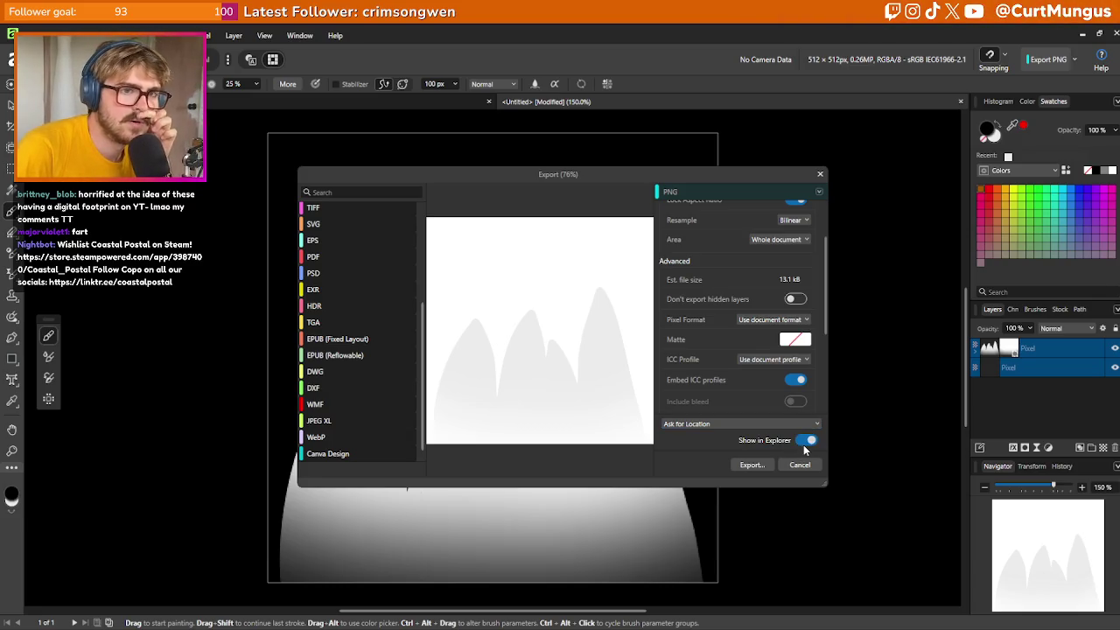
{"action": "scroll", "coordinate": [726, 341], "scroll_direction": "down", "scroll_amount": 5}
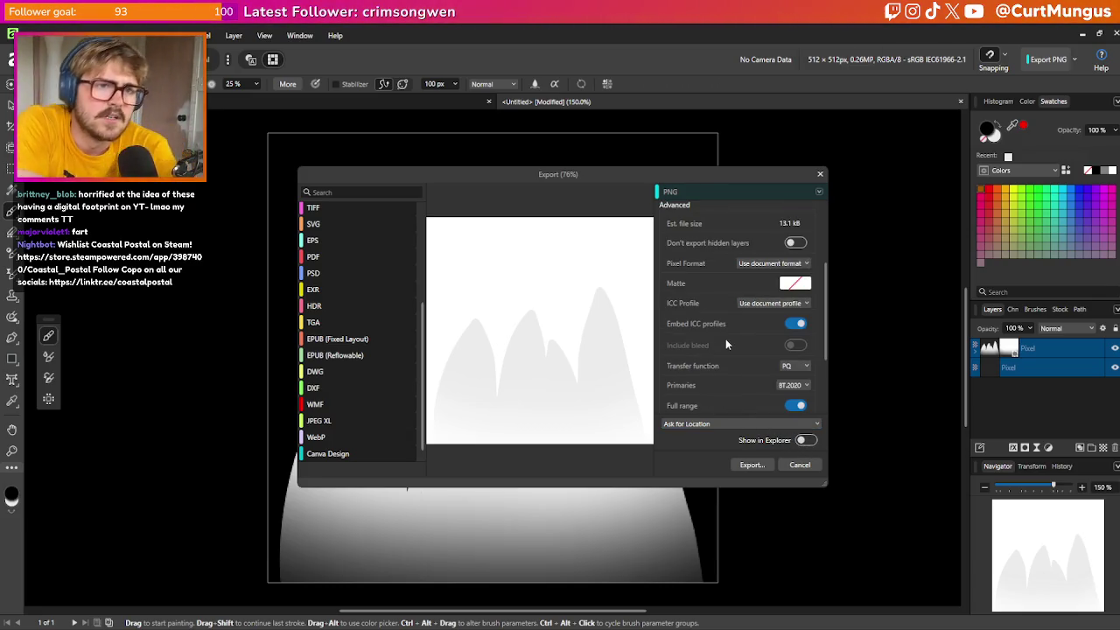
{"action": "scroll", "coordinate": [732, 324], "scroll_direction": "up", "scroll_amount": 7}
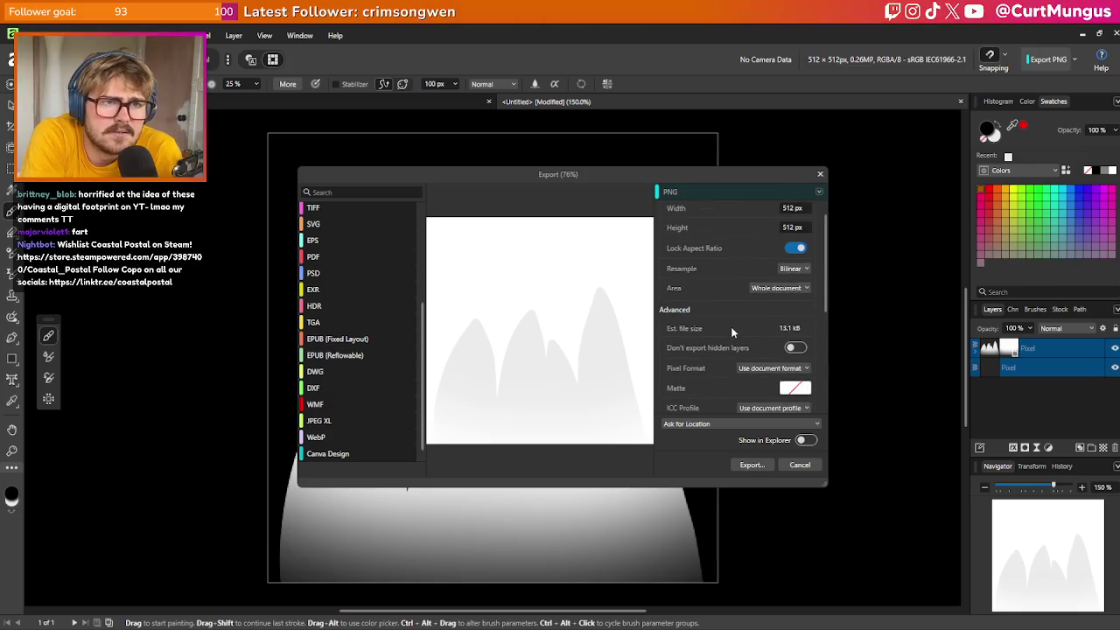
{"action": "left_click", "coordinate": [800, 465]}
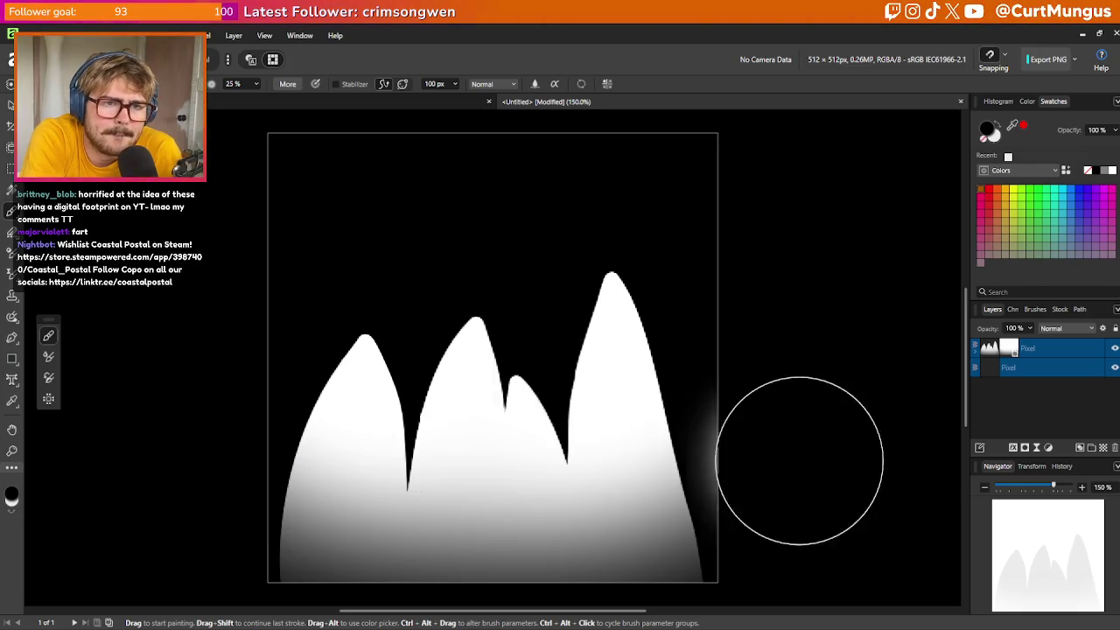
{"action": "right_click", "coordinate": [775, 319]}
{"action": "left_click", "coordinate": [774, 320]}
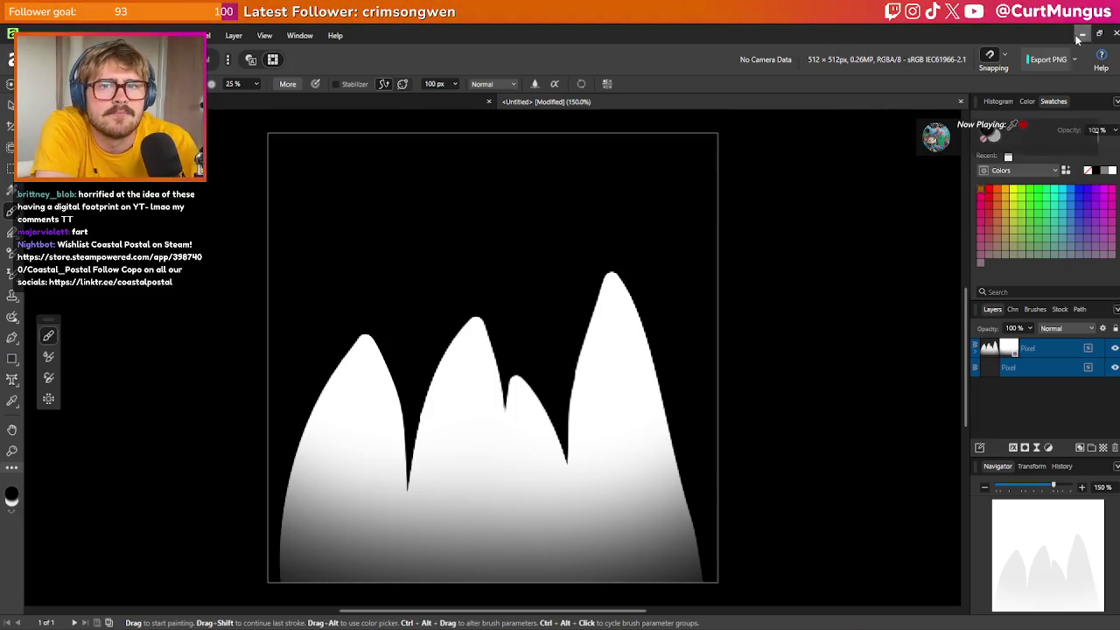
Close the GrassCard texture tab and return to the island level viewport to look around
{"action": "key", "text": "alt+Tab"}
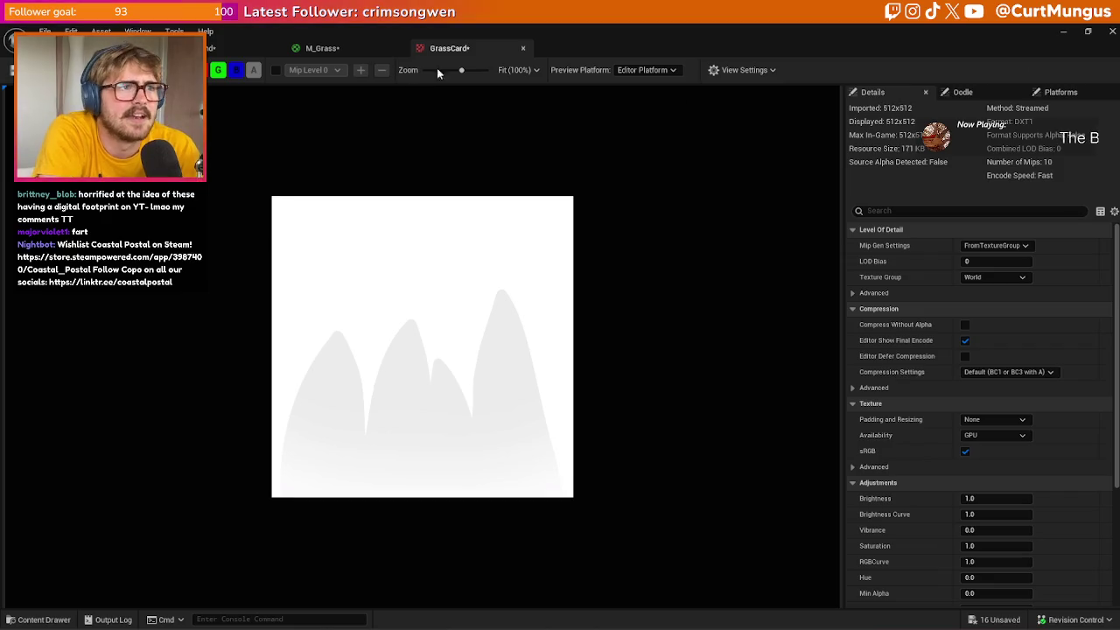
{"action": "left_click", "coordinate": [523, 49]}
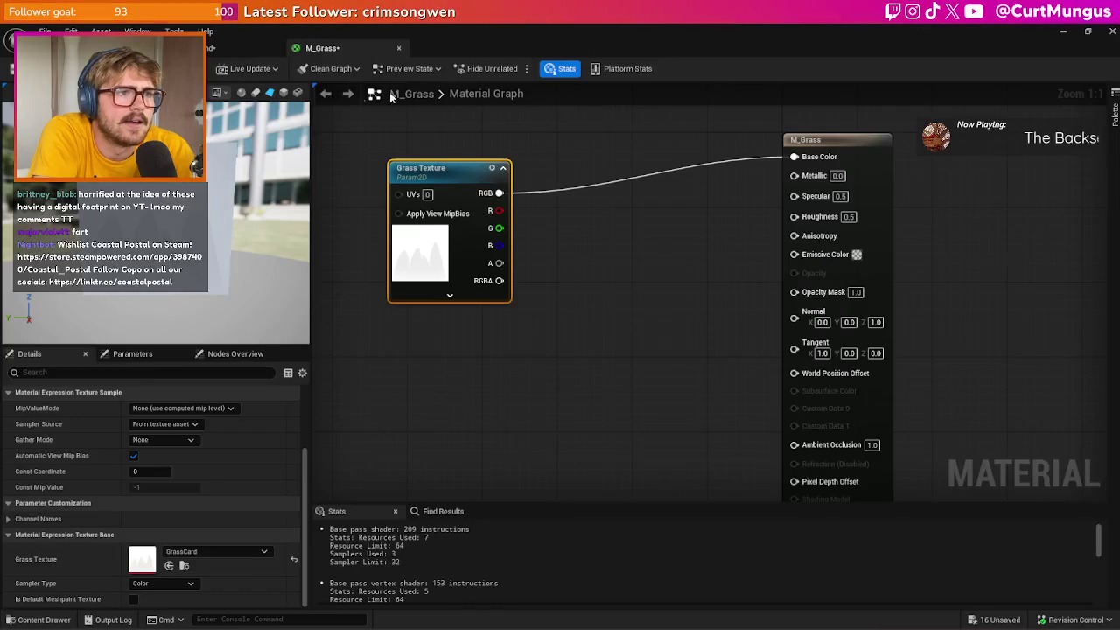
{"action": "left_click", "coordinate": [240, 48]}
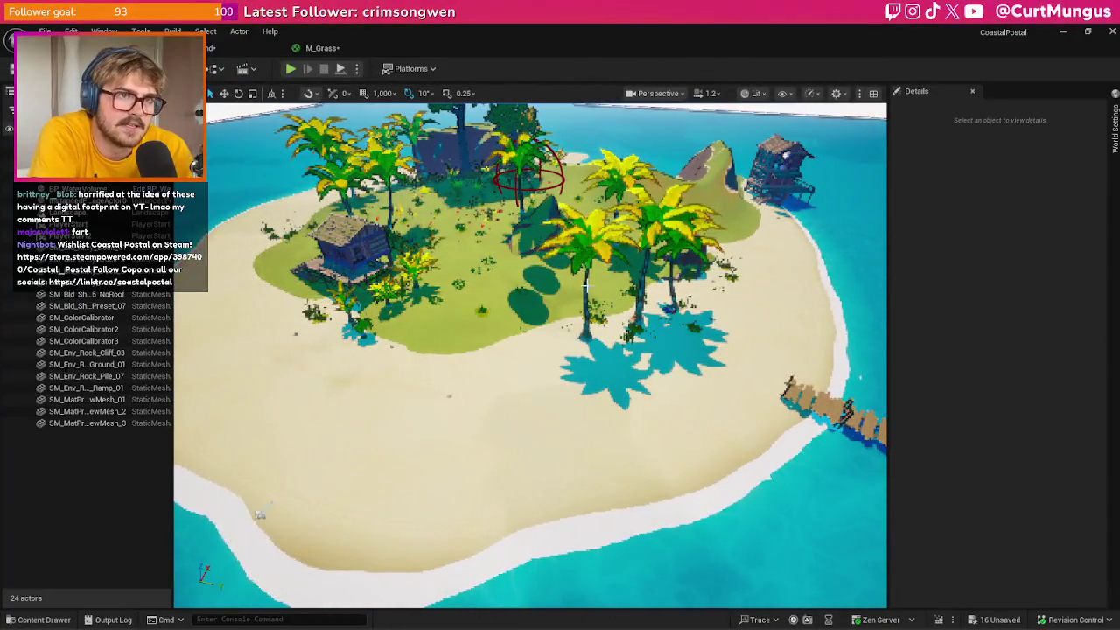
{"action": "scroll", "coordinate": [585, 285], "scroll_direction": "up", "scroll_amount": 2}
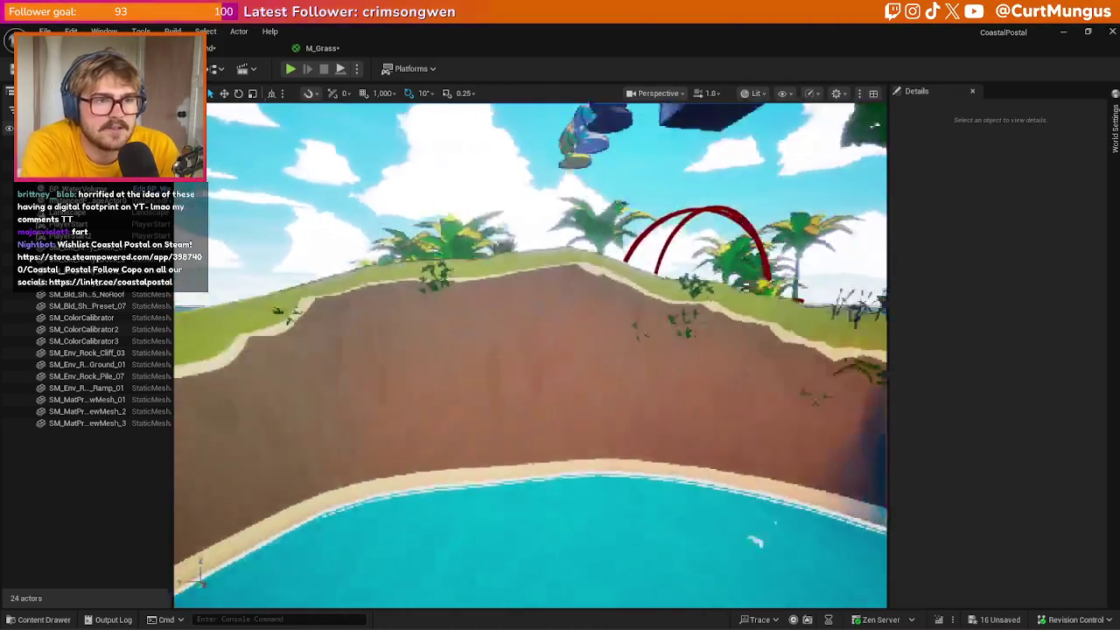
{"action": "scroll", "coordinate": [438, 450], "scroll_direction": "down", "scroll_amount": 5}
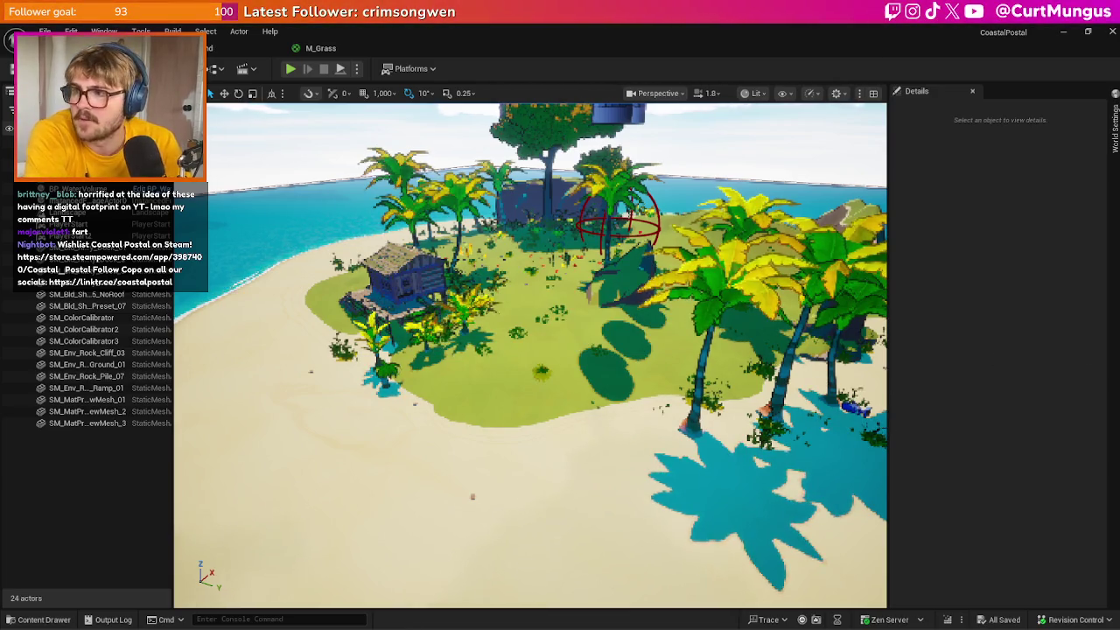
Minimize Unreal and search Twitch for 'gamedev' in a new tab
{"action": "left_click", "coordinate": [1065, 31]}
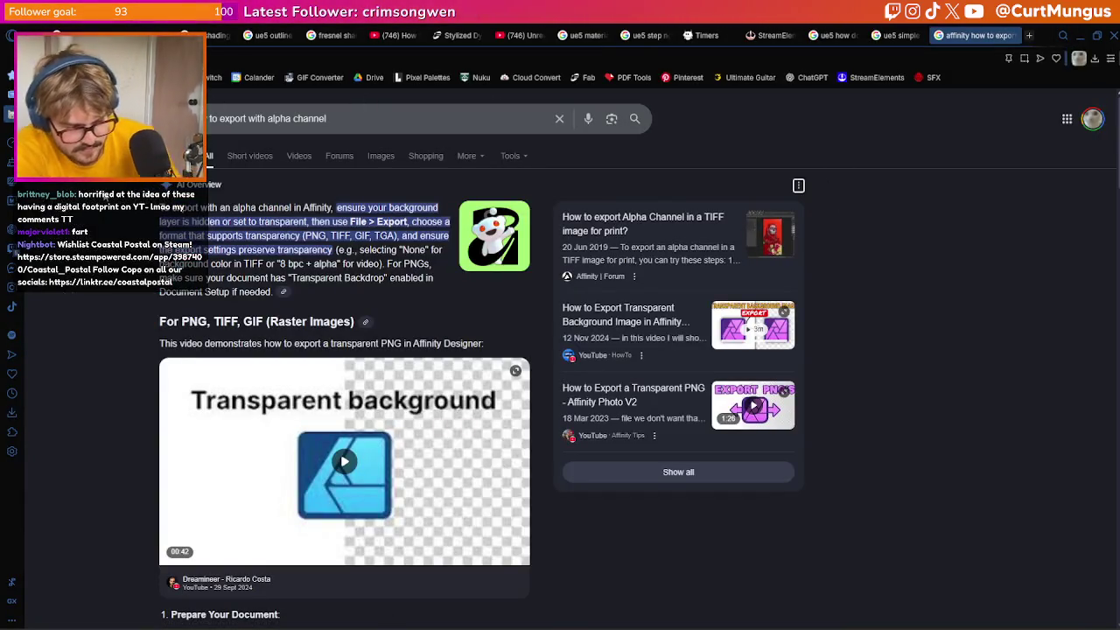
{"action": "key", "text": "ctrl+t"}
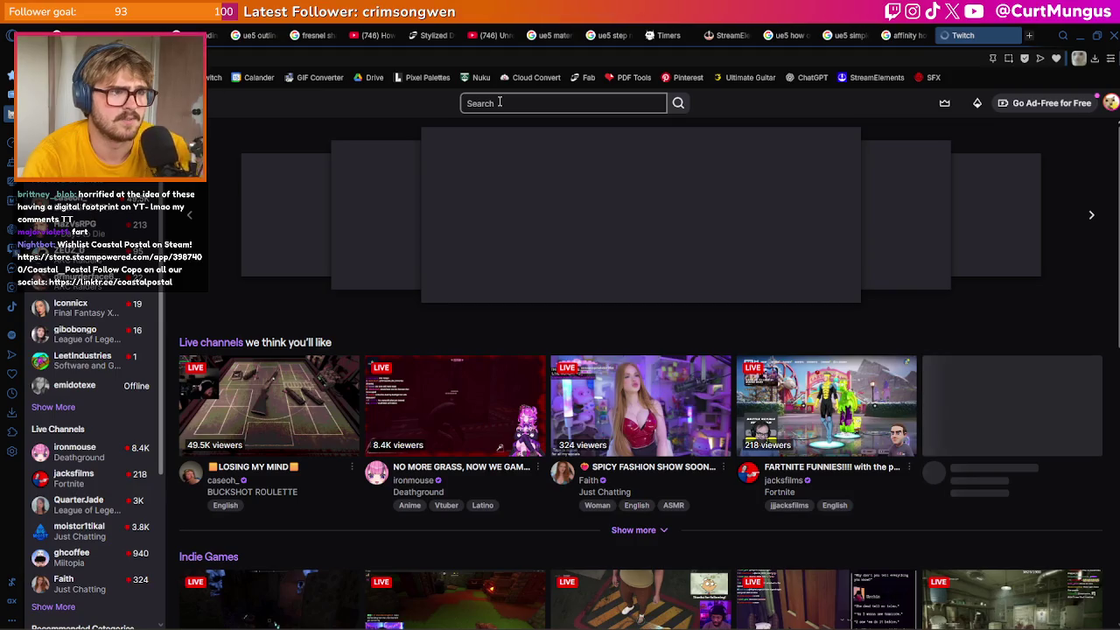
{"action": "left_click", "coordinate": [499, 104]}
{"action": "type", "text": "gamedev"}
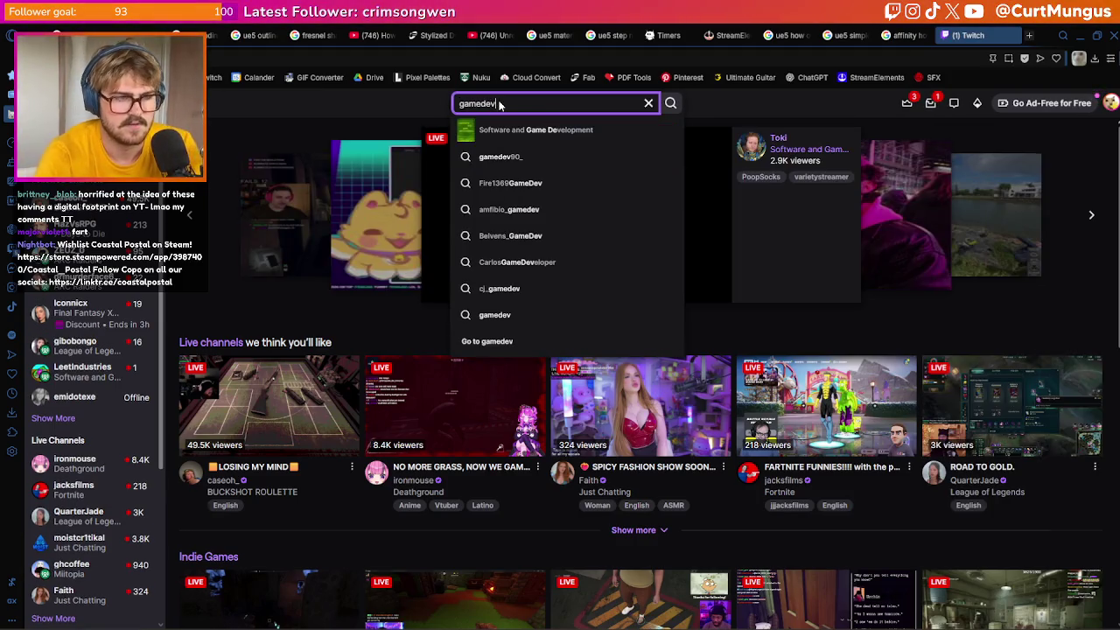
{"action": "key", "text": "Return"}
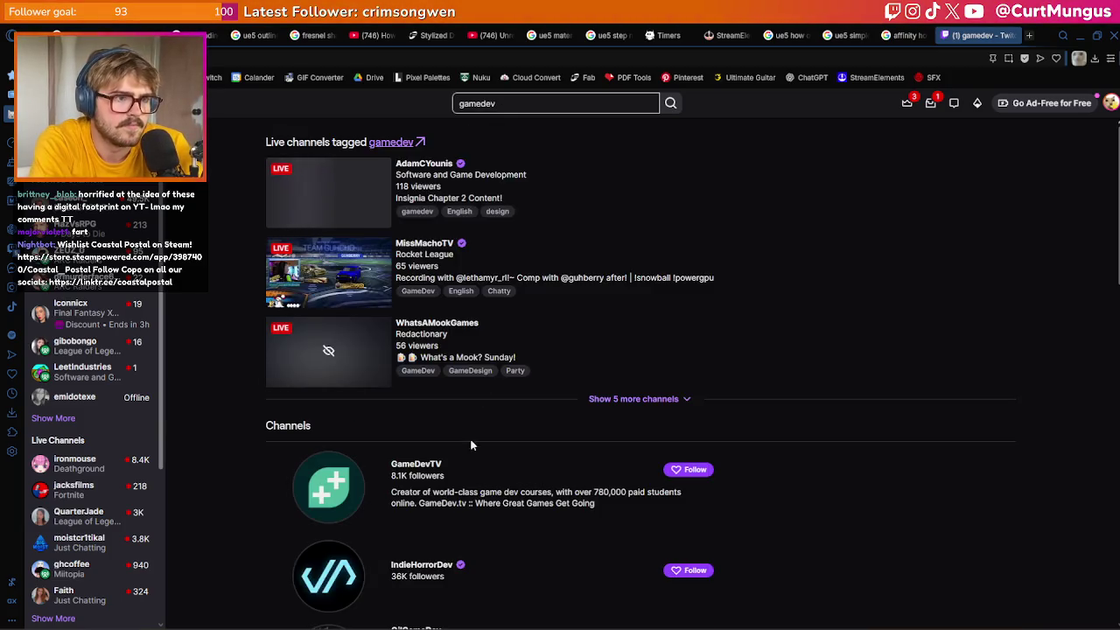
Browse live GameDev-tagged channels and open the Godot puzzle horror game stream
{"action": "left_click", "coordinate": [417, 370]}
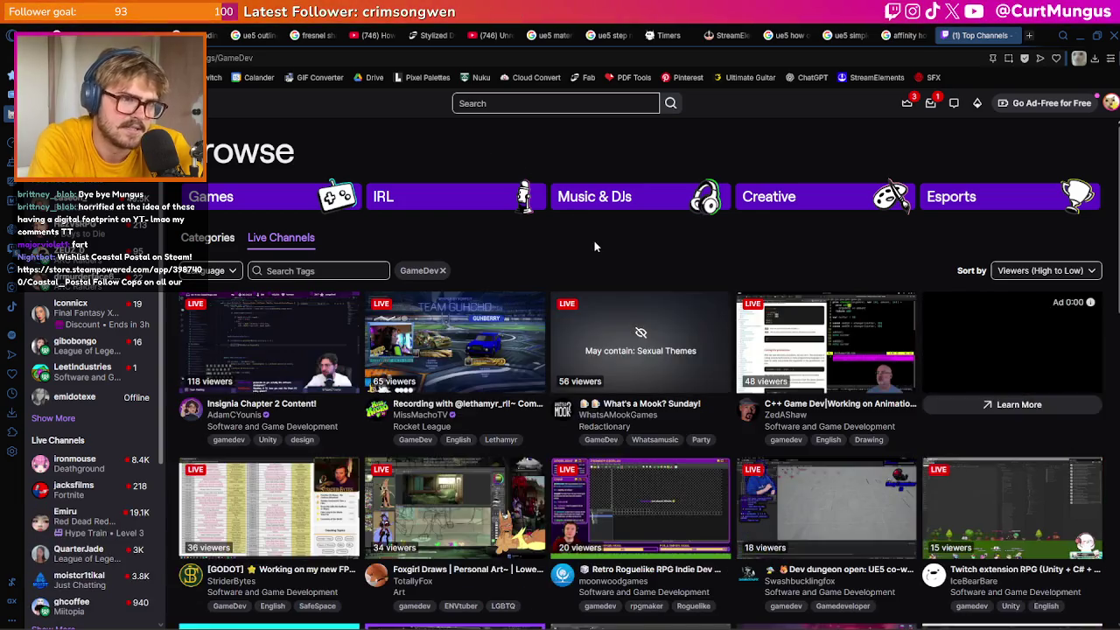
{"action": "scroll", "coordinate": [594, 241], "scroll_direction": "down", "scroll_amount": 4}
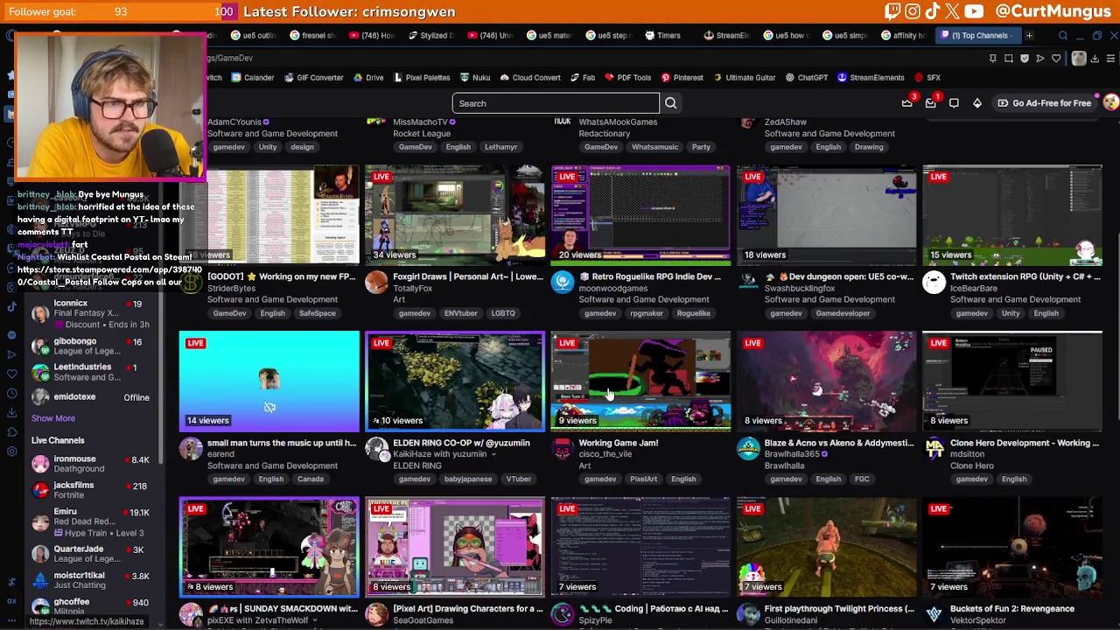
{"action": "scroll", "coordinate": [691, 254], "scroll_direction": "down", "scroll_amount": 1}
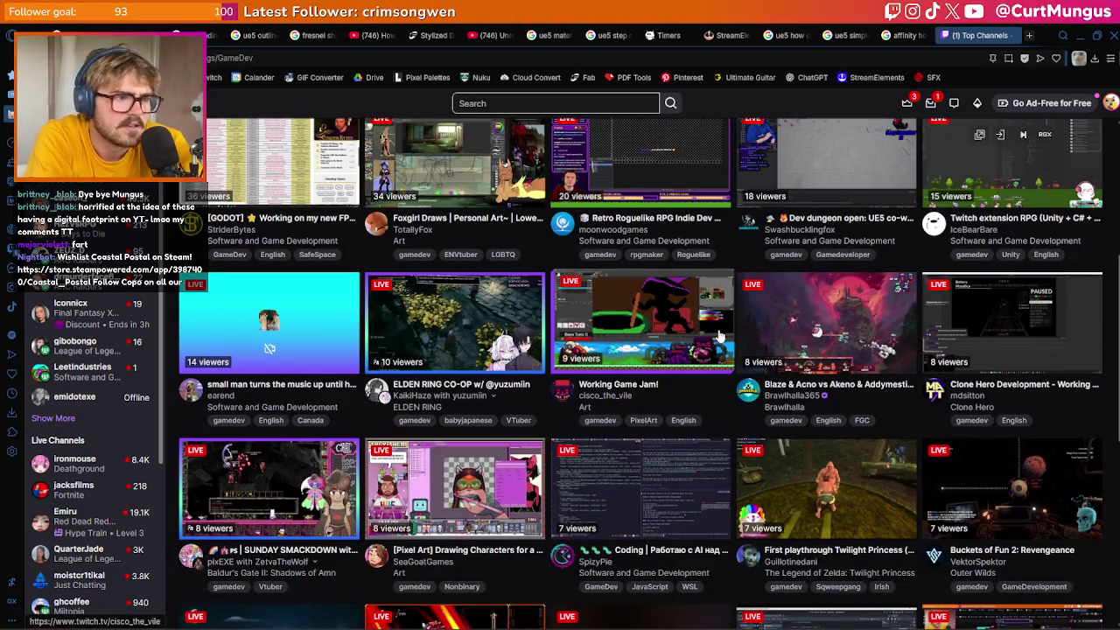
{"action": "scroll", "coordinate": [633, 353], "scroll_direction": "down", "scroll_amount": 2}
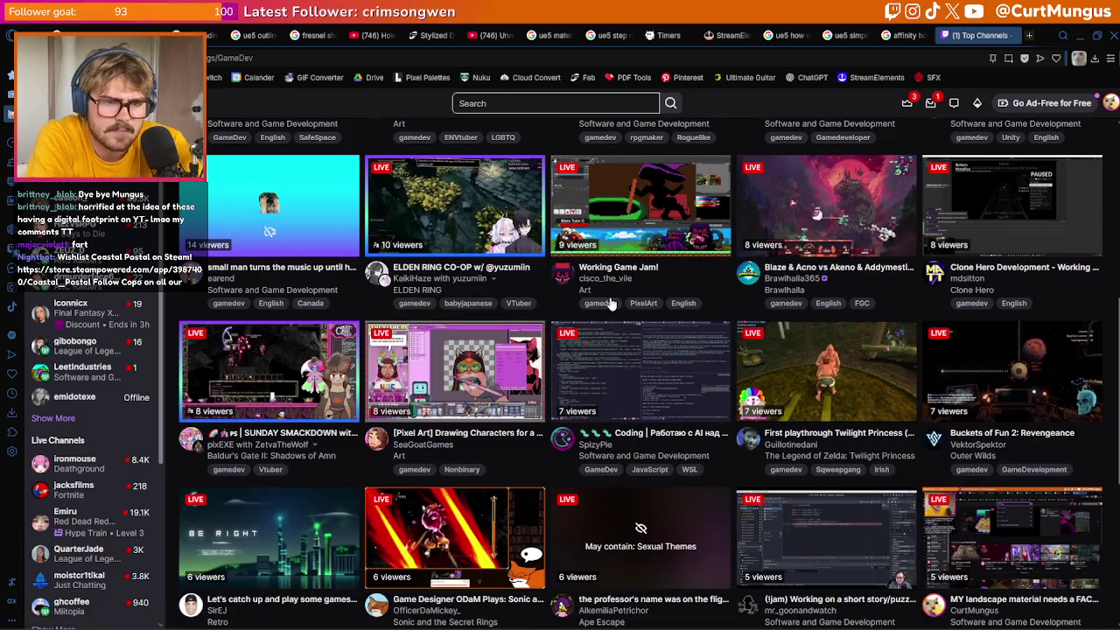
{"action": "scroll", "coordinate": [611, 303], "scroll_direction": "down", "scroll_amount": 1}
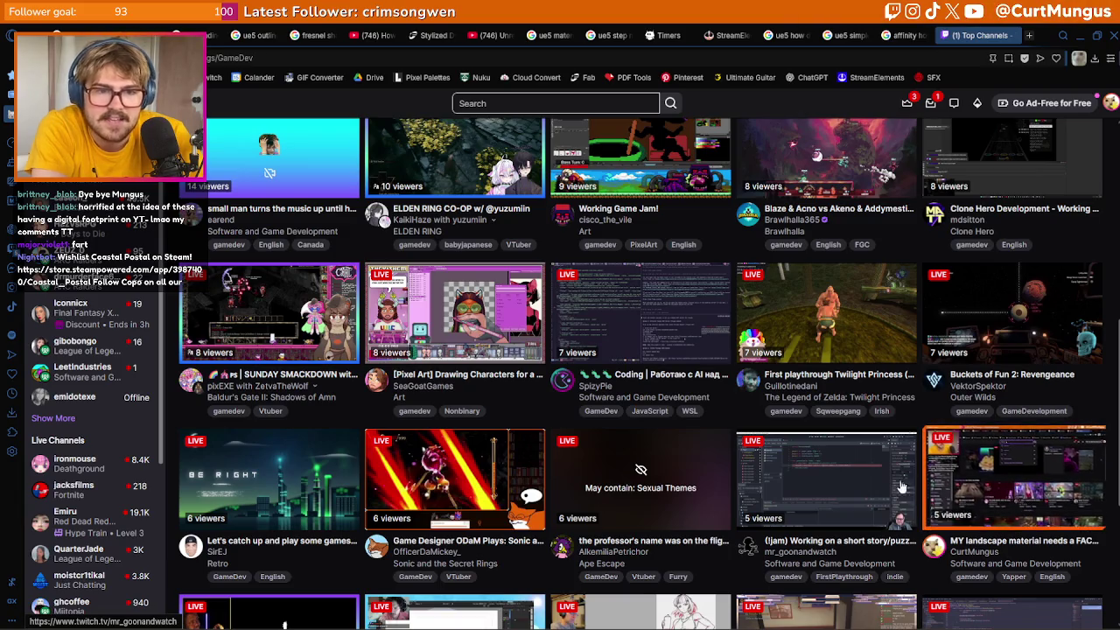
{"action": "left_click", "coordinate": [837, 482]}
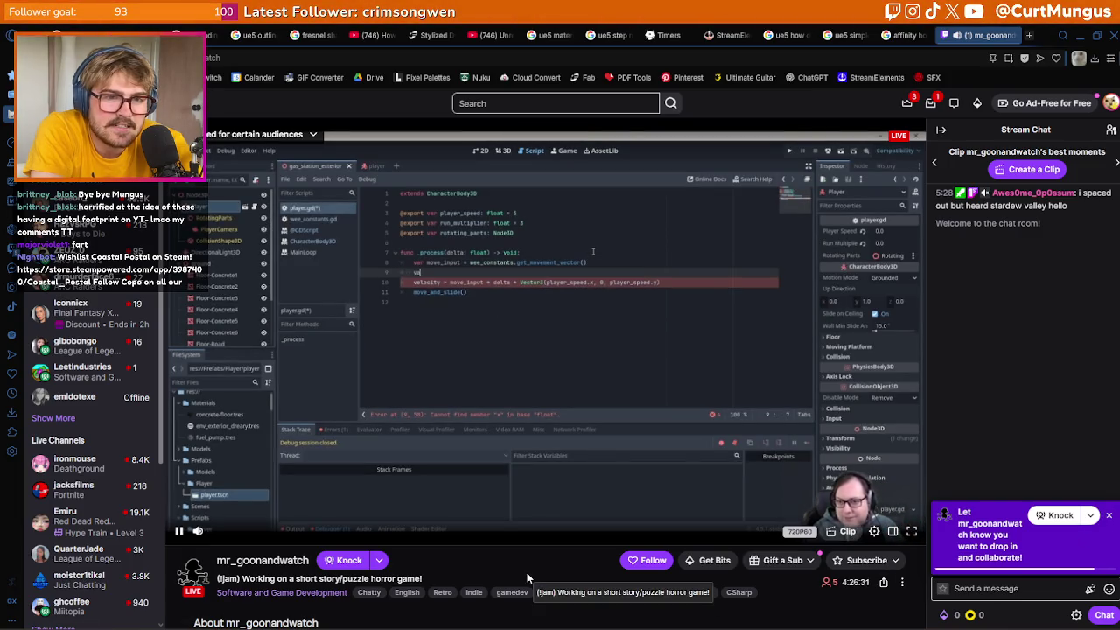
Dismiss the drop-in collaboration popup, then go back to the GameDev browse page
{"action": "left_click", "coordinate": [1107, 518]}
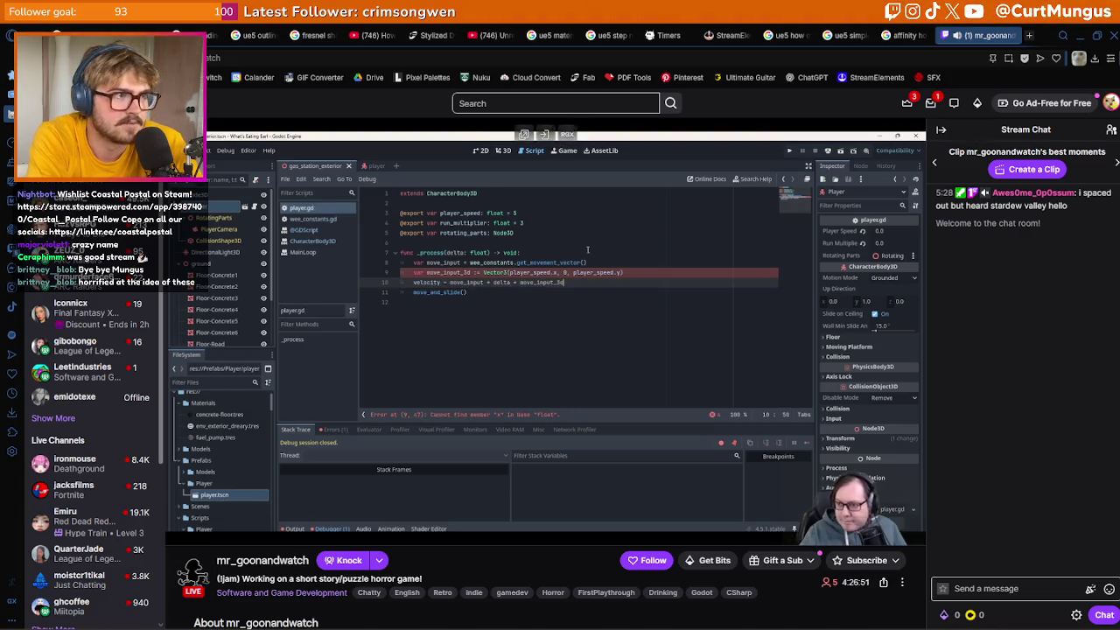
{"action": "key", "text": "alt+Left"}
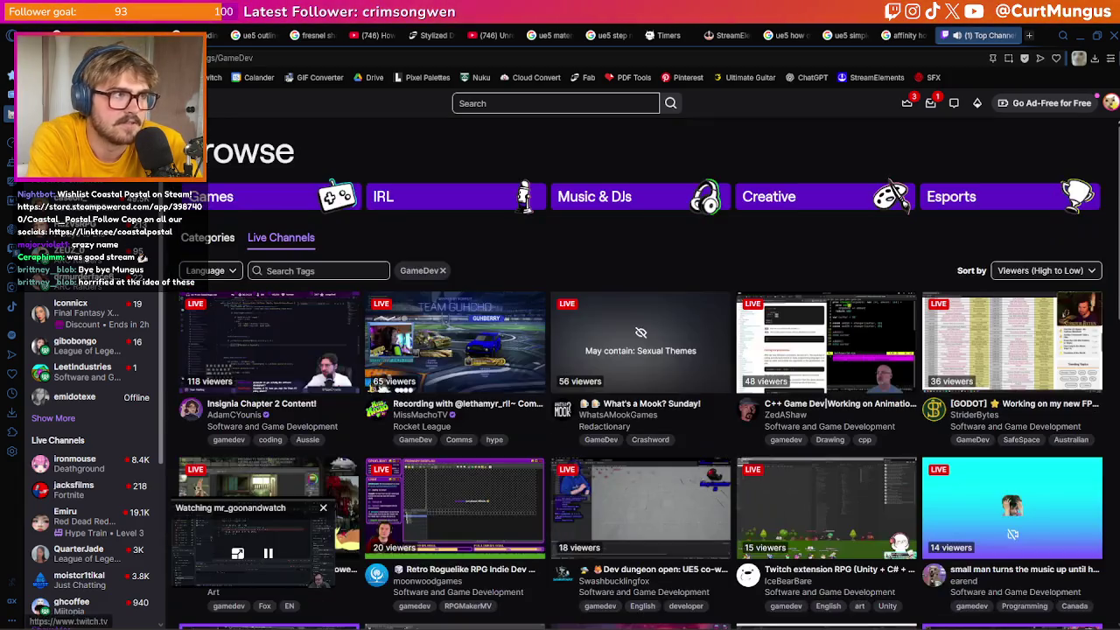
Close the Godot mini-player and open the Retro Roguelike RPG Indie Dev stream
{"action": "left_click", "coordinate": [323, 508]}
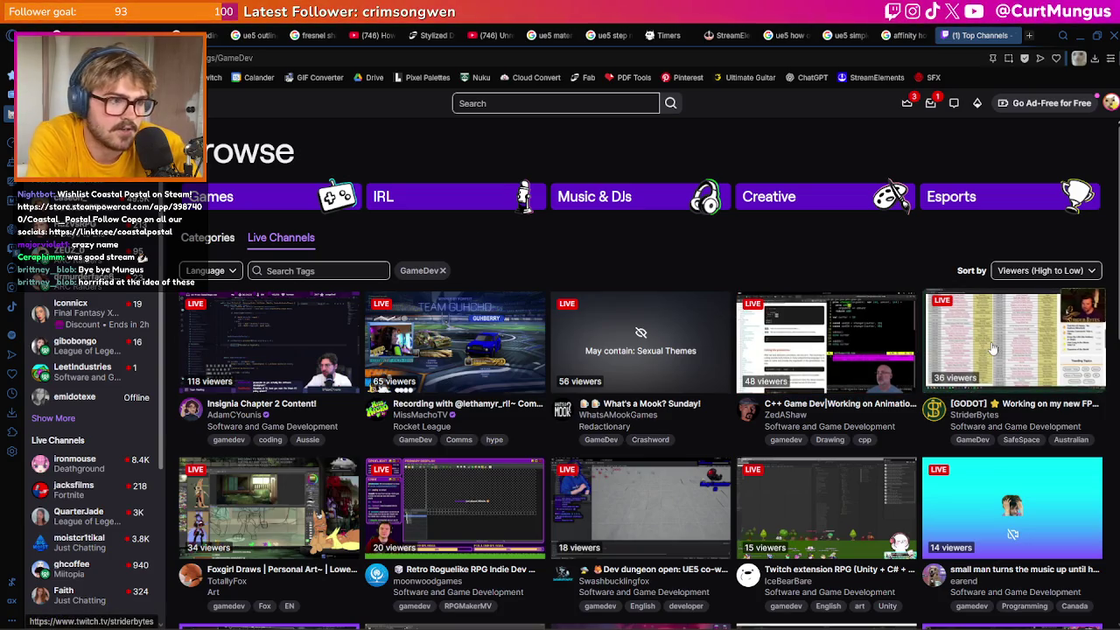
{"action": "left_click", "coordinate": [438, 488]}
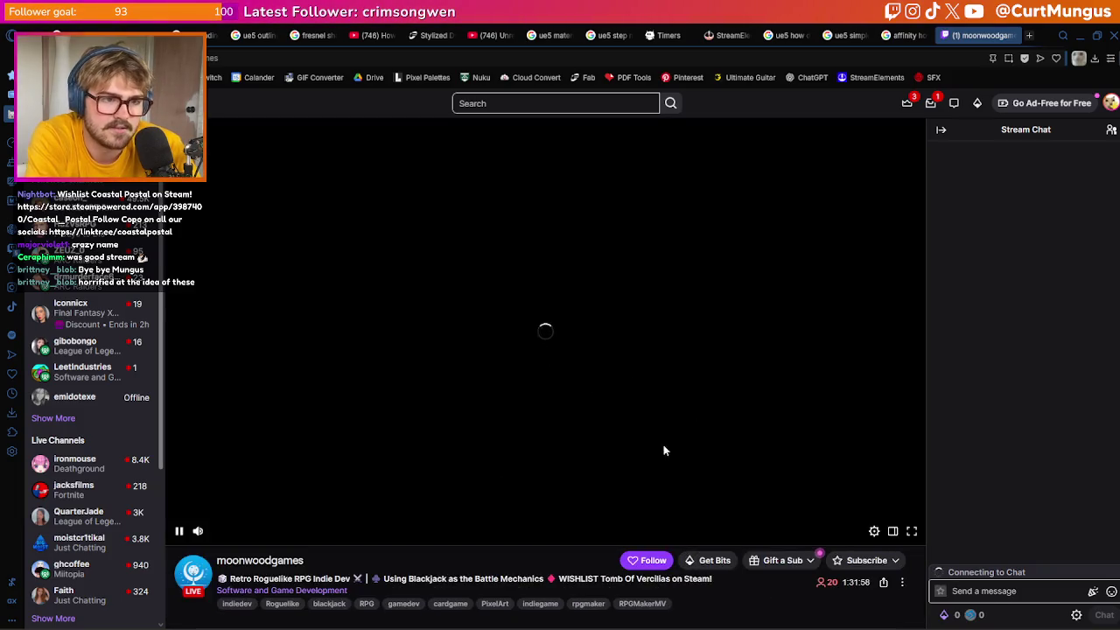